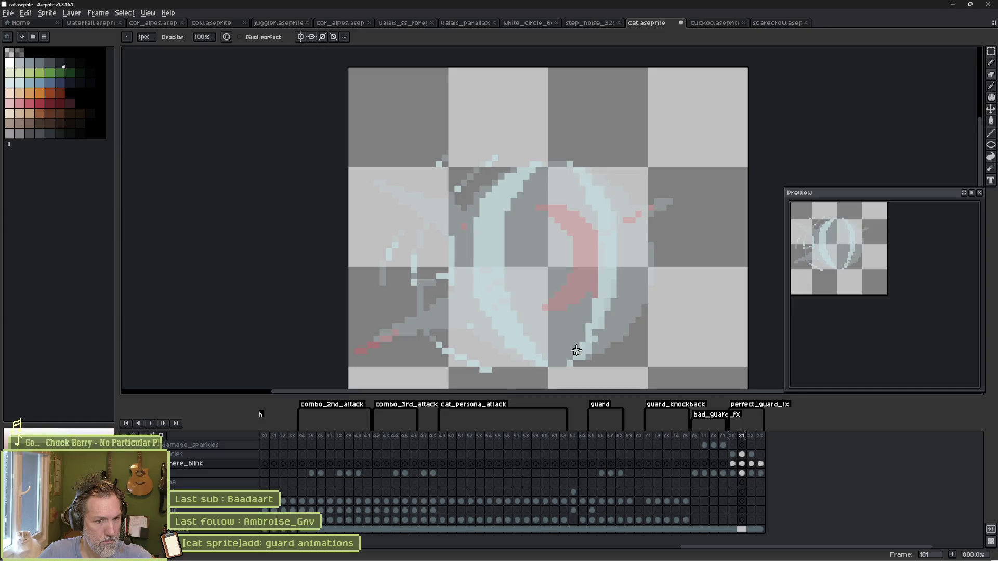
Step: Save cat.aseprite with the bad_guard_fx effect frames as they currently are
key("d")
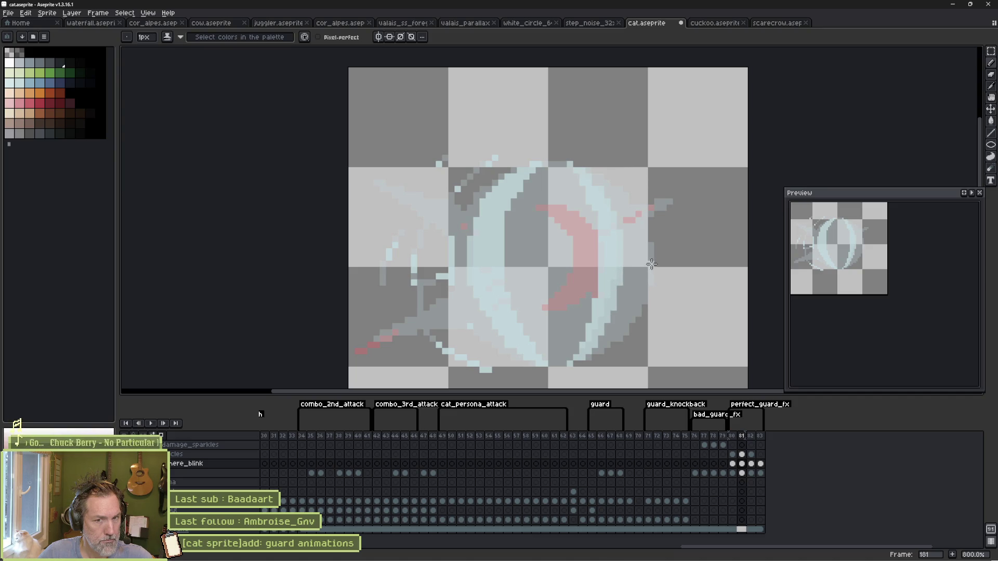
key("ctrl+s")
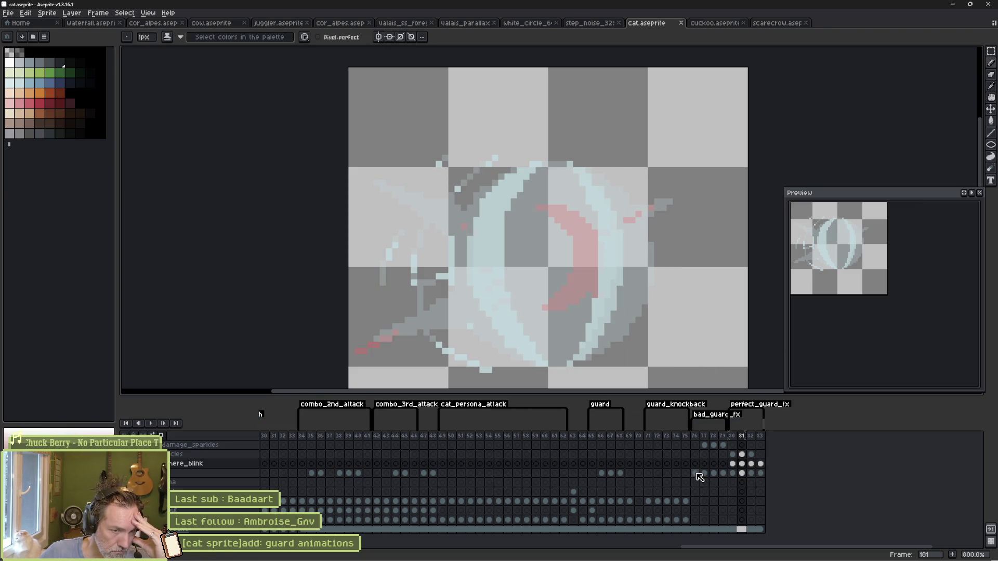
left_click_drag(696, 473, 716, 474)
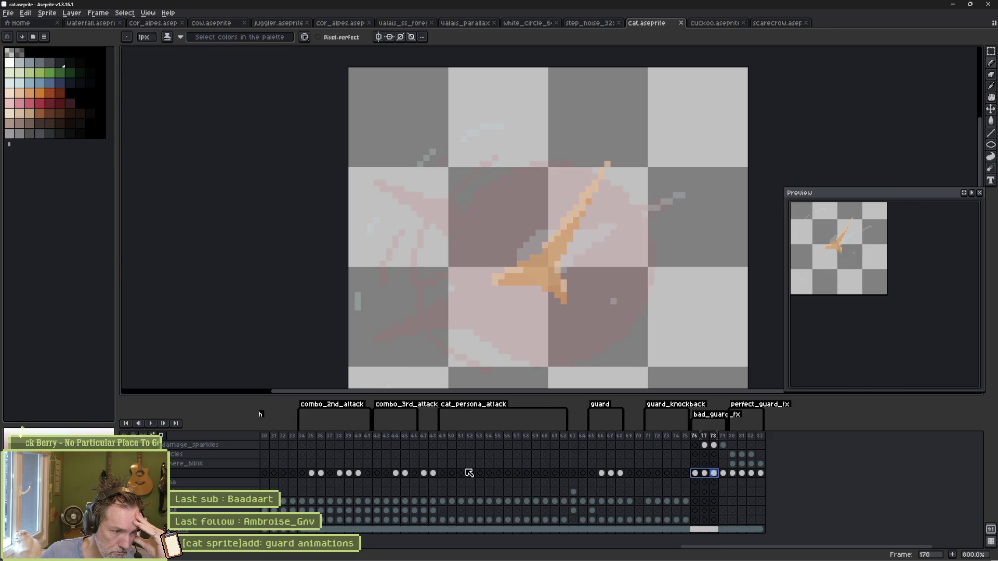
Step: Show the green background layer and preview frames 176–178 as an animation
left_click(130, 529)
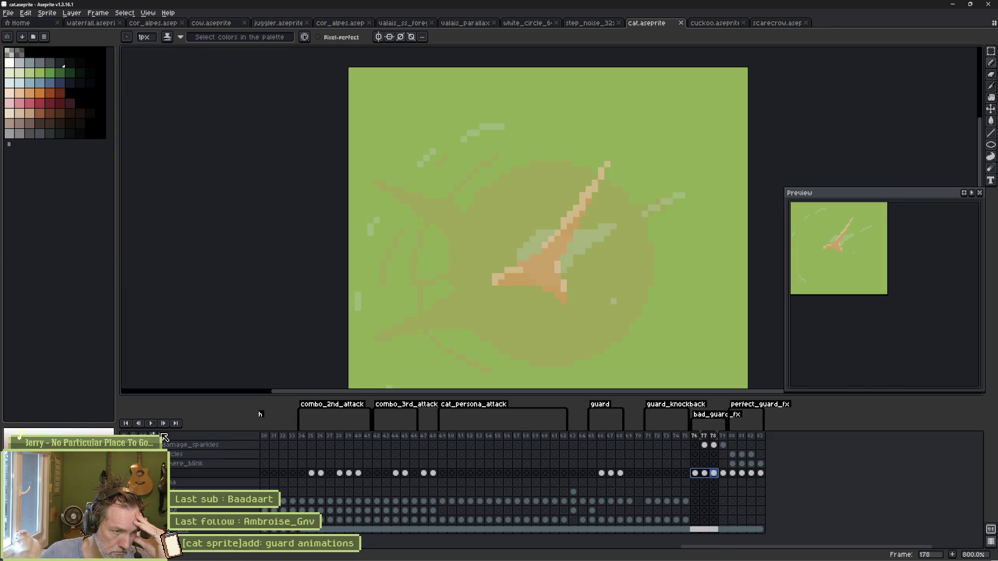
scroll(456, 258, "down", 1)
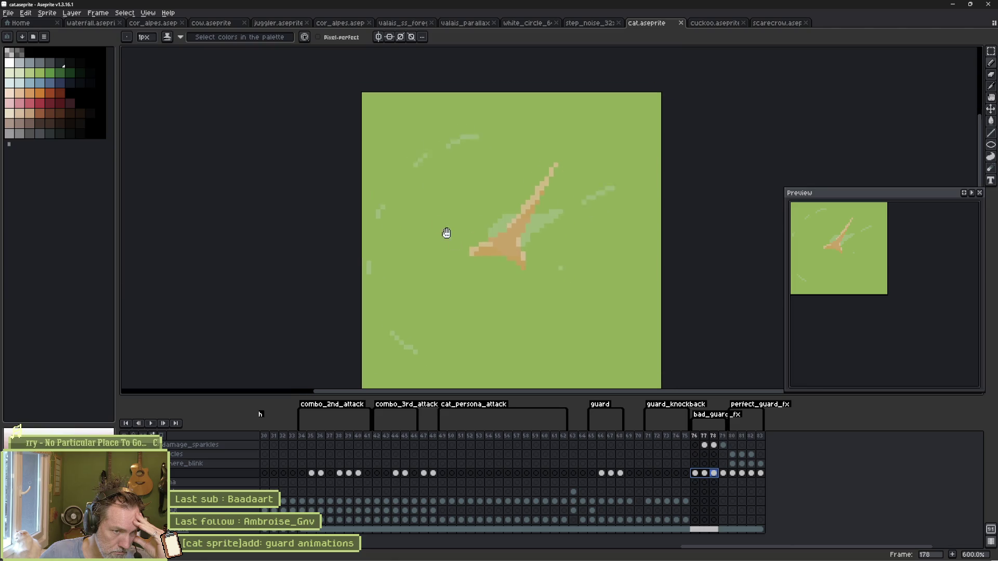
left_click(696, 438)
left_click_drag(698, 438, 714, 438)
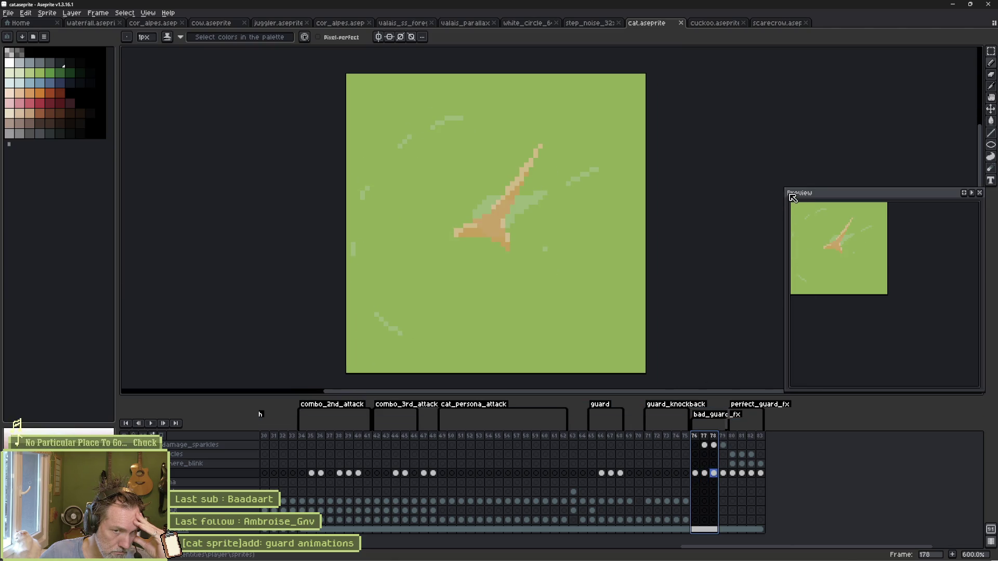
left_click_drag(783, 191, 863, 267)
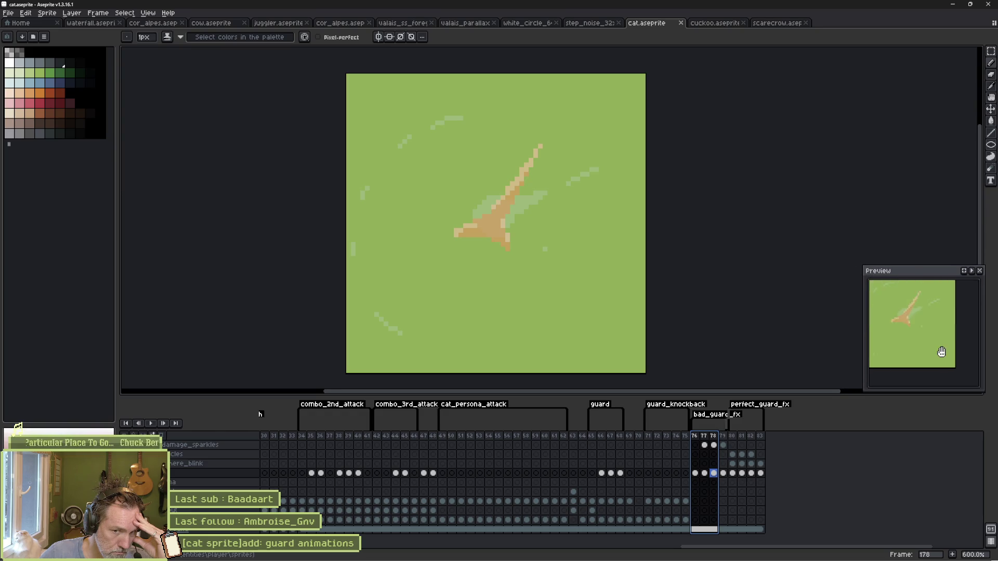
key("Return")
Step: Delete one layer's drawings from cels 176–179 of bad_guard_fx
left_click(698, 437)
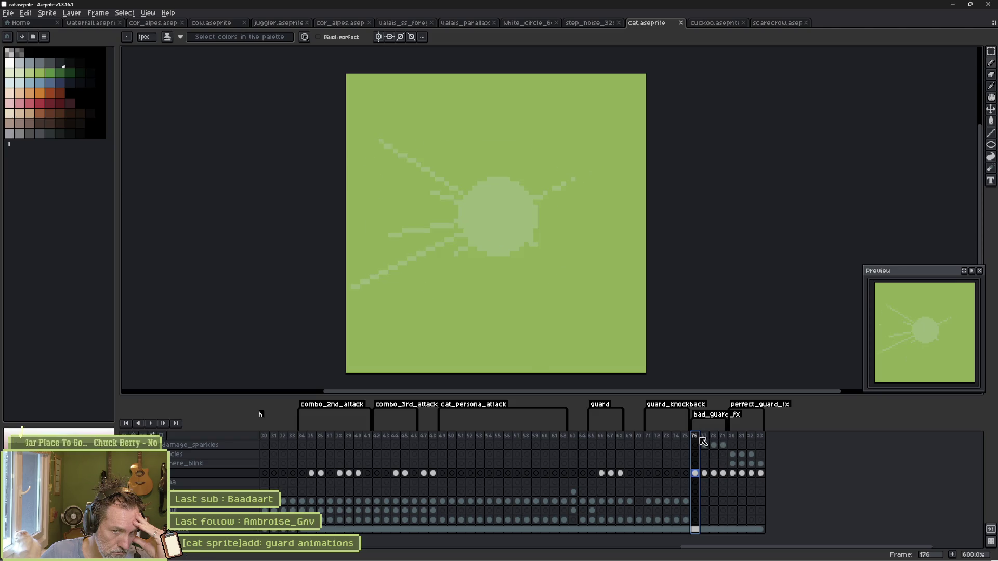
left_click_drag(699, 440, 725, 441)
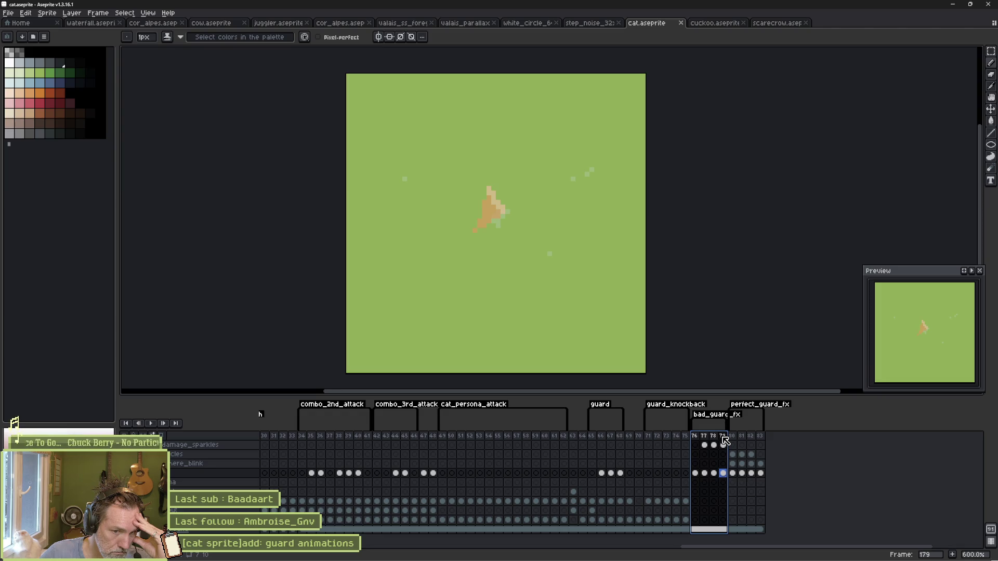
left_click_drag(695, 474, 723, 473)
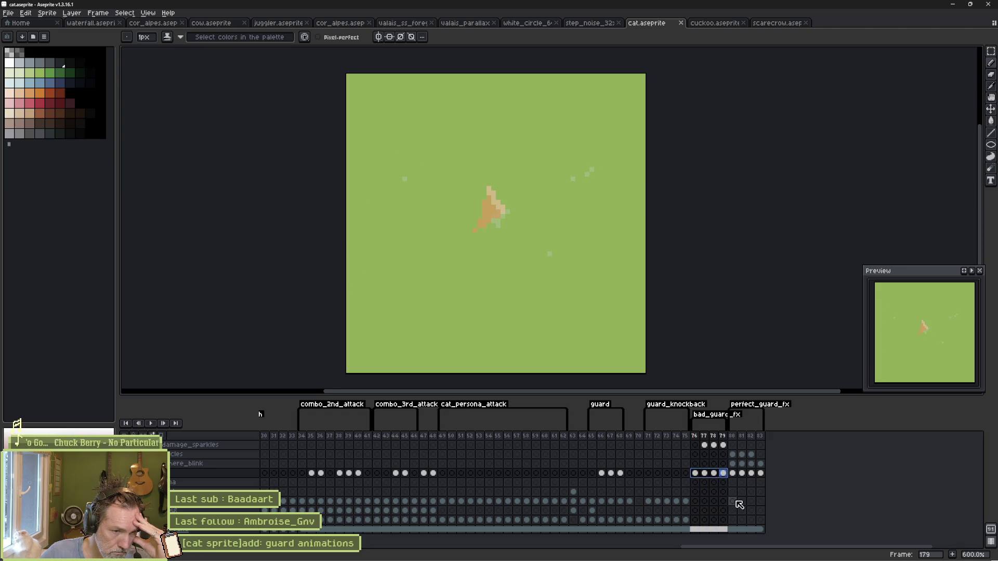
key("Delete")
left_click(697, 440)
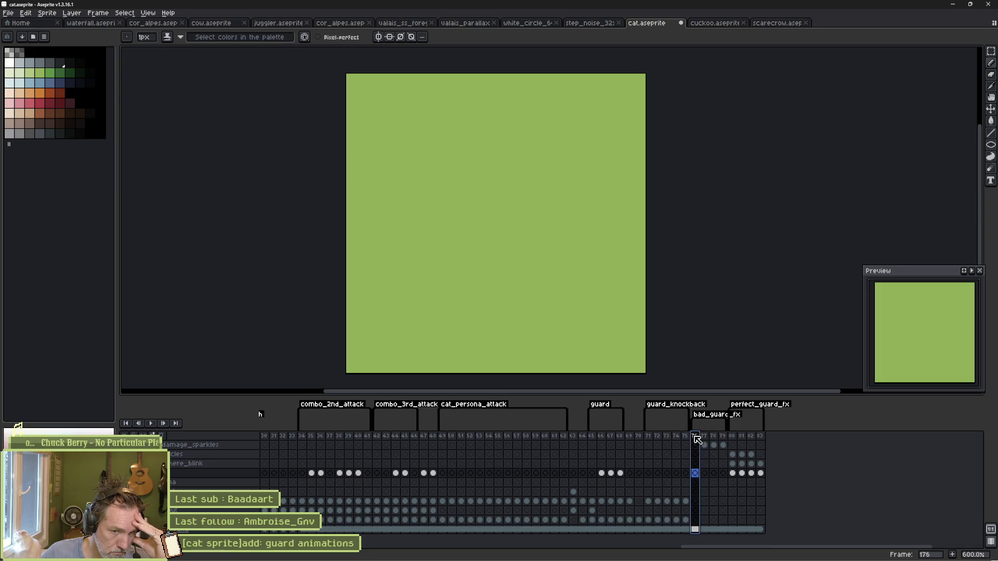
mouse_move(697, 440)
left_mouse_down()
mouse_move(771, 441)
mouse_move(754, 439)
left_mouse_up()
left_click(733, 439)
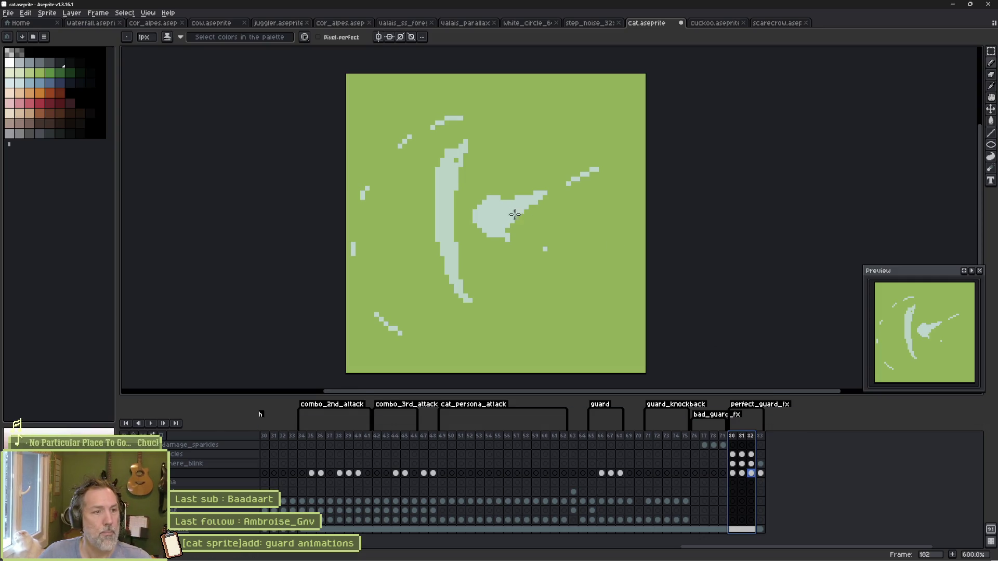
Step: Lasso the small lower-left streak on frame 182 and nudge it, comparing against neighbouring frames
left_click(495, 221, "ctrl")
key("q")
mouse_move(357, 229)
left_mouse_down()
mouse_move(432, 312)
mouse_move(334, 283)
mouse_move(347, 219)
left_mouse_up()
left_click_drag(401, 301, 415, 317)
key("ctrl+d")
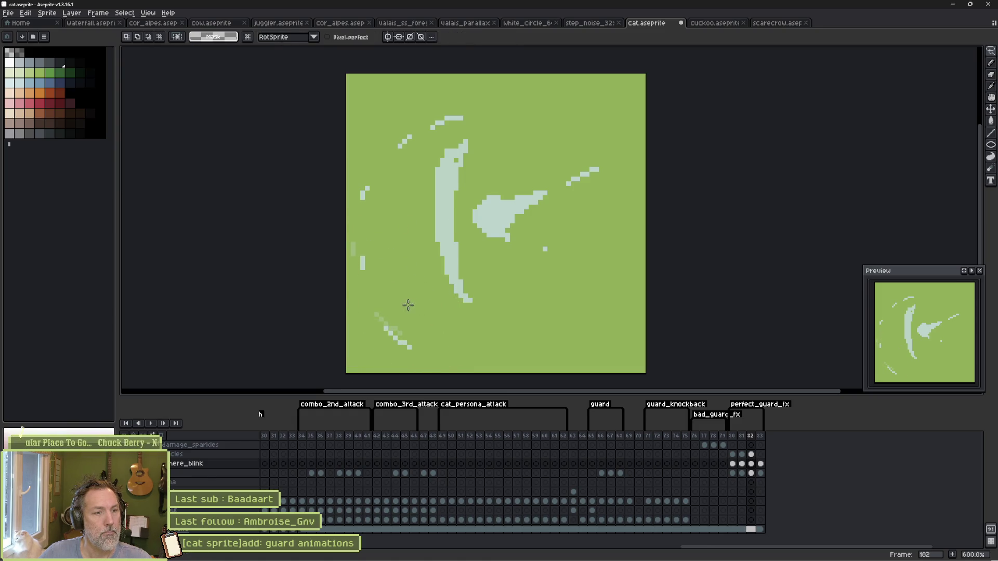
key("Right")
key("Left")
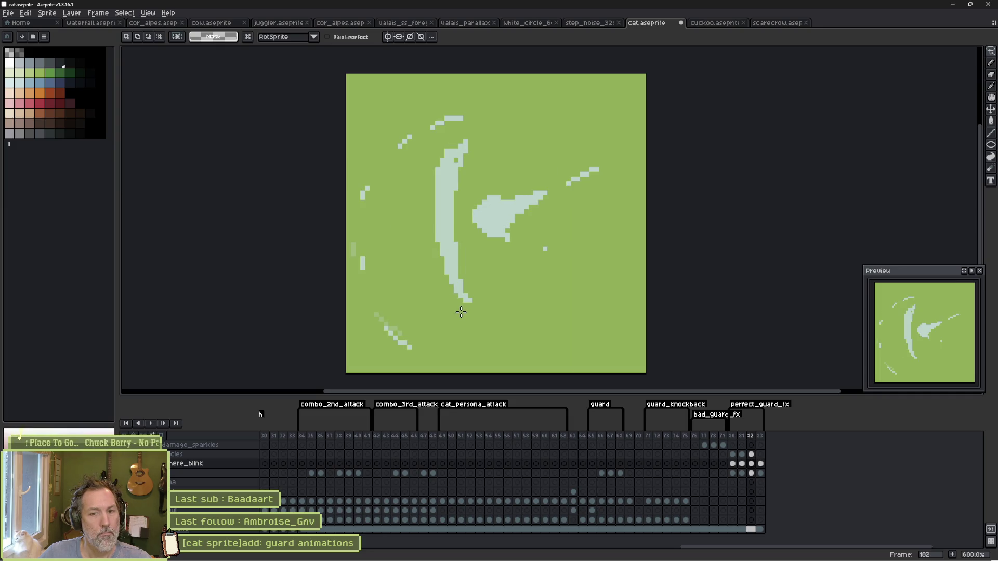
key("Right")
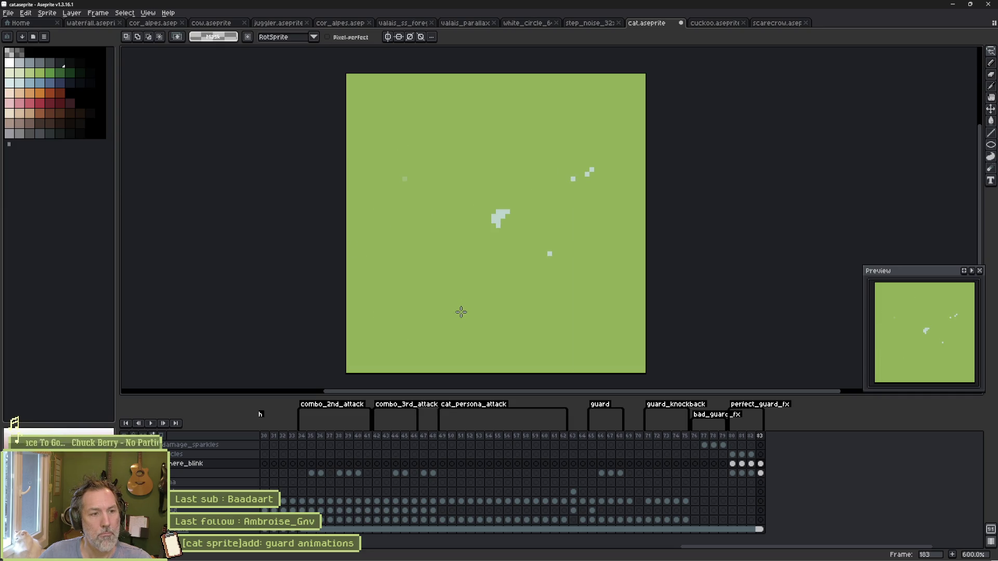
key("Left")
key("Left")
key("Left")
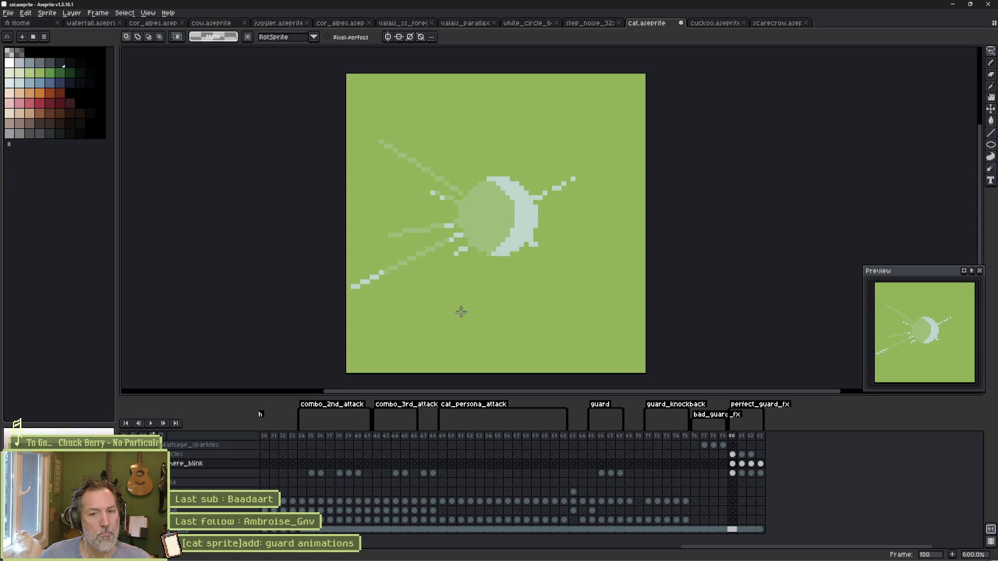
key("Right")
key("Right")
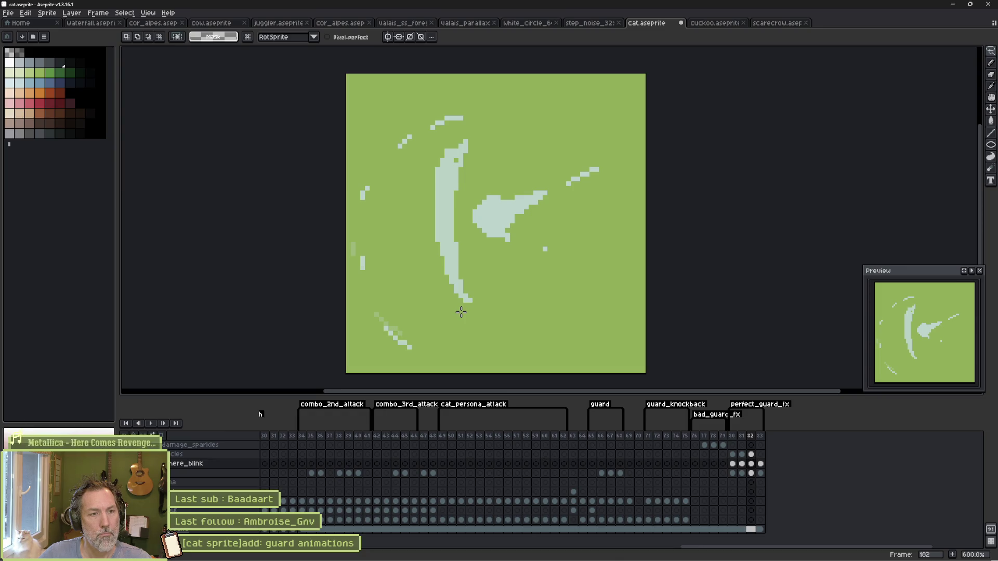
Step: Paint a lighter shade along the crescent's left and top edges with the pencil
key("b")
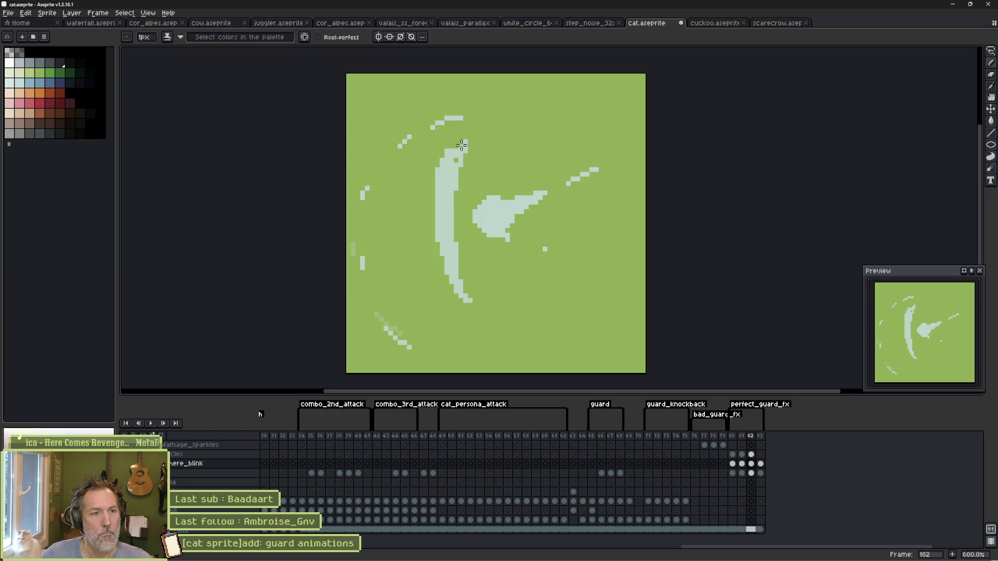
mouse_move(436, 165)
left_mouse_down()
mouse_move(431, 237)
mouse_move(450, 284)
mouse_move(453, 274)
left_mouse_up()
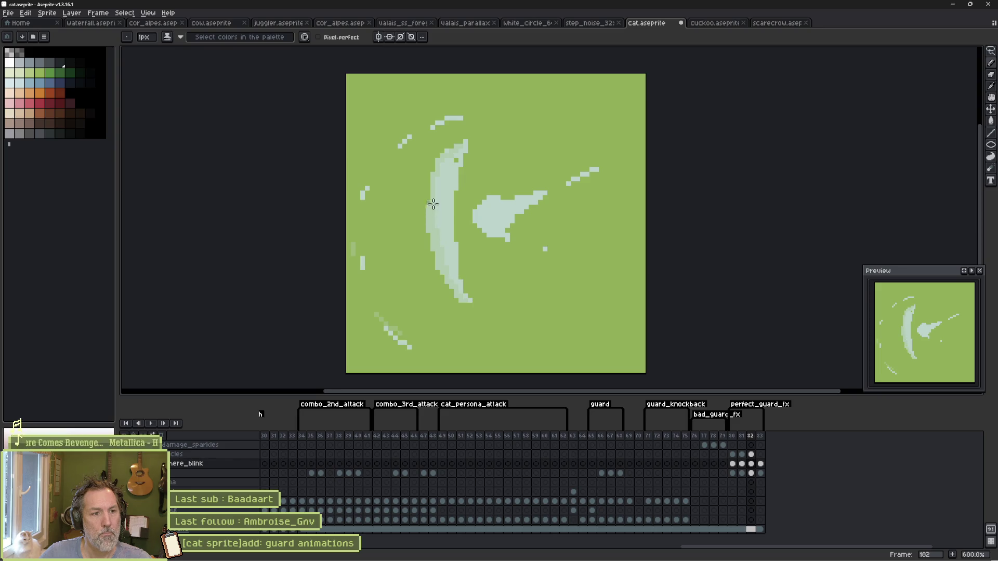
mouse_move(451, 156)
left_mouse_down()
mouse_move(473, 156)
mouse_move(450, 195)
mouse_move(456, 248)
left_mouse_up()
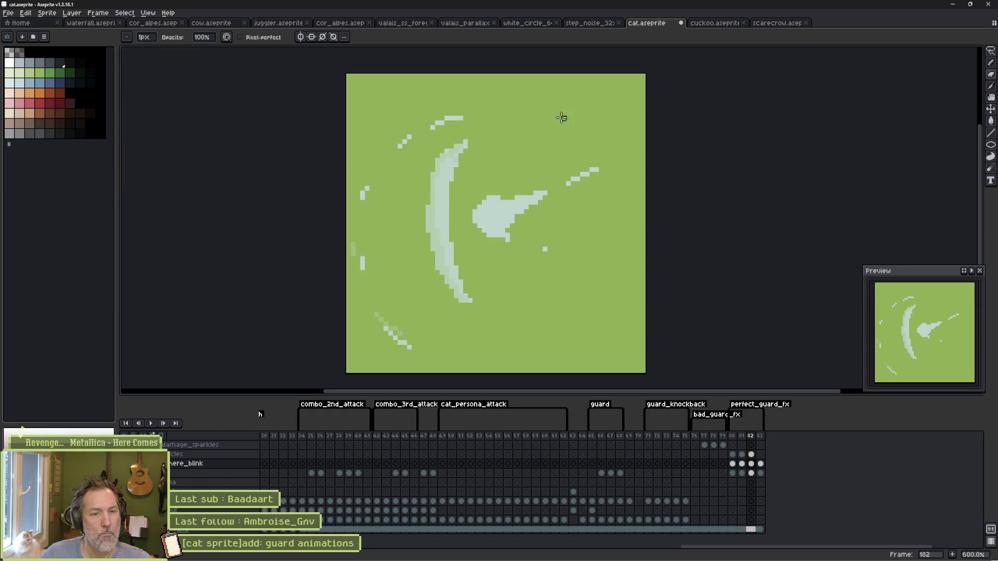
key("Return")
key("Return")
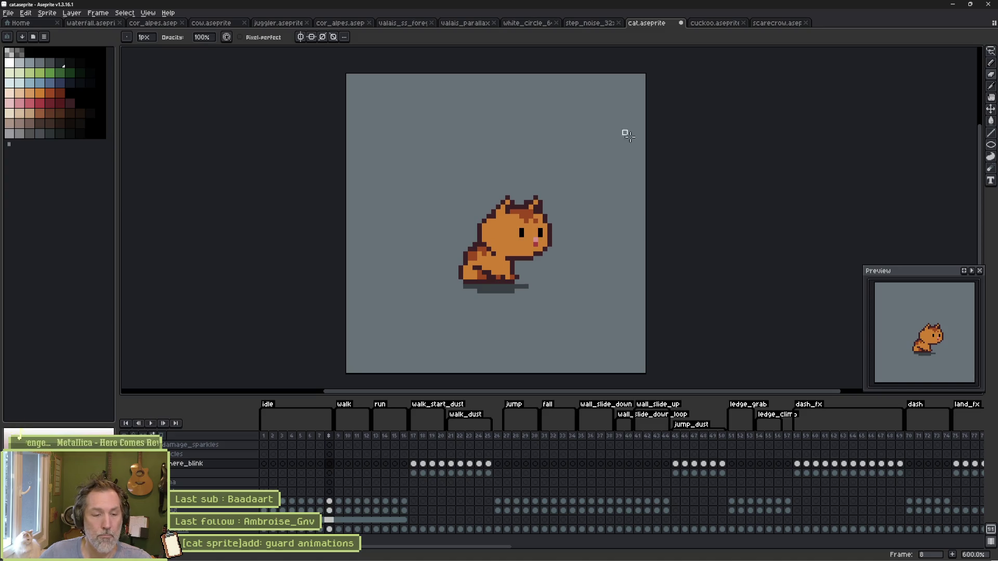
left_click_drag(471, 548, 946, 549)
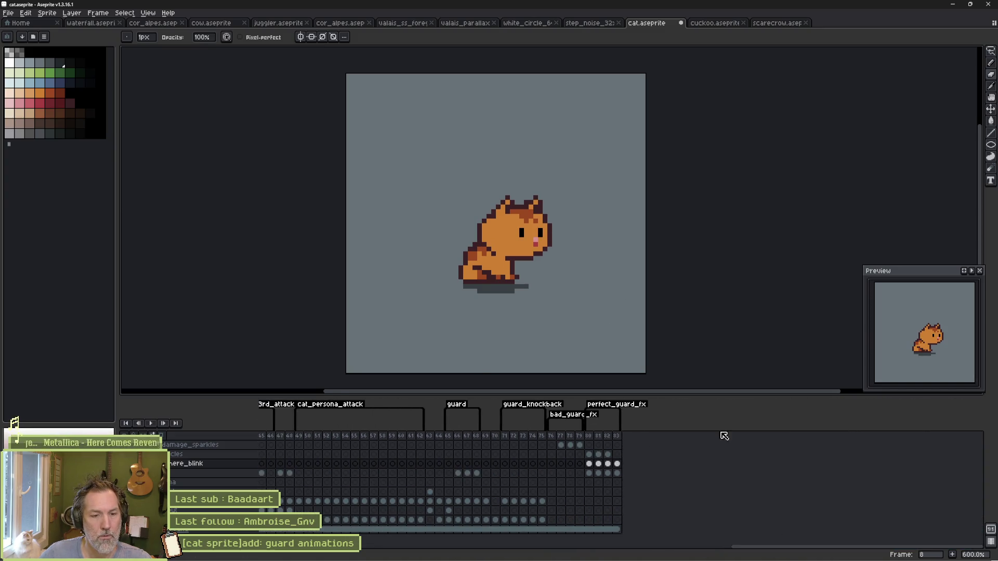
left_click(558, 426)
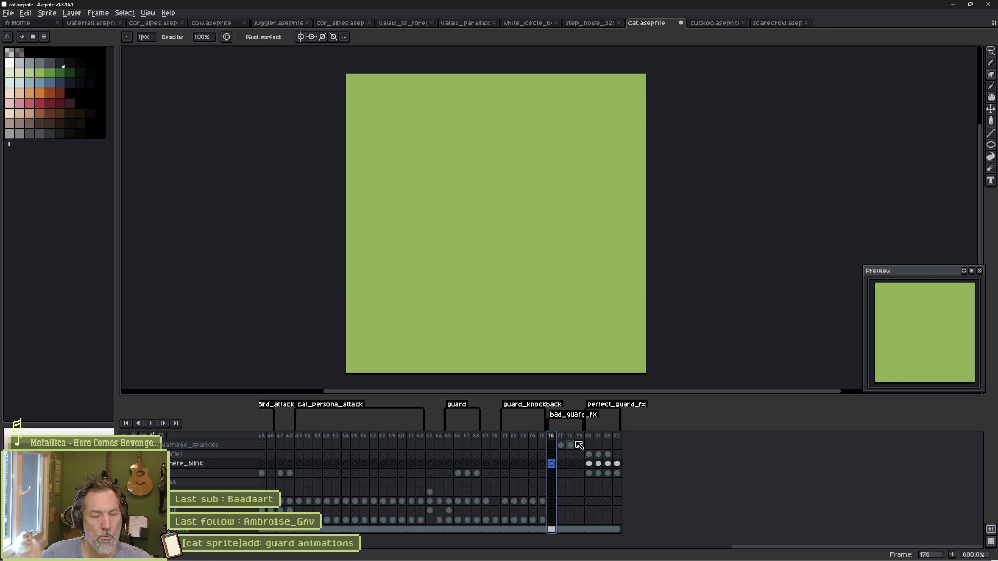
double_click(557, 417)
left_click(500, 352)
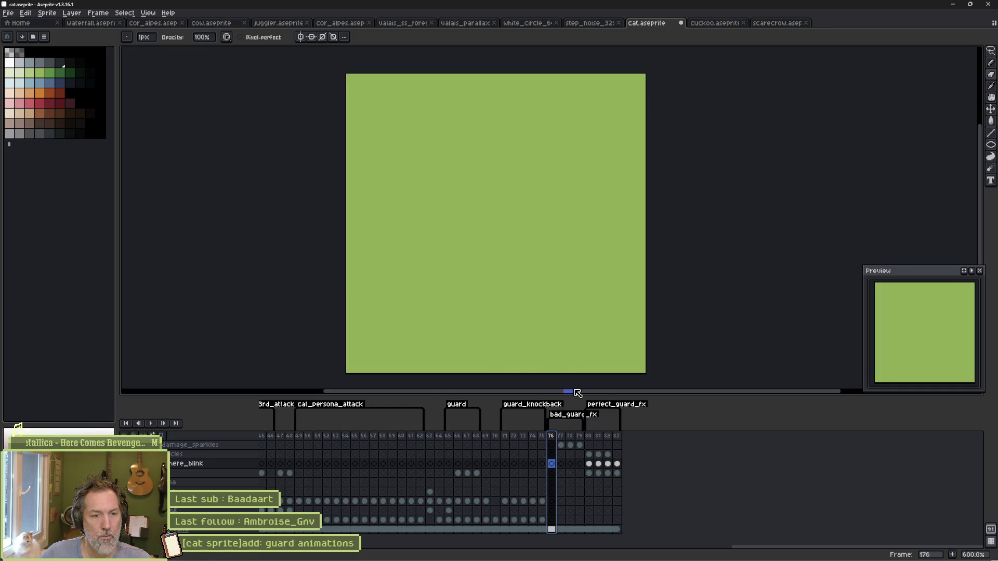
left_click(593, 427)
double_click(594, 427)
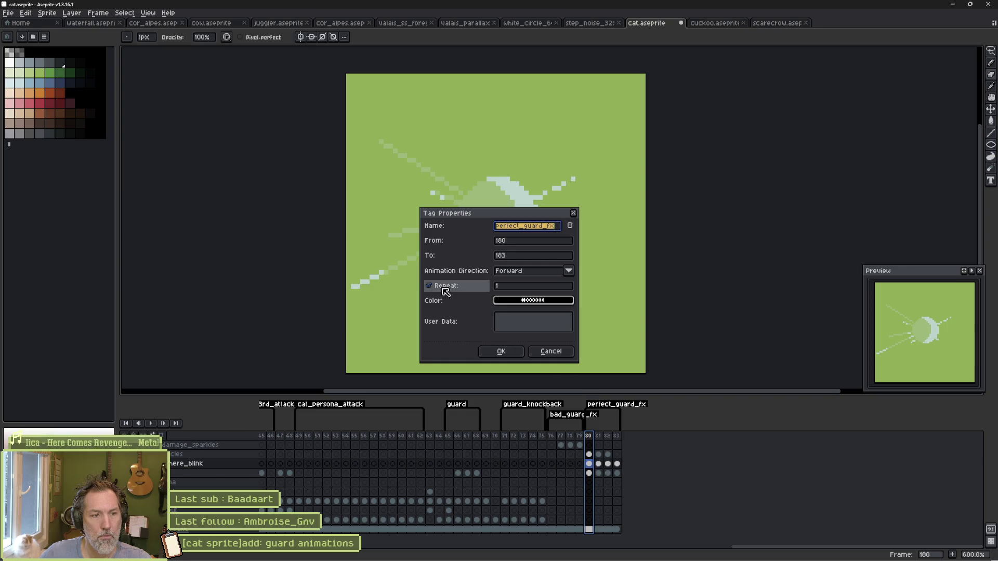
left_click(524, 365)
key("Return")
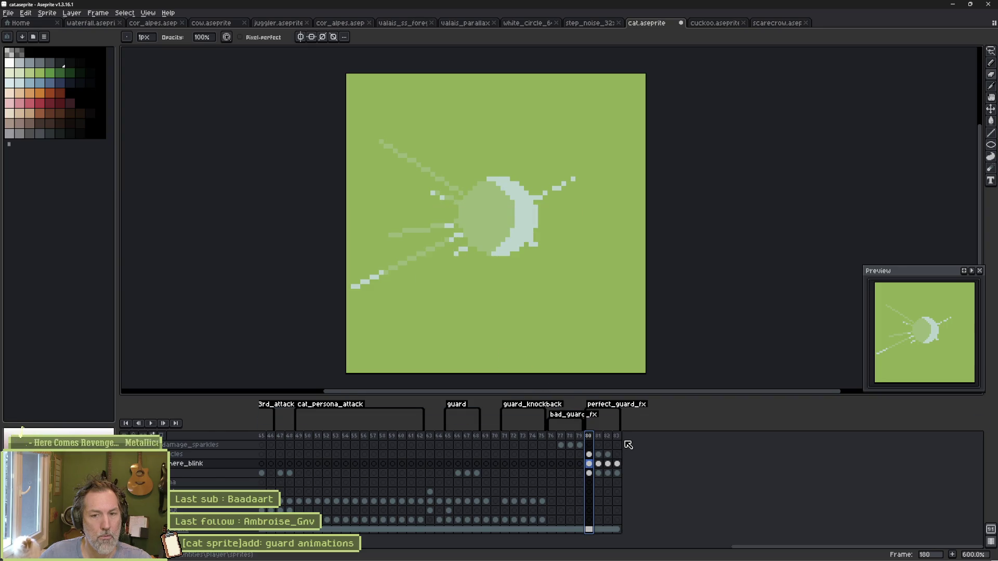
key("Return")
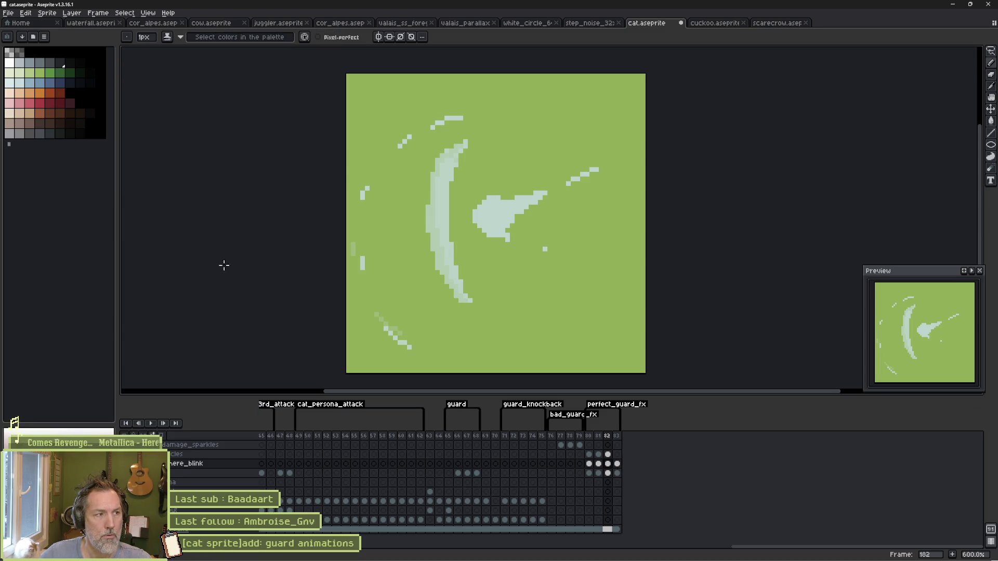
Step: Fill the two-tone crescent with one pale blue-grey colour and repaint its top pixels
key("v")
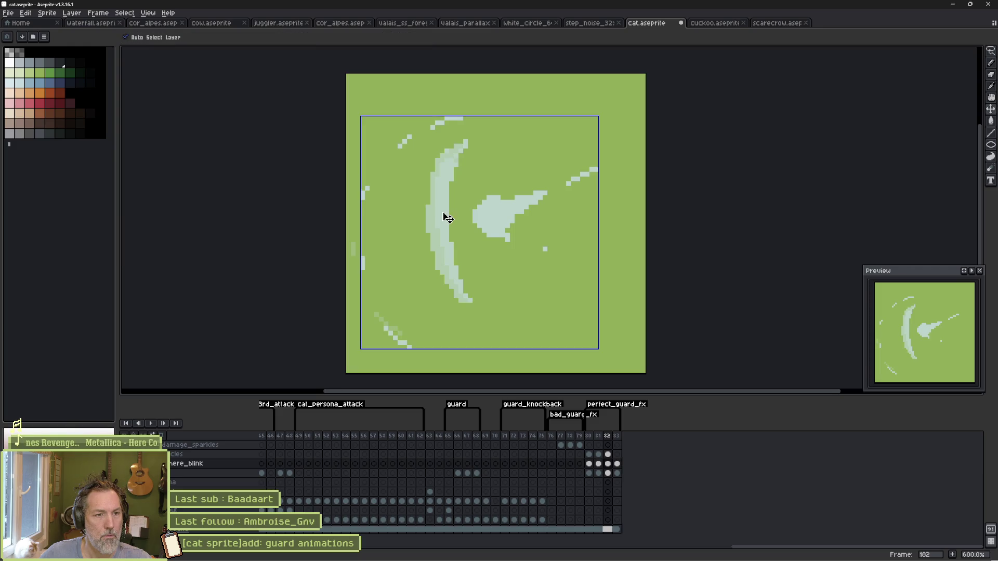
key("b")
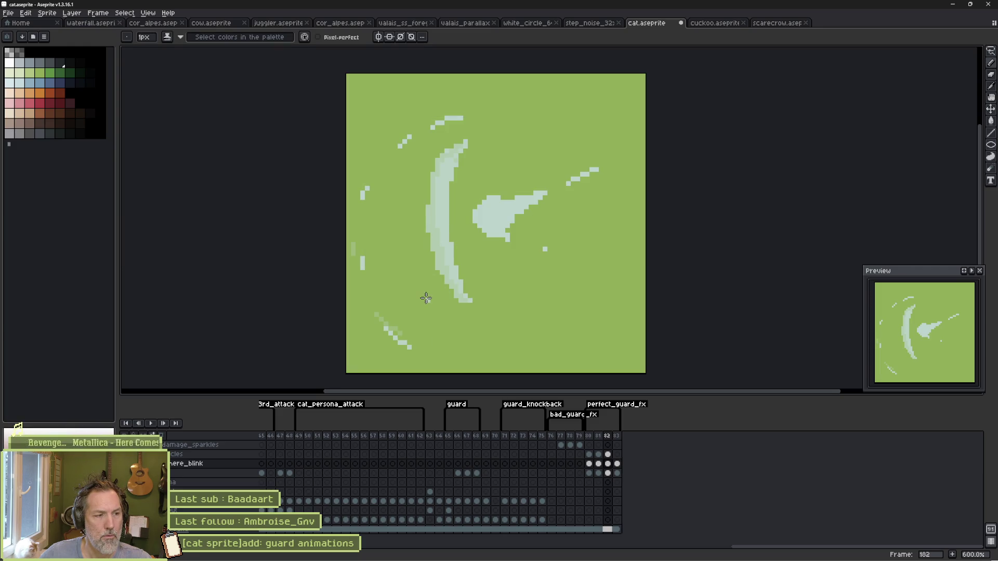
left_click(432, 192, "alt")
key("g")
left_click(431, 214)
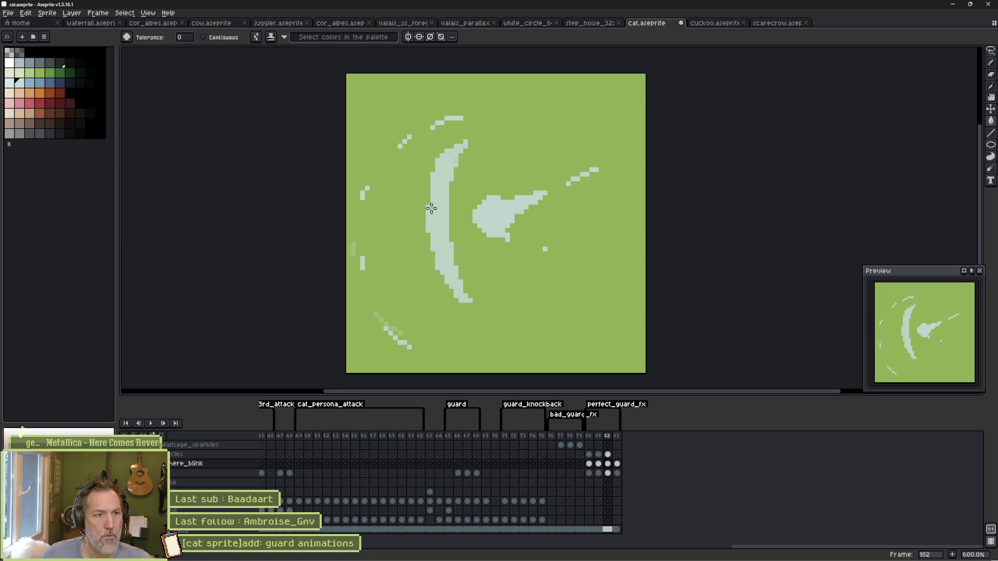
key("b")
left_click_drag(445, 144, 439, 161)
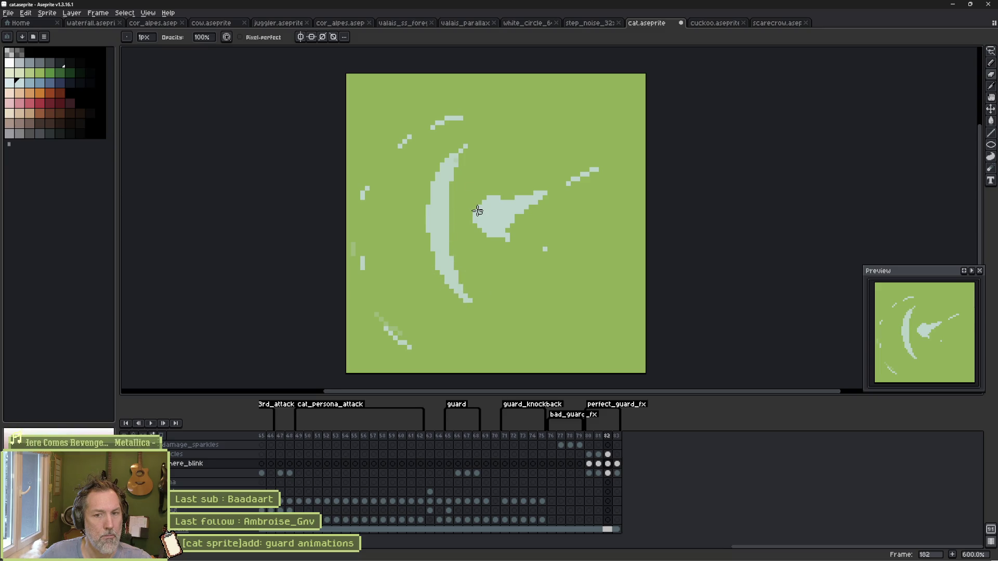
Step: Compare frames 181–183, then erase the top pixels of frame 182's crescent arc
key("Left")
key("Right")
key("Right")
key("Left")
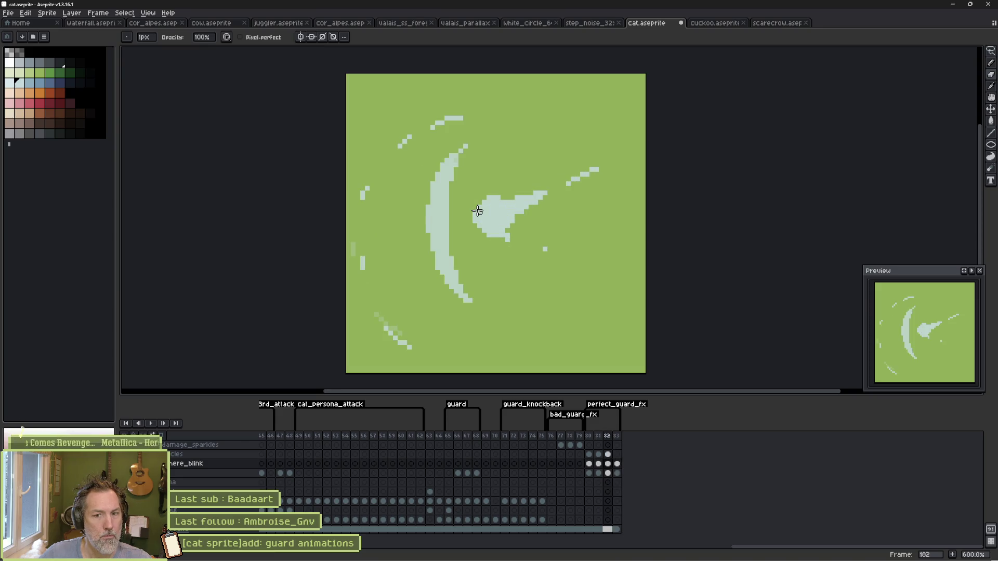
key("Left")
key("Right")
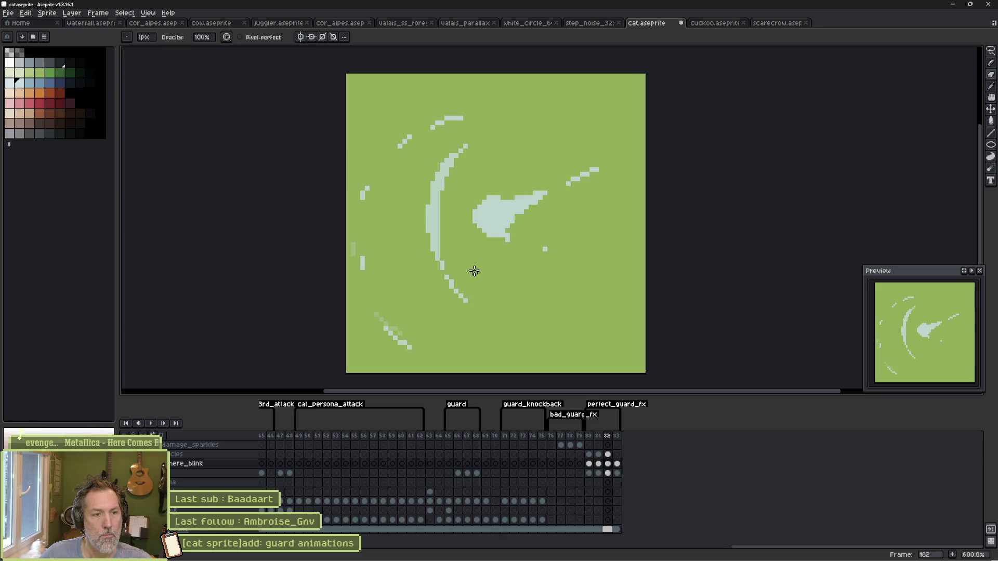
key("Right")
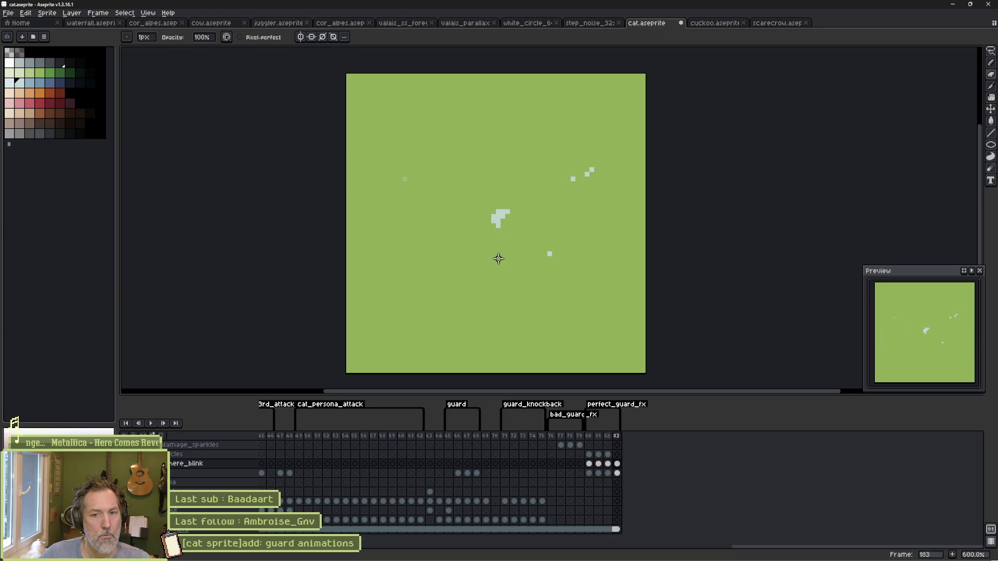
key("Left")
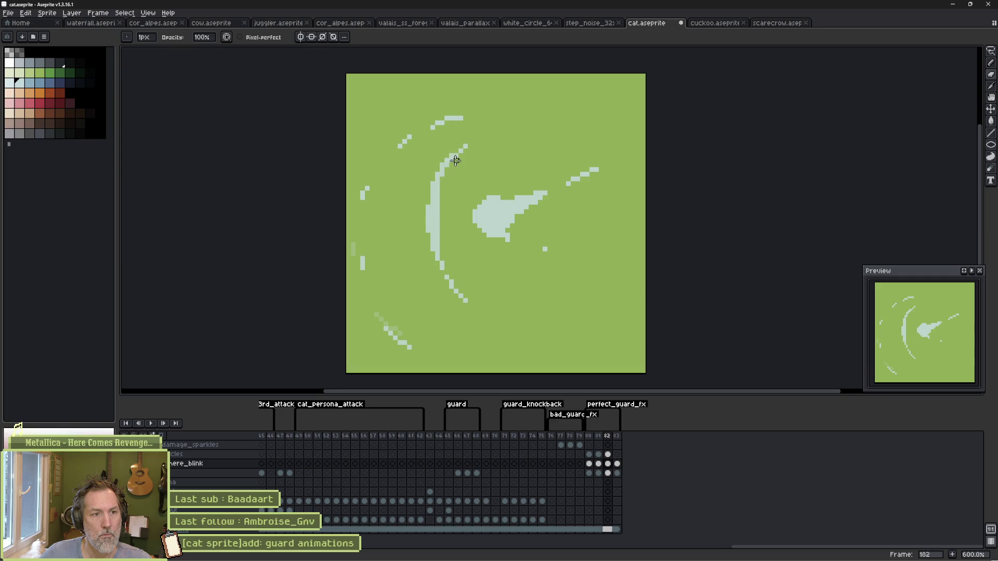
left_click_drag(452, 161, 470, 145)
Step: Play the animation, then go to the empty damage_sparkles cel on frame 176
key("Return")
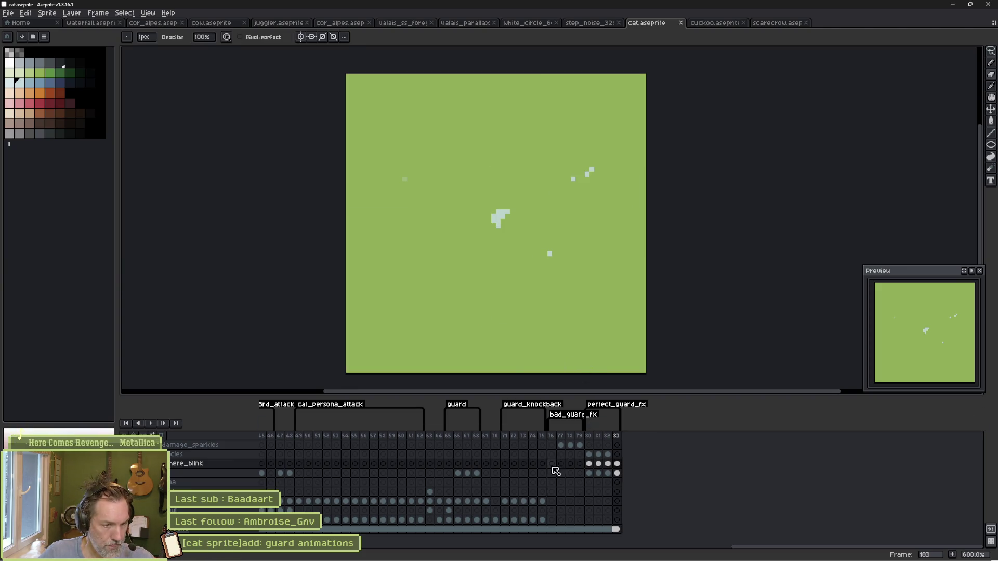
left_click(551, 445)
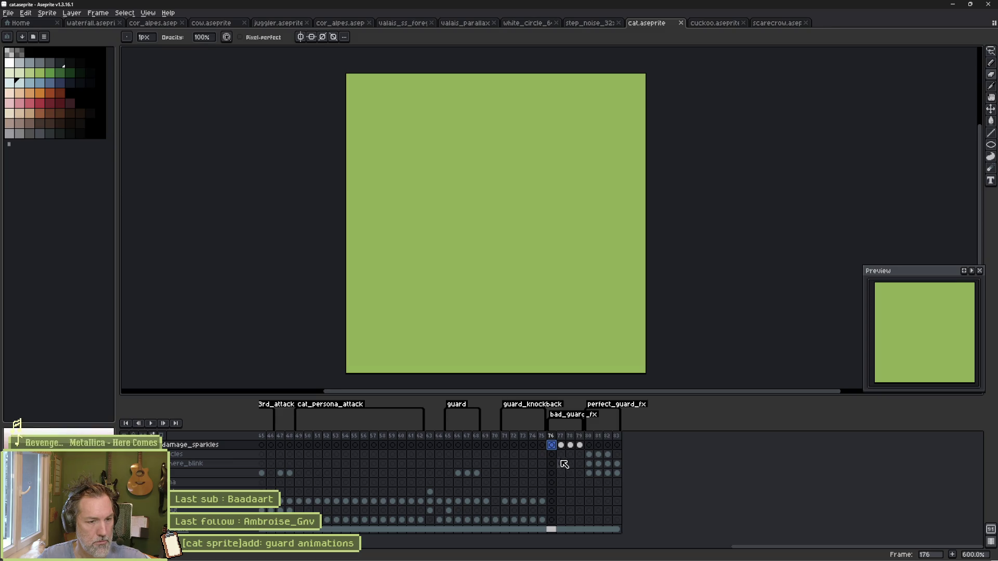
Step: Draw a pale blue streak across the slash on the particles layer's frame 177
left_click(598, 445)
left_click(588, 445)
left_click(581, 445)
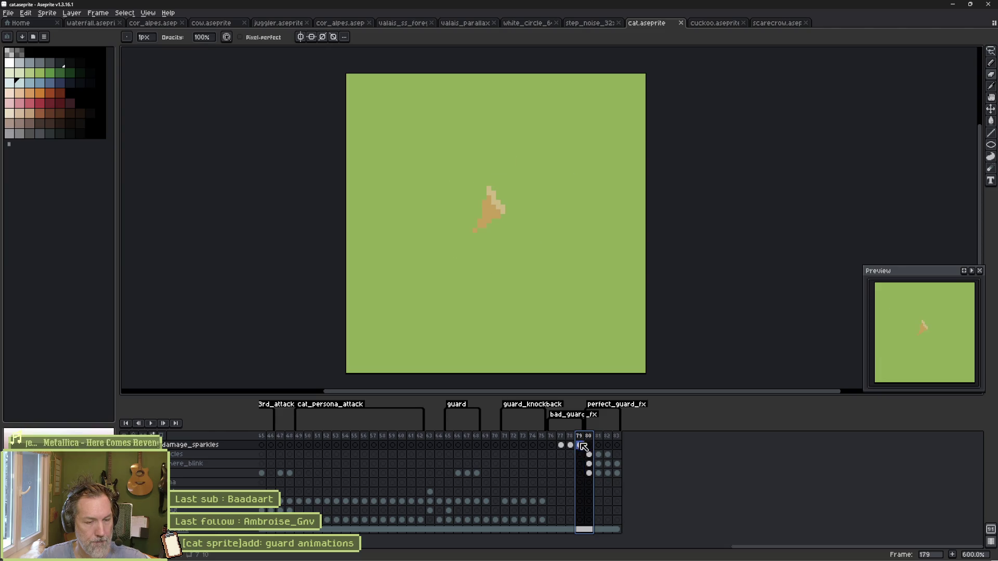
left_click(552, 455)
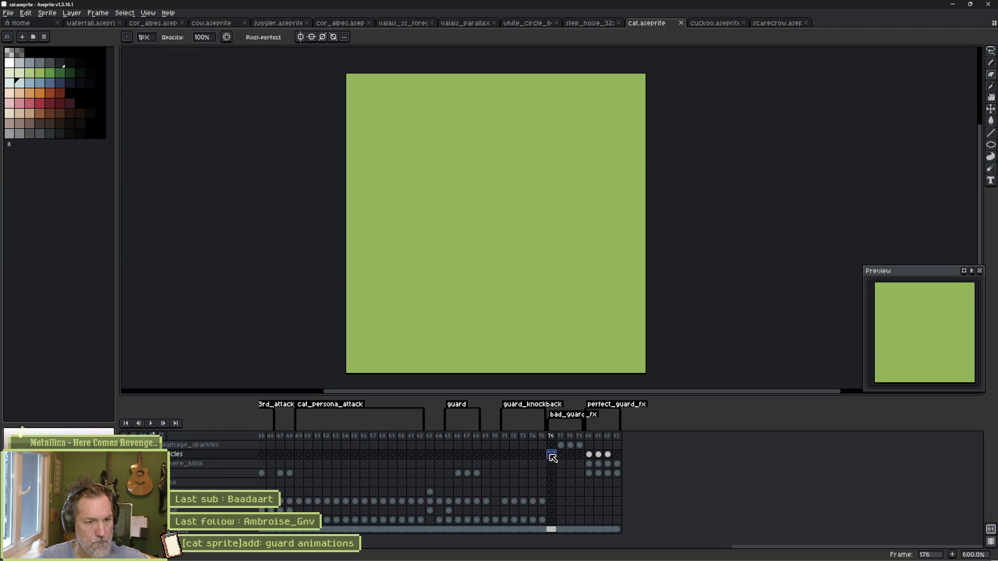
left_click(992, 149)
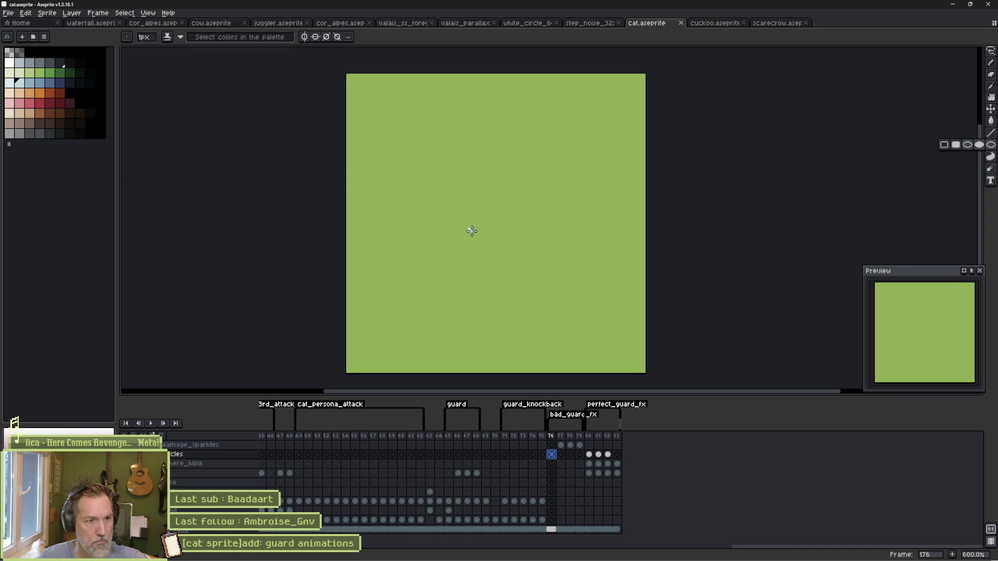
left_click(562, 455)
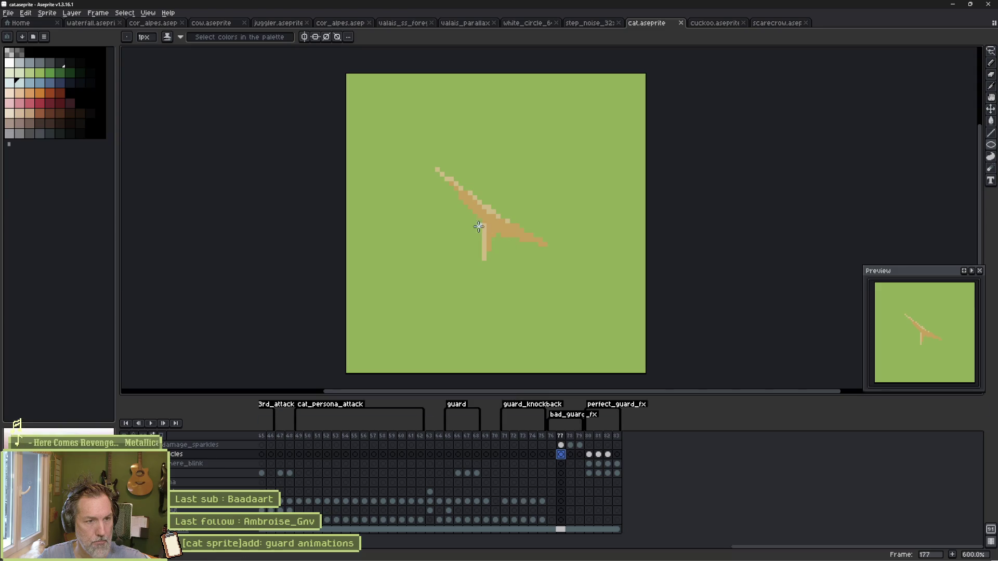
left_click_drag(463, 218, 533, 230)
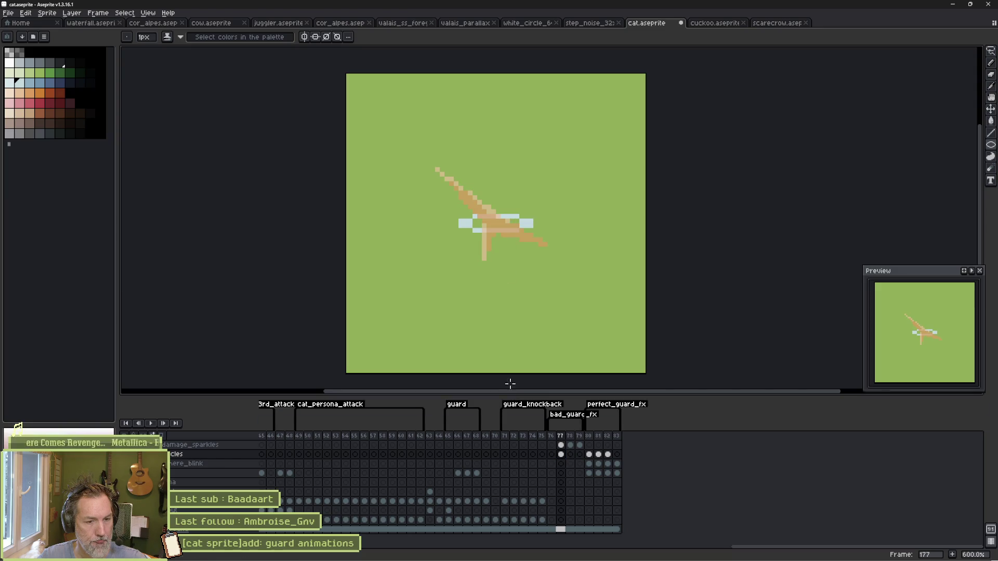
Step: Draw pale blue ellipse rings around the slash on frames 178 and 179, wider on 179
left_click(570, 454)
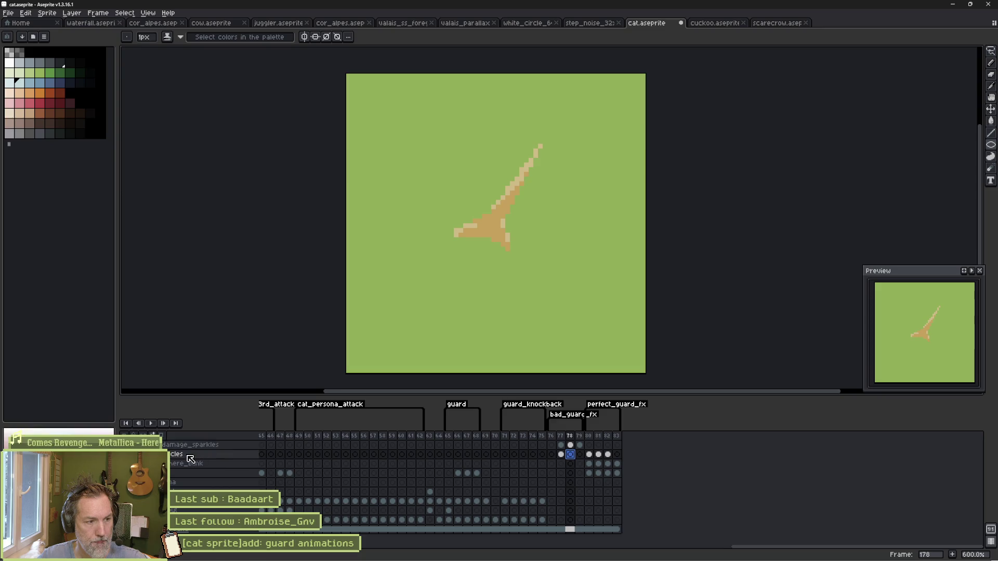
key("F3")
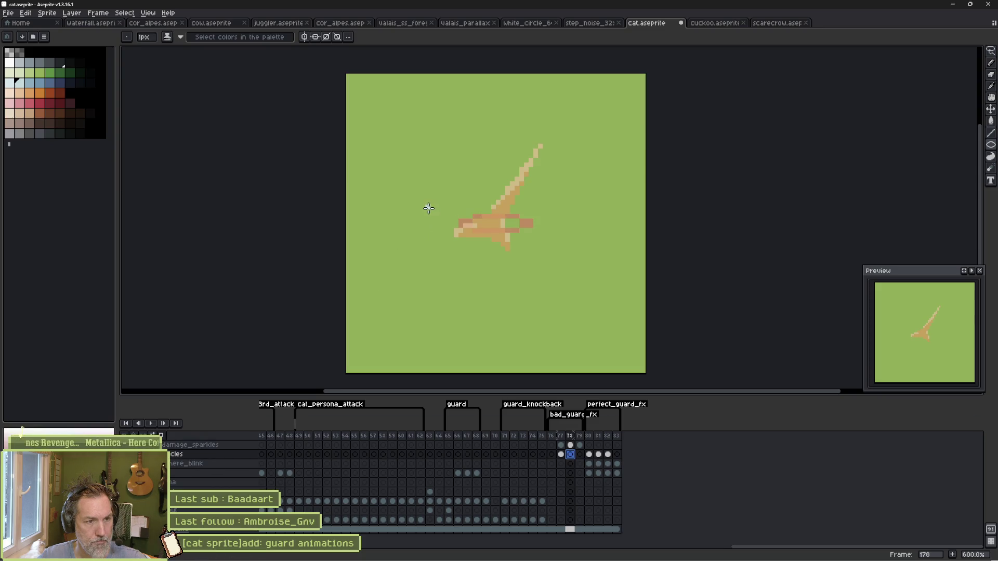
mouse_move(408, 208)
left_mouse_down()
mouse_move(525, 217)
mouse_move(578, 238)
left_mouse_up()
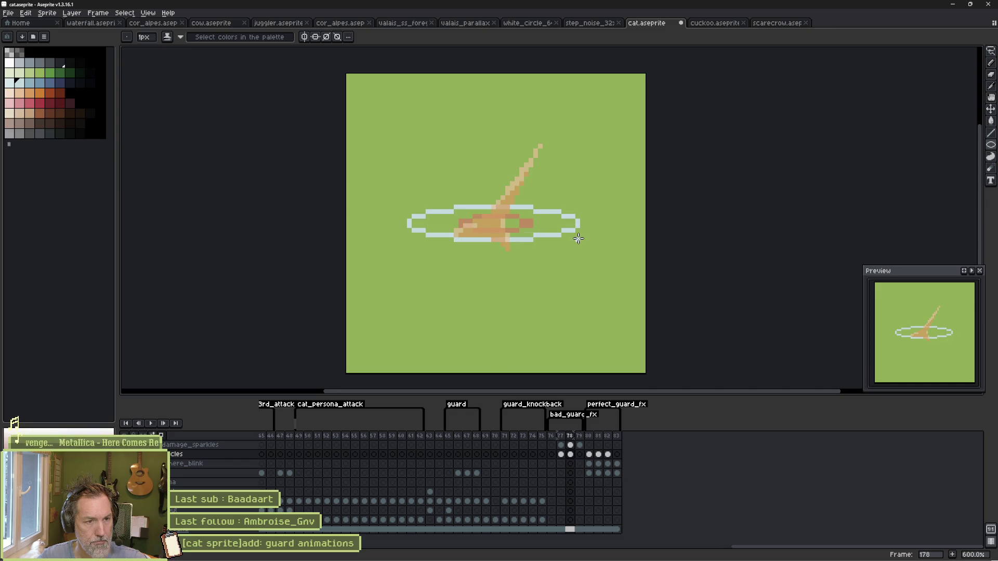
left_click(579, 455)
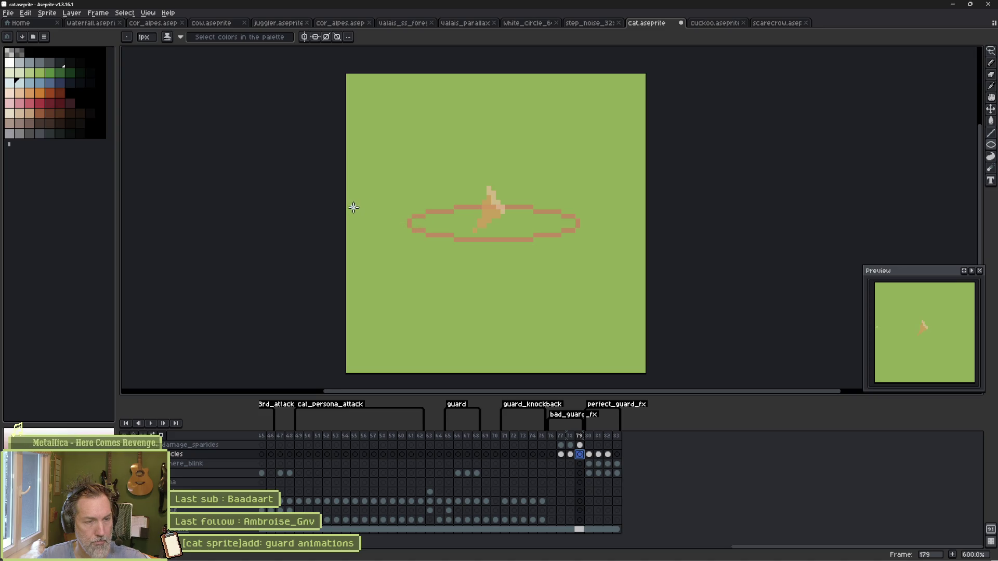
left_click_drag(353, 207, 632, 238)
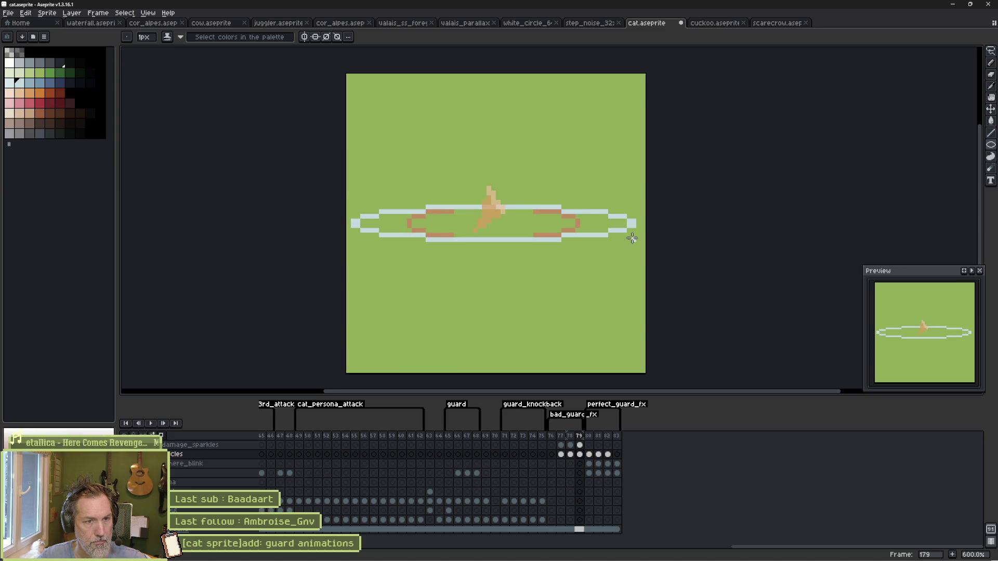
Step: Break the rings into dashes with a 3px pencil, including a brown bottom stretch and top gap
key("b")
key("plus")
key("plus")
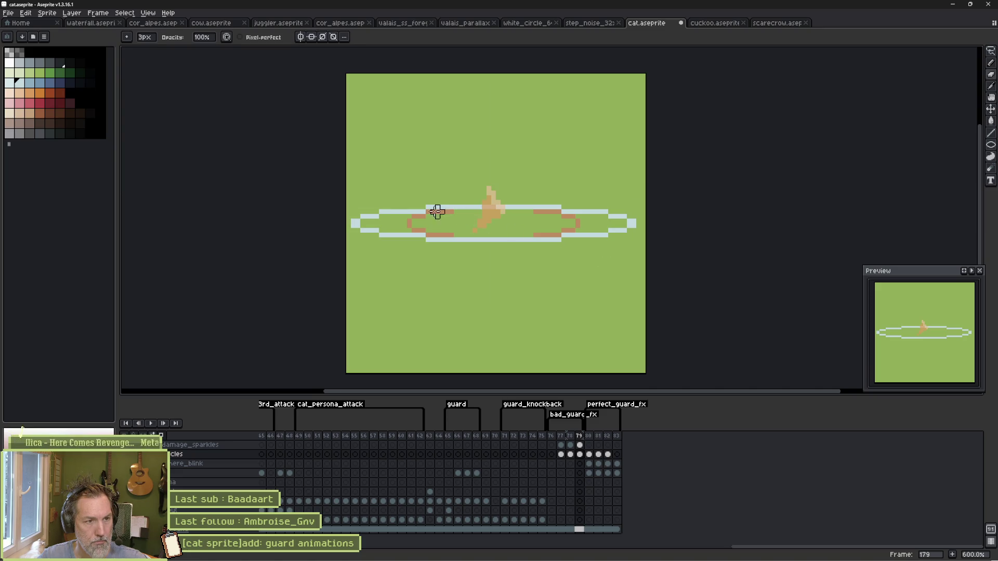
mouse_move(377, 216)
left_mouse_down()
mouse_move(416, 213)
mouse_move(510, 242)
mouse_move(592, 211)
left_mouse_up()
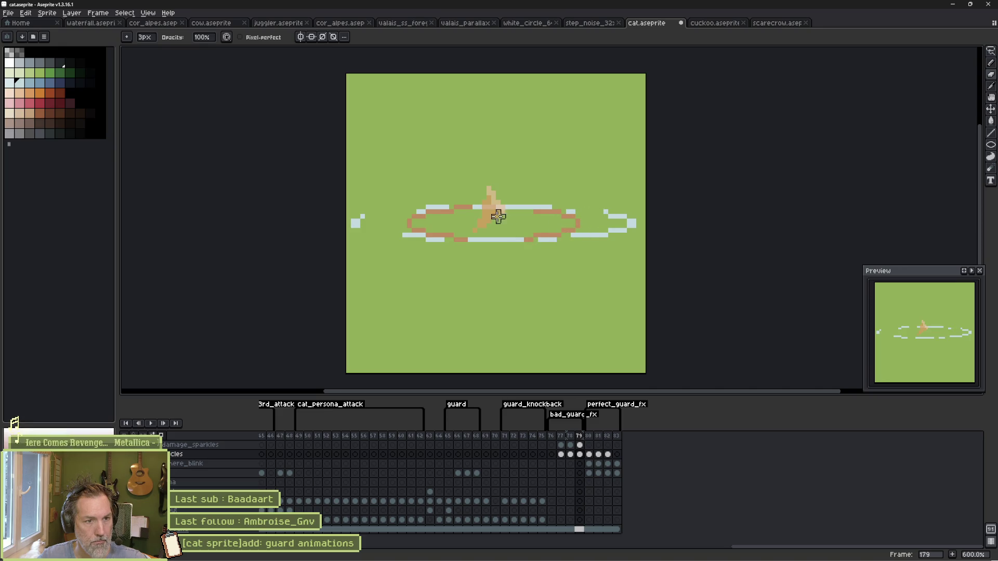
left_click_drag(498, 217, 488, 229)
left_click(570, 455)
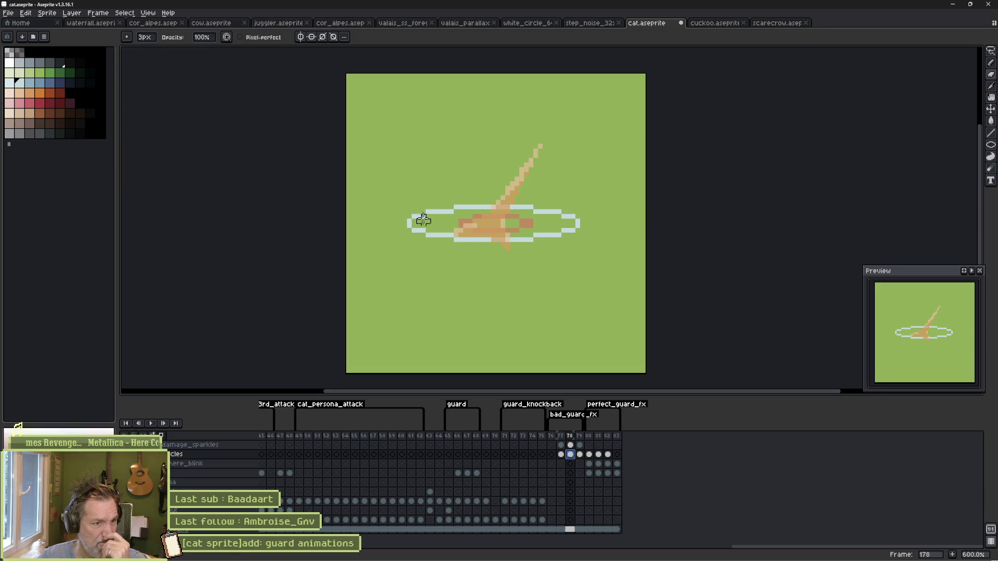
left_click_drag(456, 208, 477, 208)
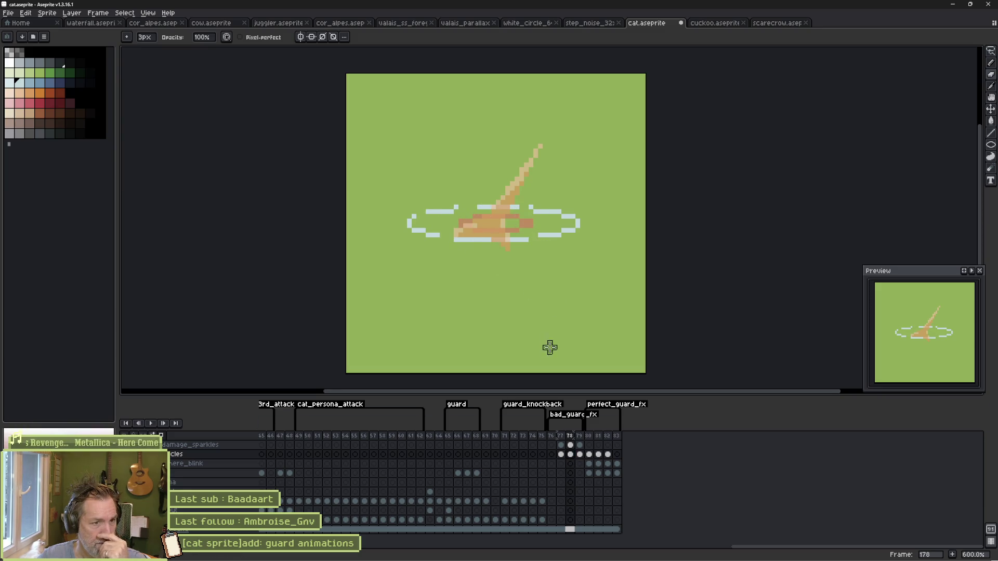
key("comma")
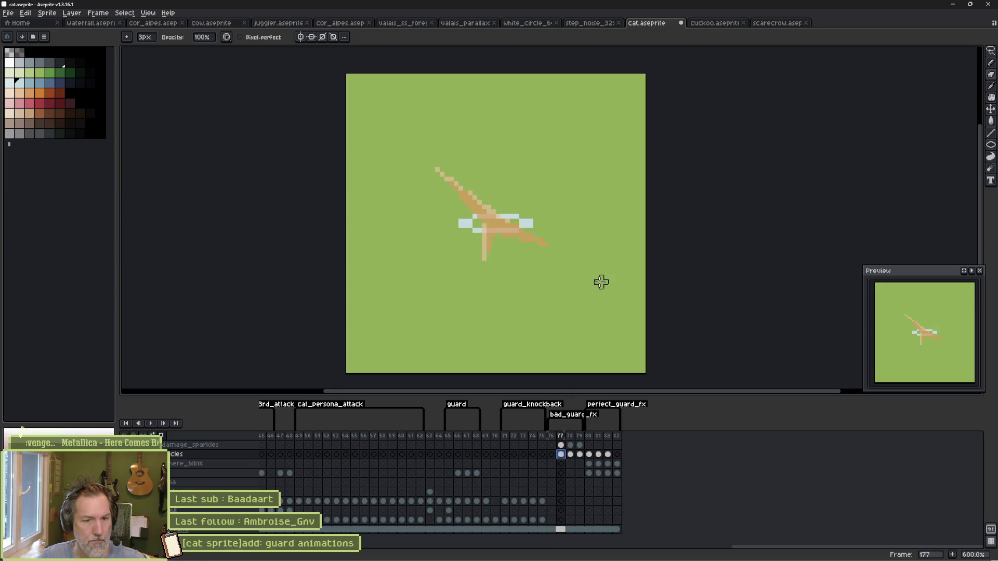
key("period")
key("period")
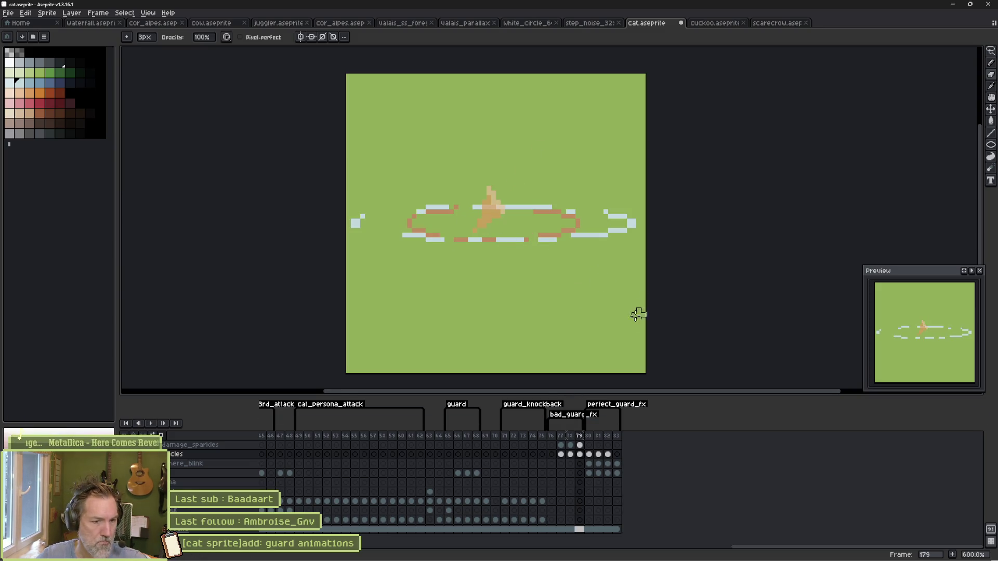
key("comma")
key("comma")
key("Up")
key("b")
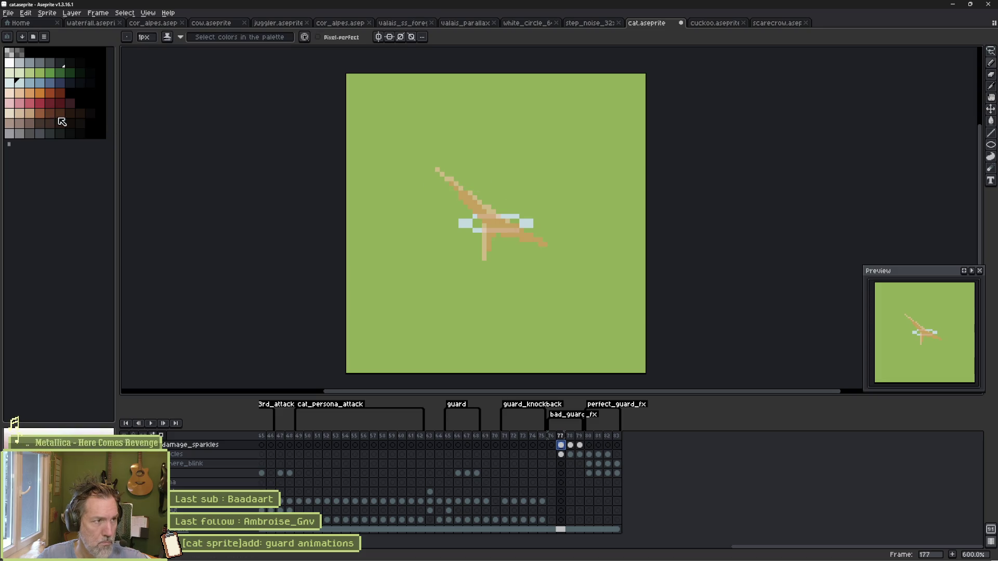
left_click(19, 92)
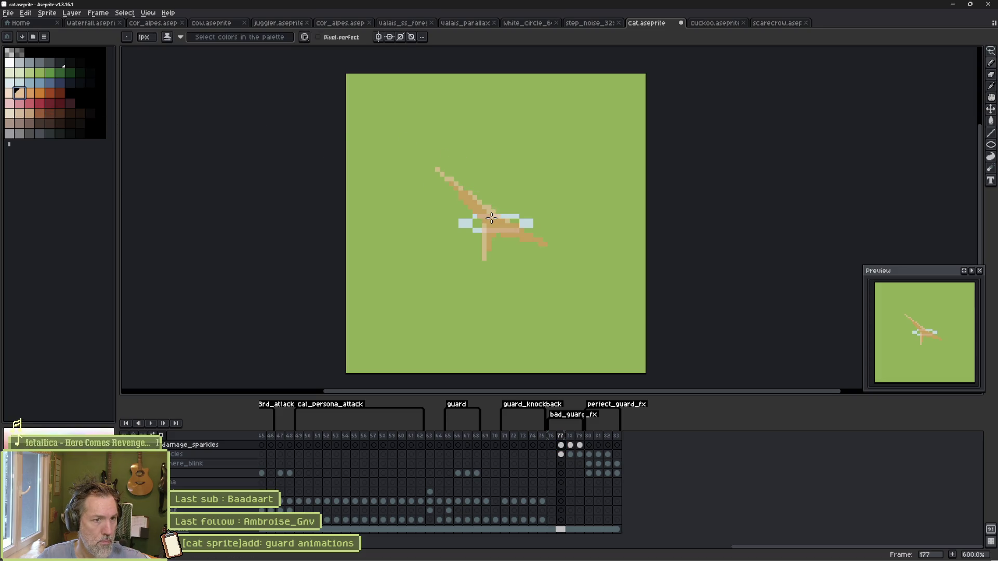
left_click_drag(492, 218, 517, 174)
left_click_drag(484, 223, 385, 305)
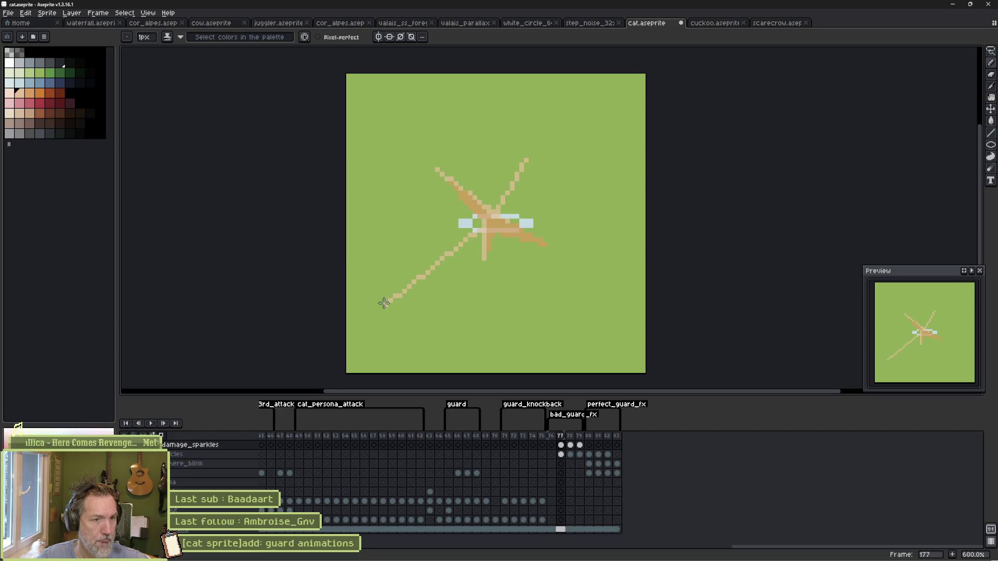
left_click(571, 446)
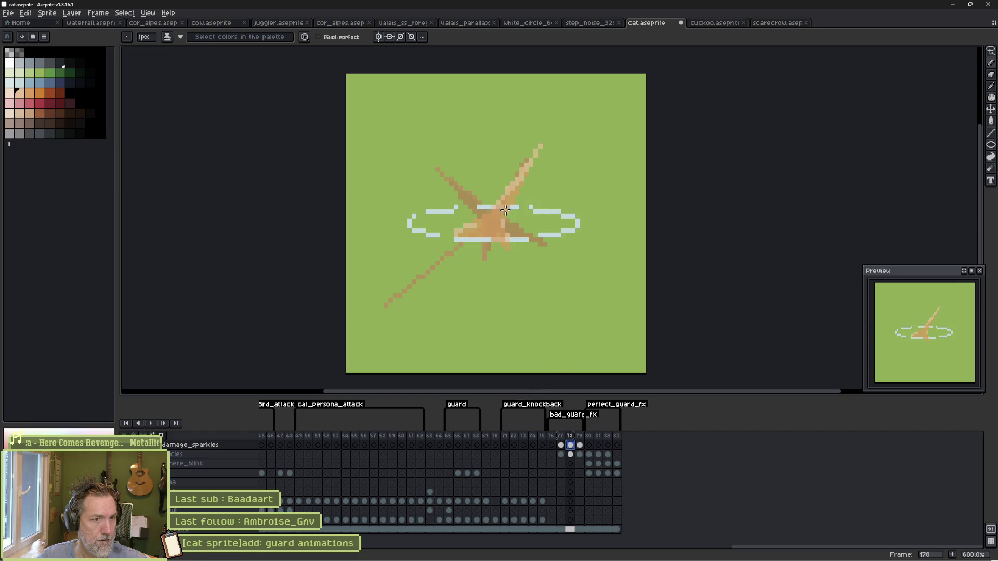
mouse_move(477, 231)
left_mouse_down()
mouse_move(347, 349)
mouse_move(353, 333)
left_mouse_up()
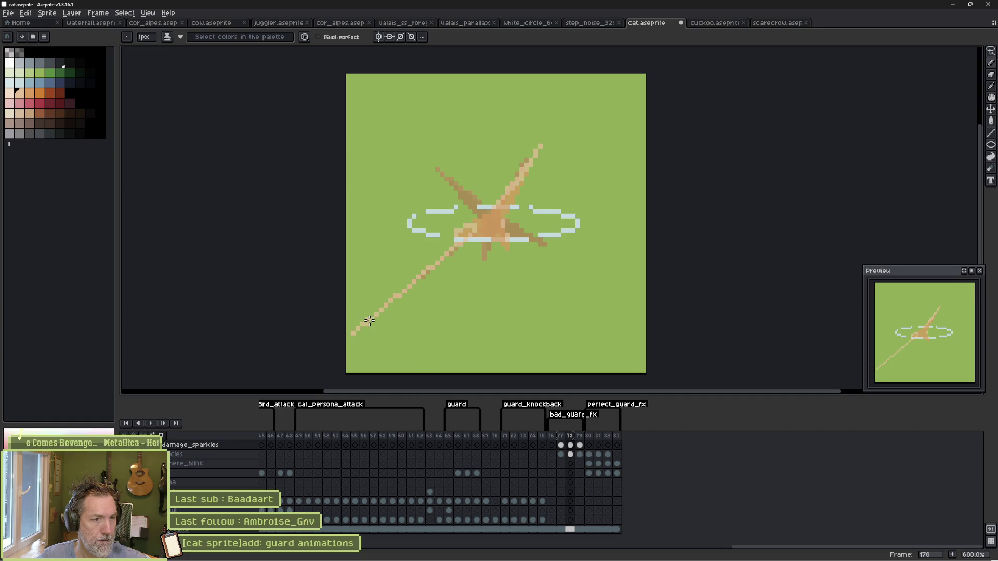
key("e")
mouse_move(467, 234)
left_mouse_down()
mouse_move(405, 289)
mouse_move(430, 252)
left_mouse_up()
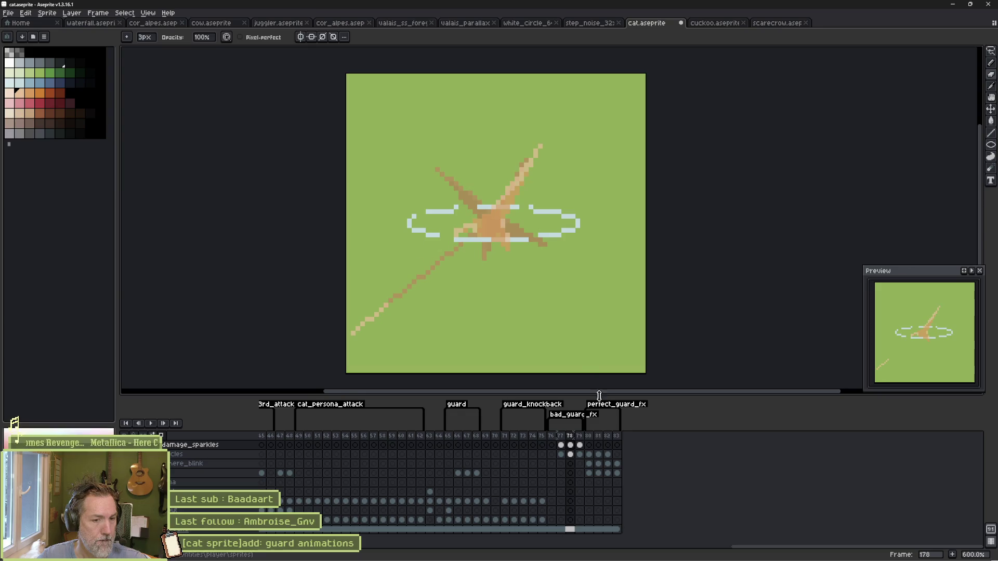
left_click(579, 445)
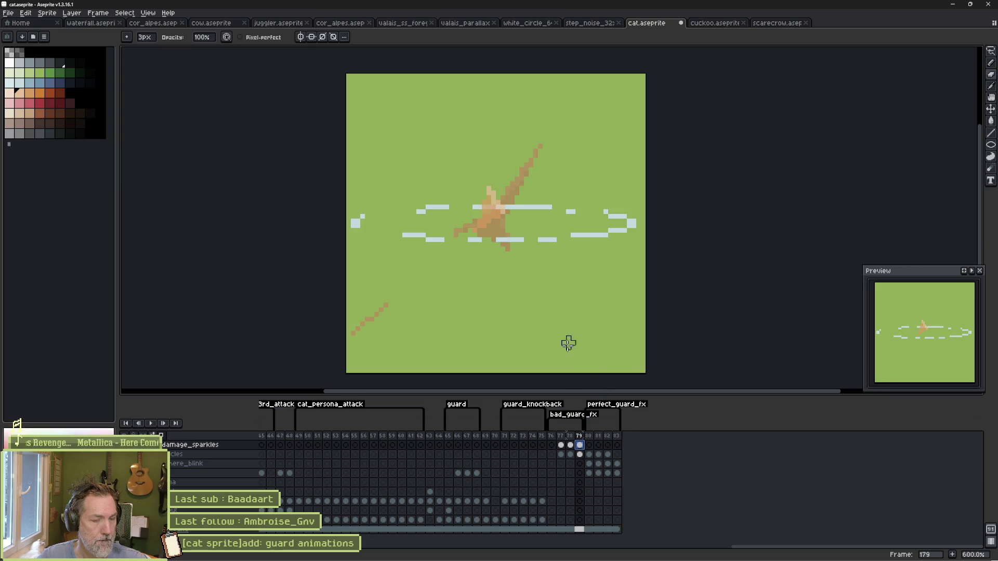
left_click(570, 445)
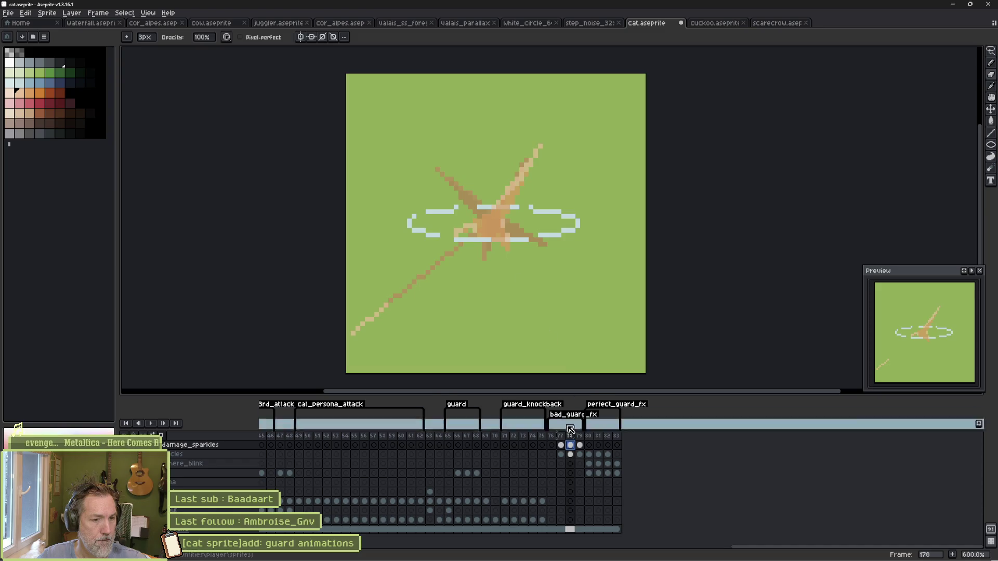
left_click(561, 445)
left_click(571, 446)
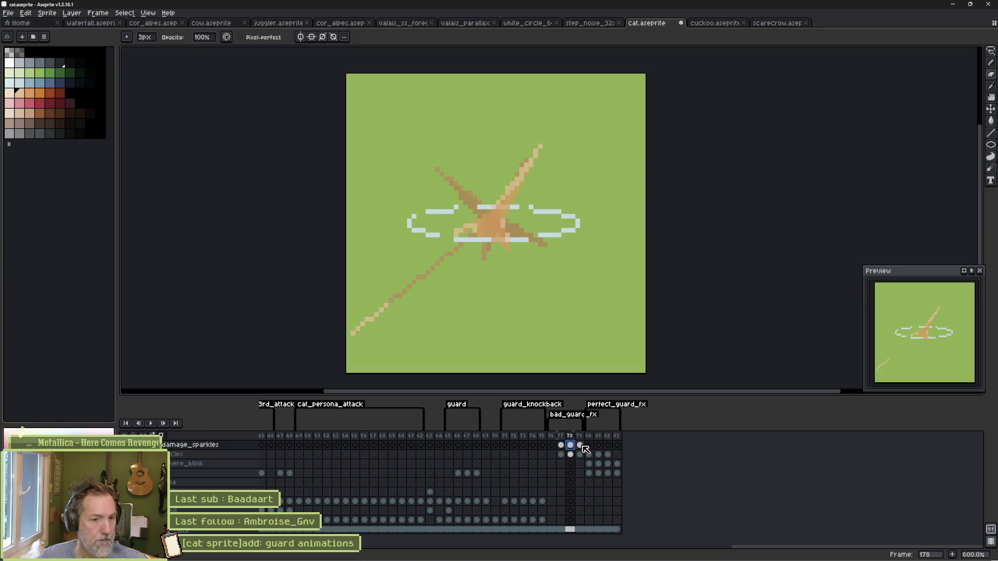
key("Right")
key("b")
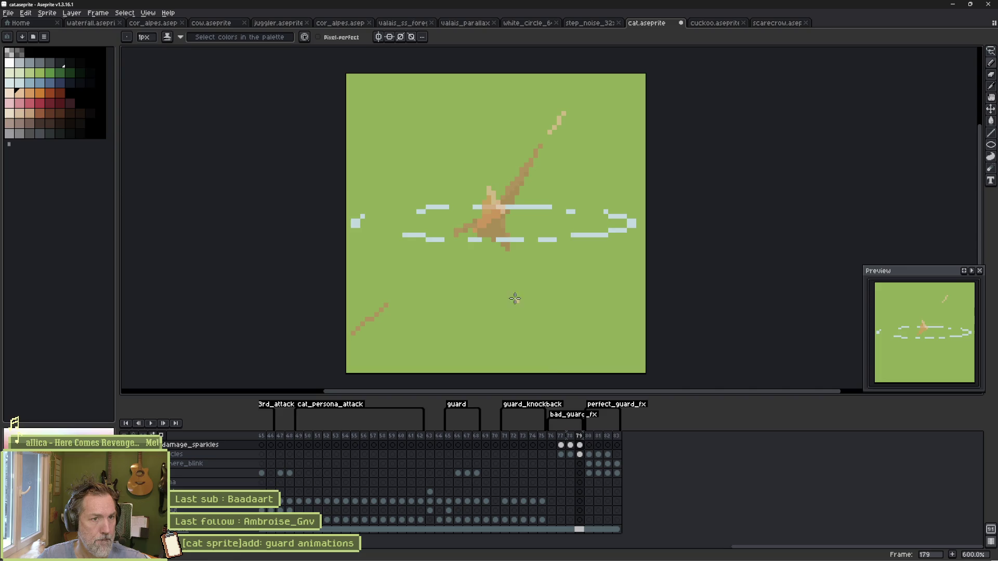
key("Return")
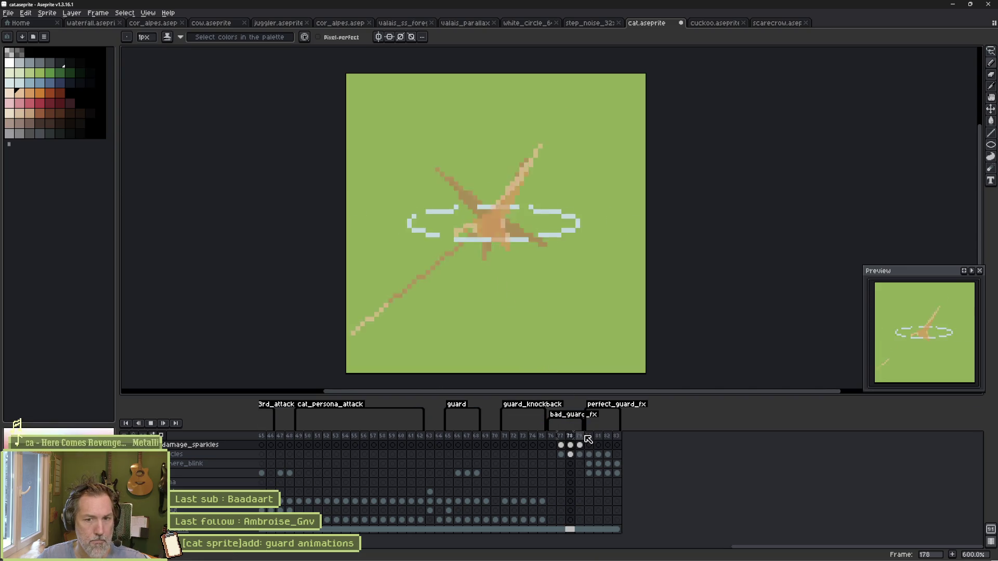
key("Return")
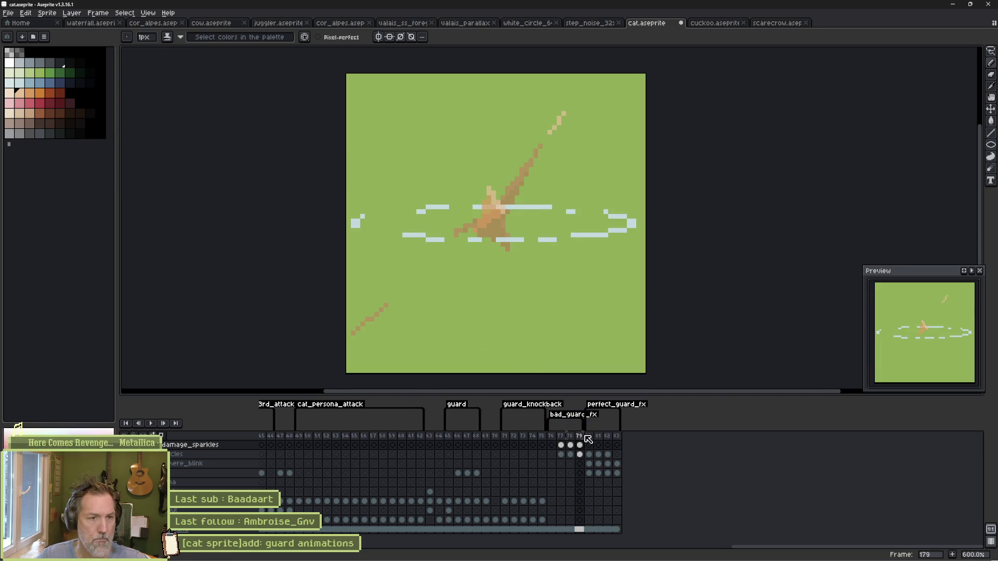
left_click(564, 464)
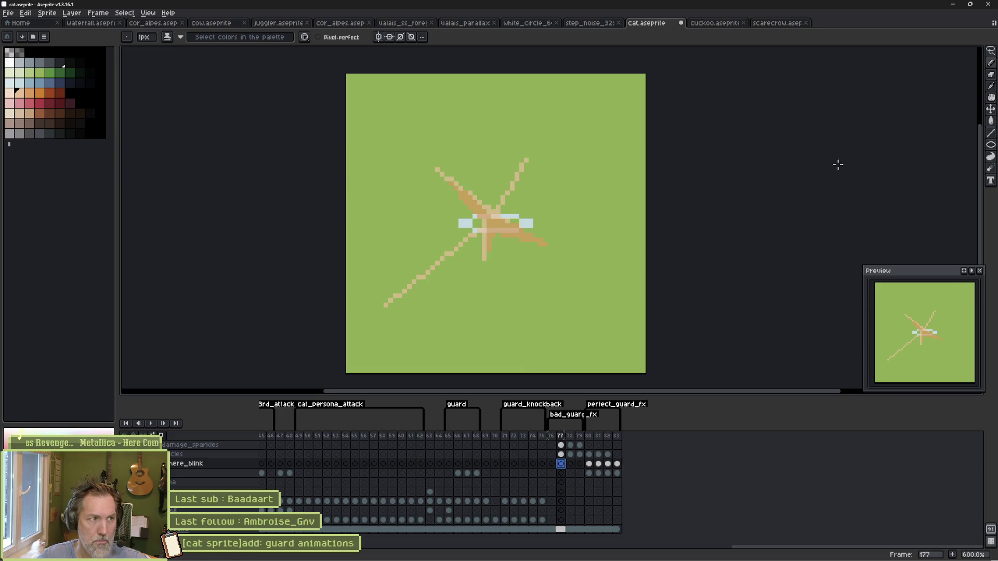
Step: Paint a peach glow over the cat's centre on here_blink frames 177–179 and preview it
left_click(11, 95)
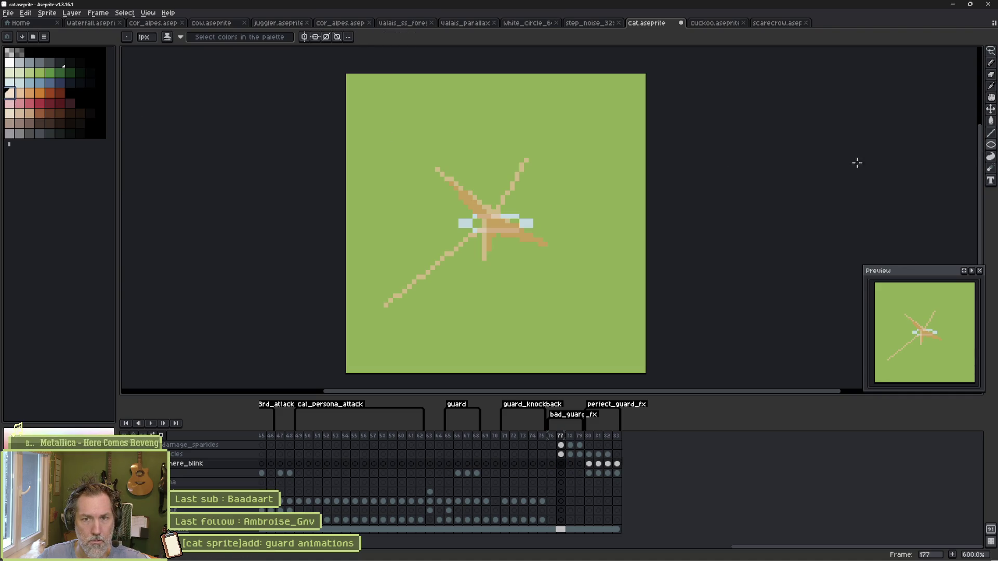
key("plus")
key("plus")
key("plus")
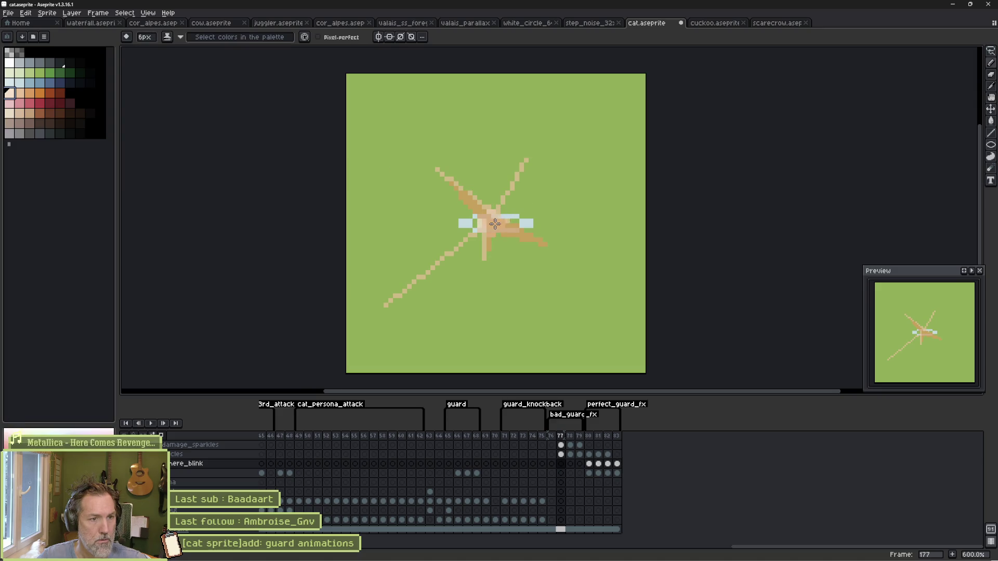
left_click(493, 225)
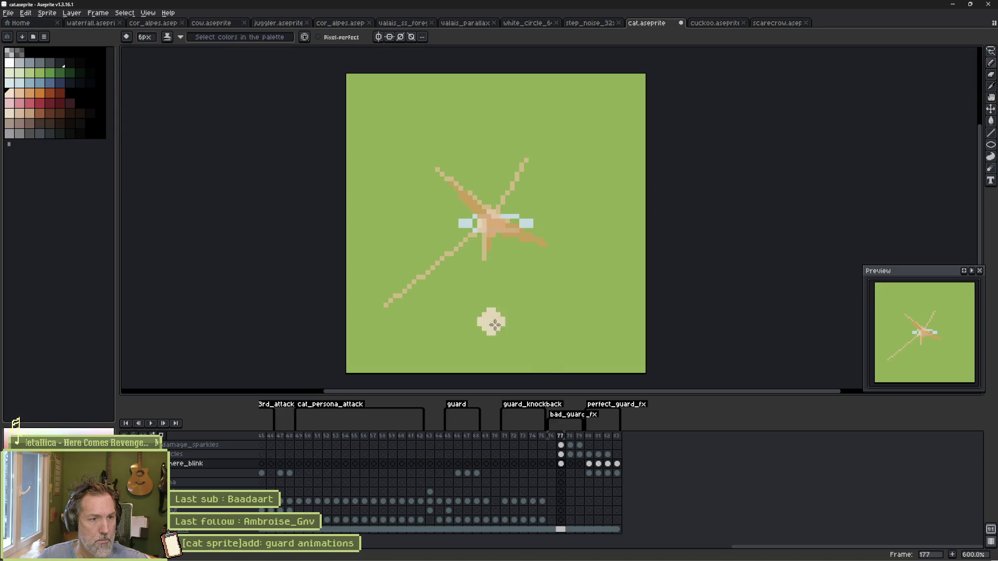
left_click(570, 464)
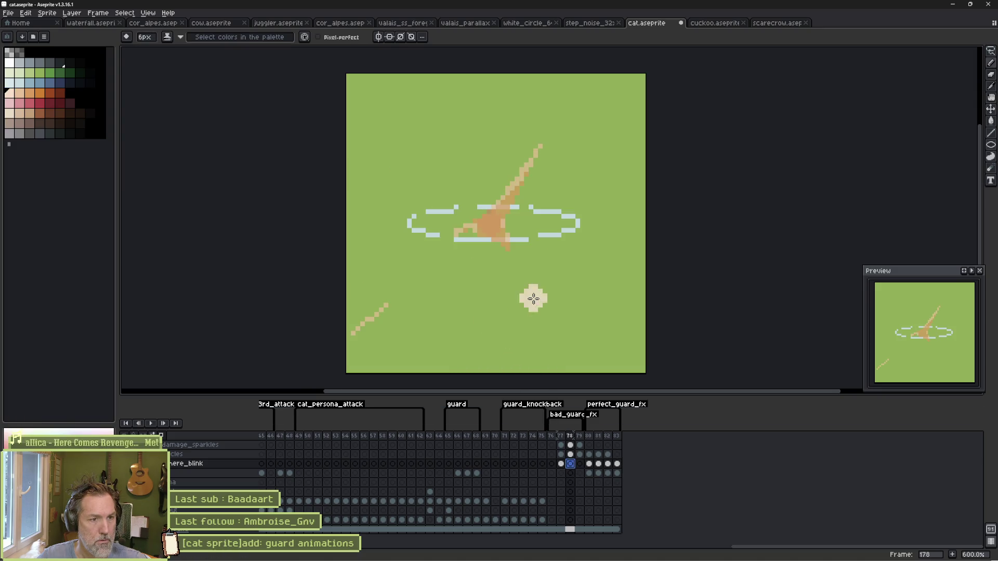
left_click_drag(495, 226, 494, 226)
key("plus")
key("plus")
key("plus")
left_click(493, 225)
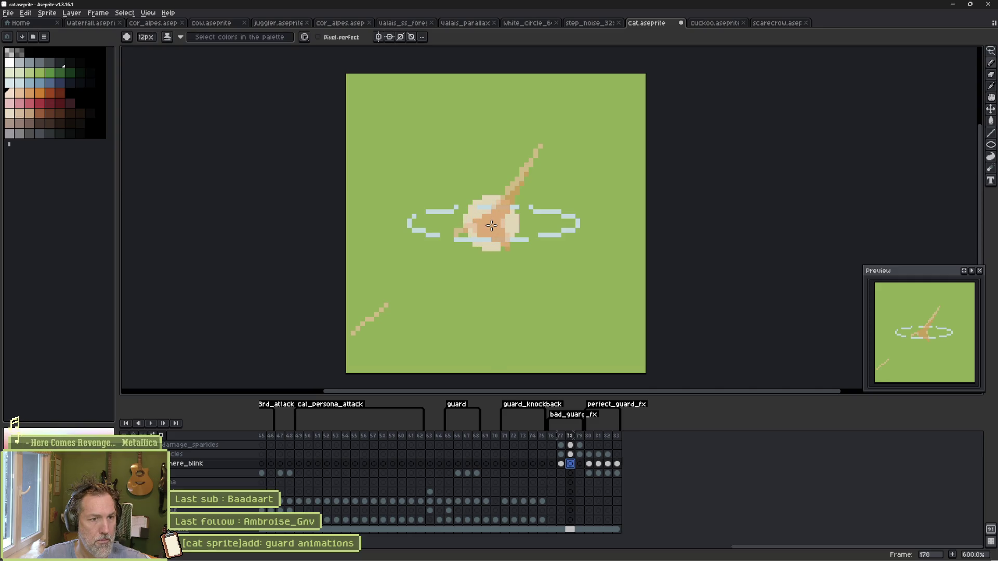
left_click(580, 464)
key("minus")
key("minus")
key("minus")
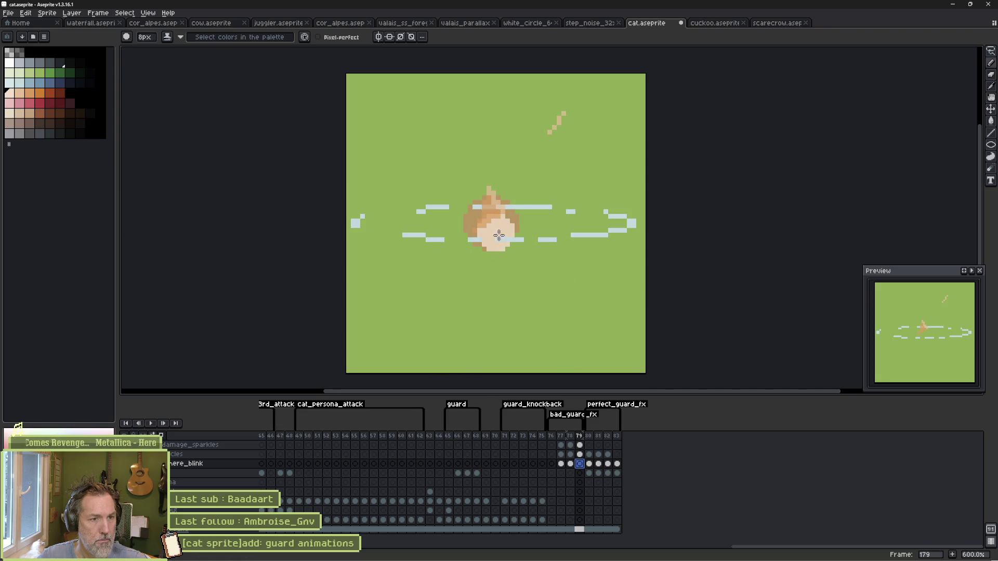
key("minus")
key("minus")
key("plus")
key("plus")
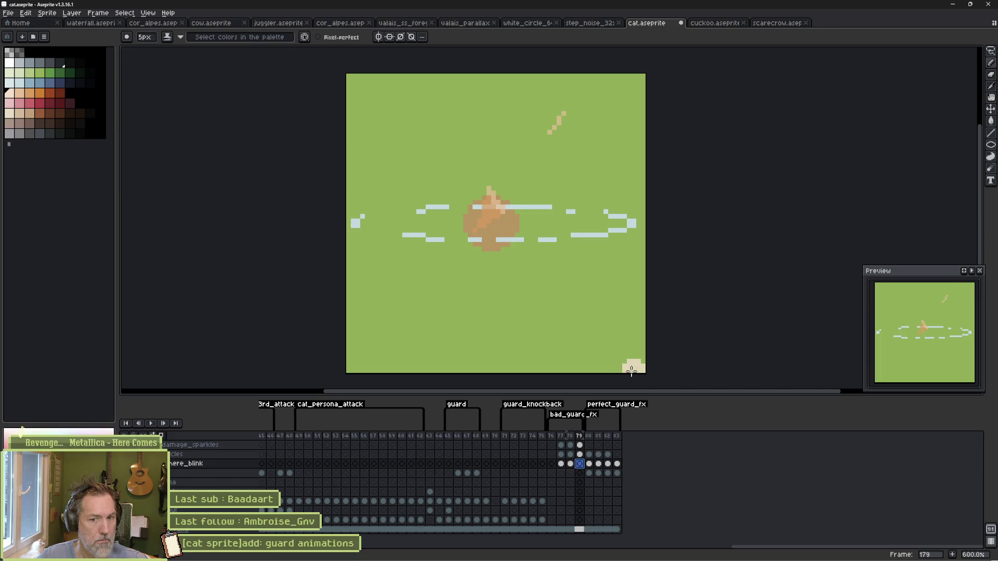
key("Return")
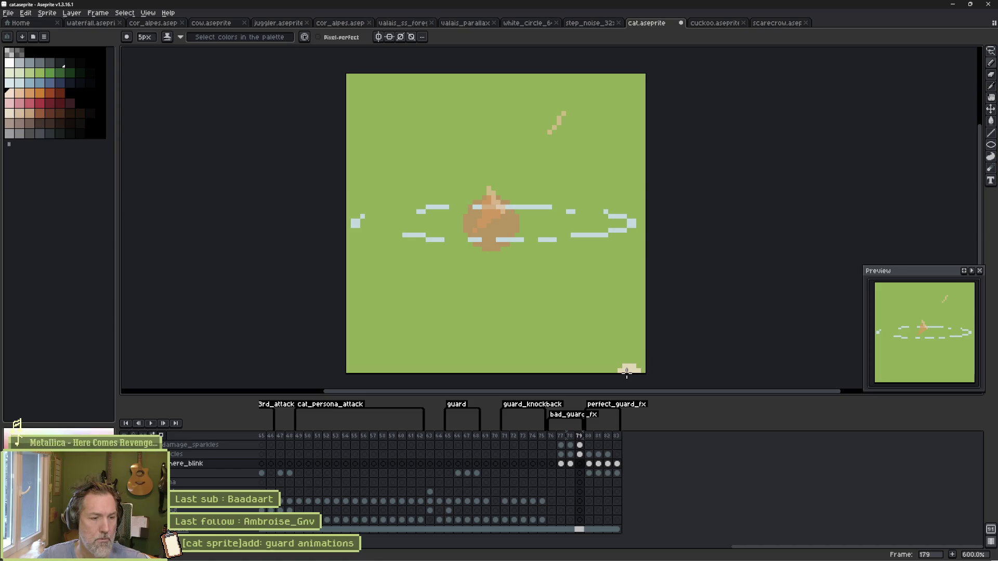
Step: Save cat.aseprite and rename the tag to bad_guard_fx
key("ctrl+s")
double_click(572, 414)
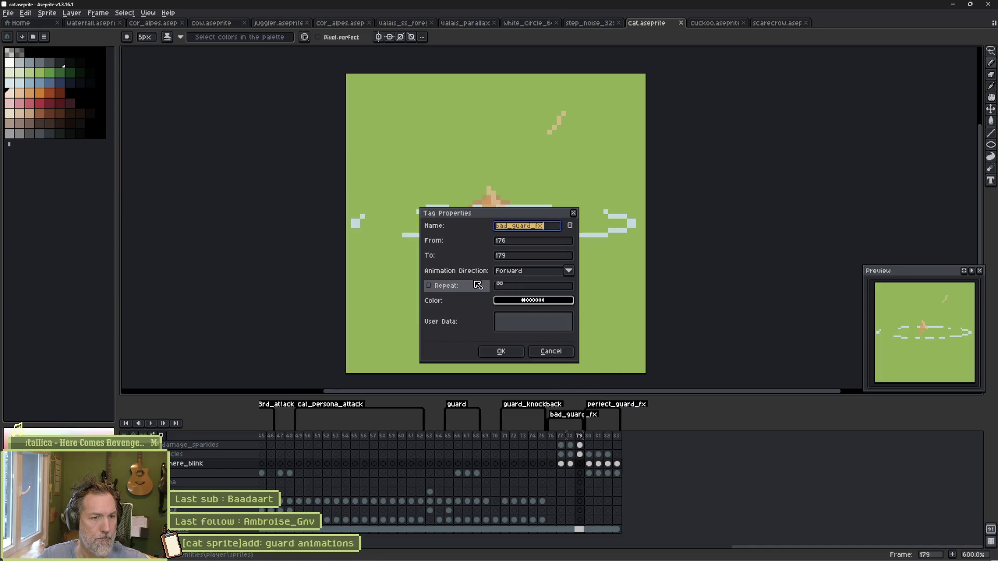
type("bad_guard_fx")
left_click(501, 353)
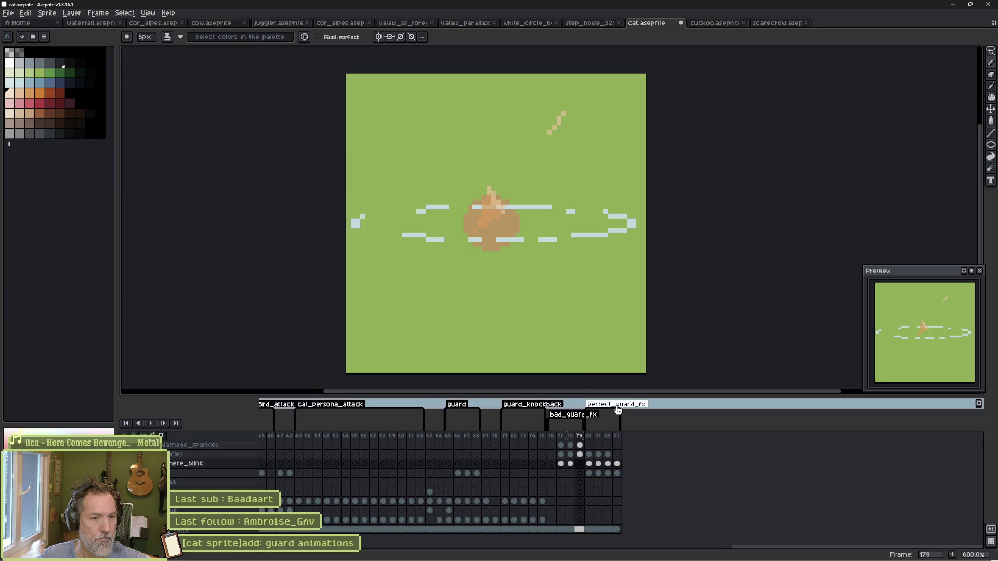
Step: Check the perfect_guard_fx tag's repeat option without changes, then switch to Godot
double_click(610, 404)
left_click(429, 286)
left_click(490, 347)
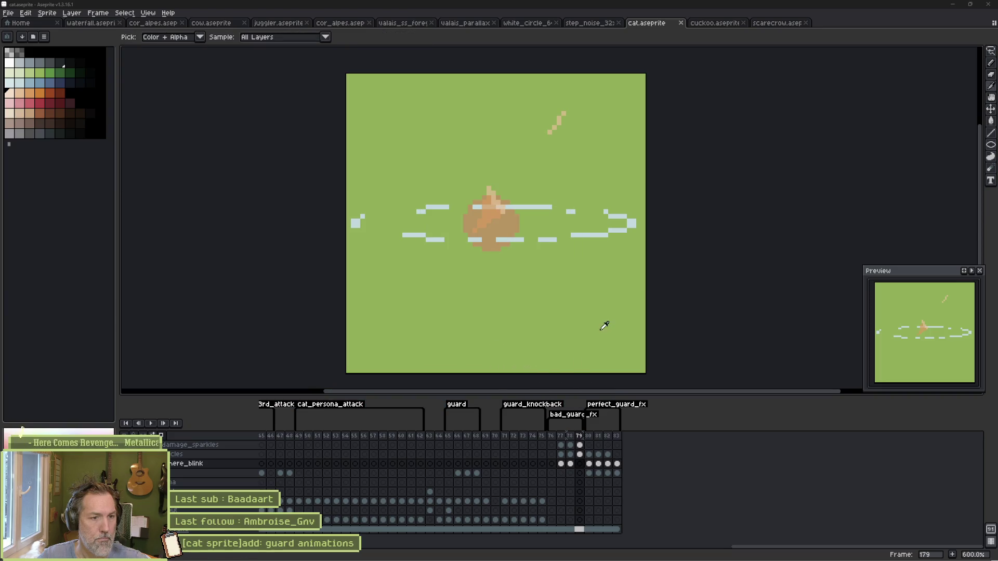
key("alt+Tab")
Step: Run the game from the GuardImpactFx scene, trigger a guard, stop it, and return to Aseprite
left_click(277, 32)
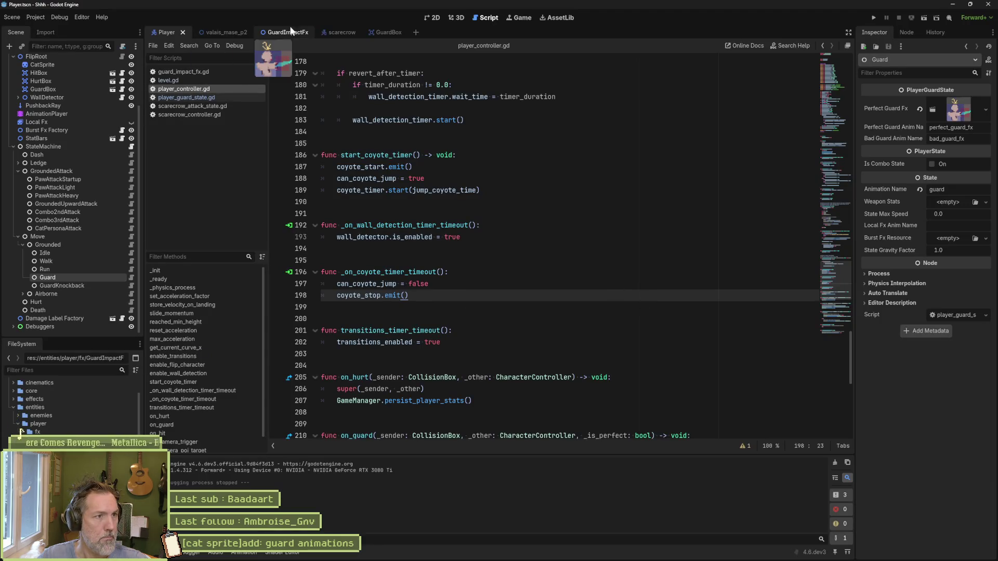
left_click(65, 68)
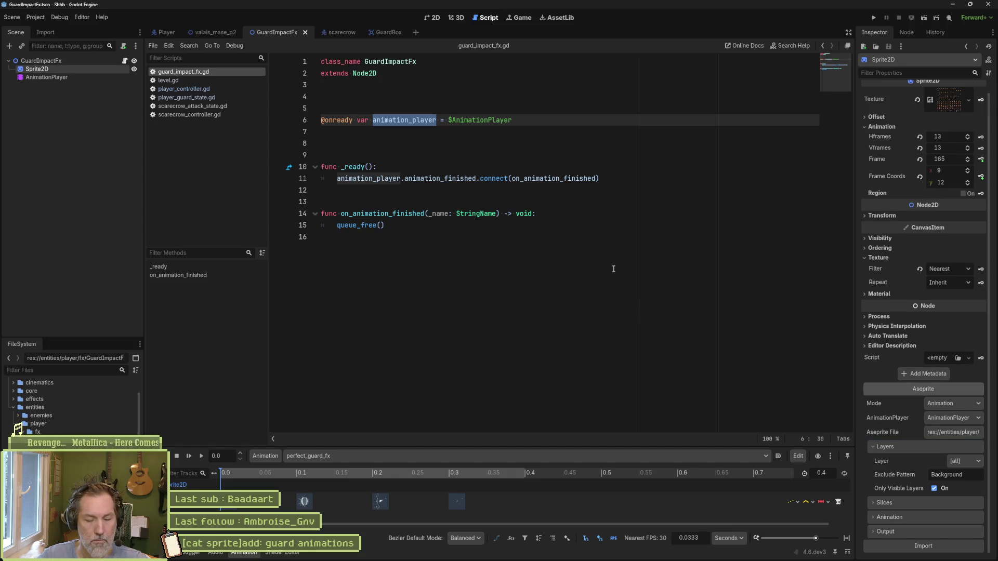
key("F5")
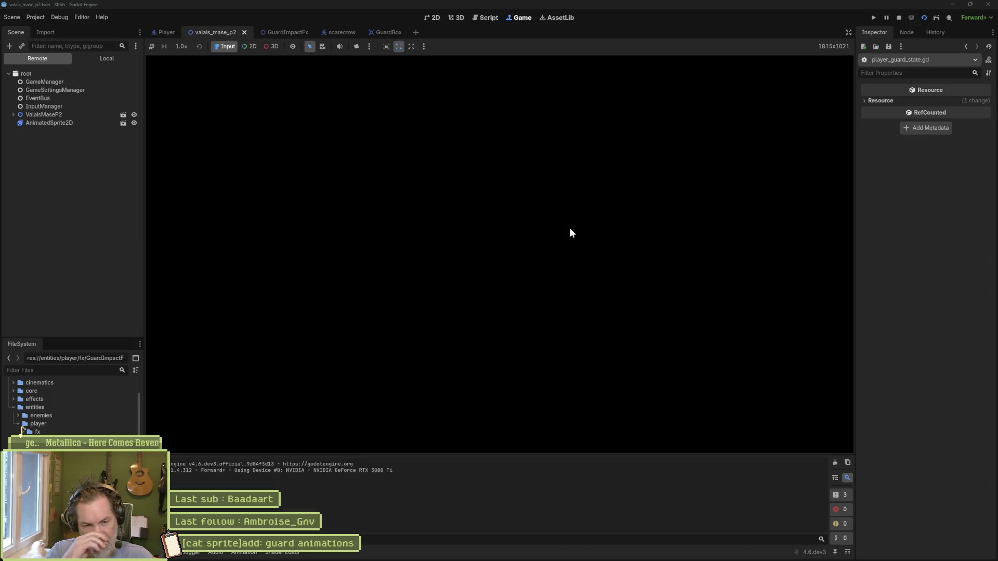
key("d")
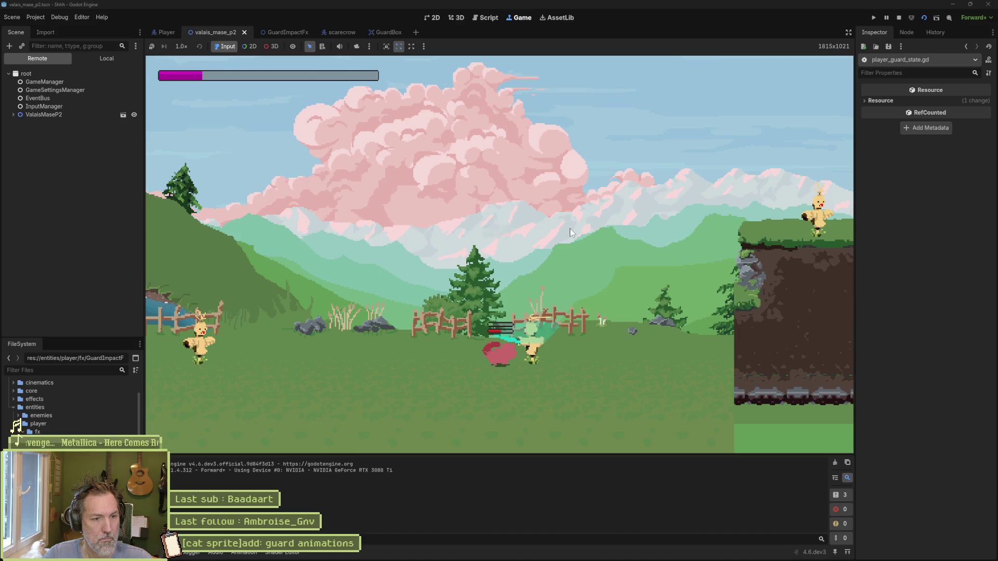
key("F8")
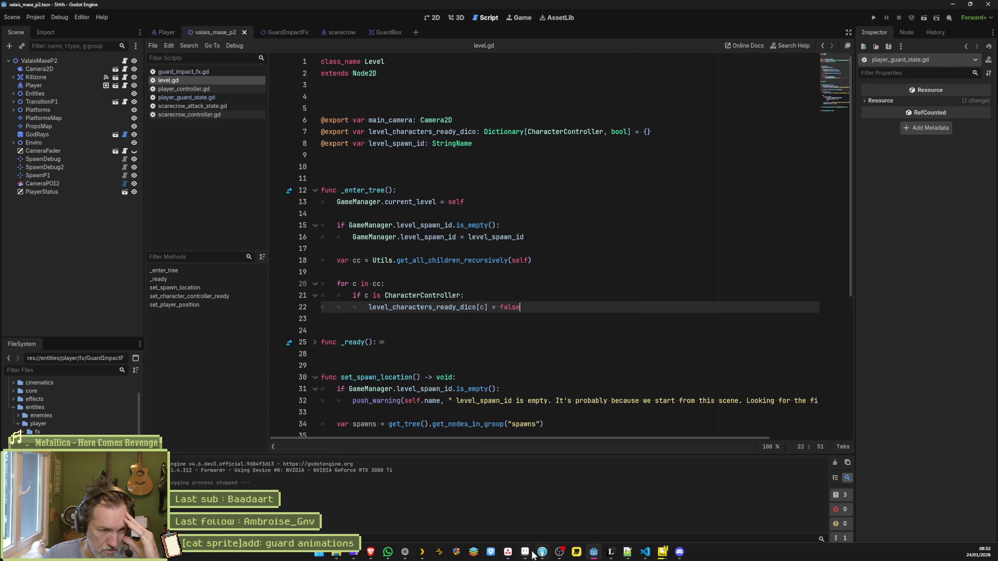
left_click(525, 552)
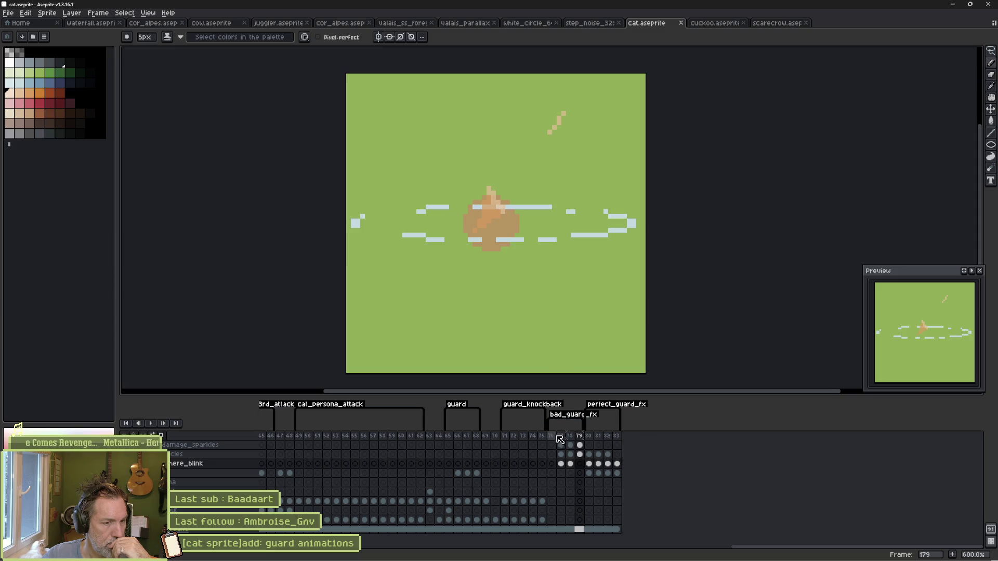
Step: Draw a 1px light line from the cat's centre up-left on damage_sparkles frame 178
left_click_drag(551, 440, 573, 440)
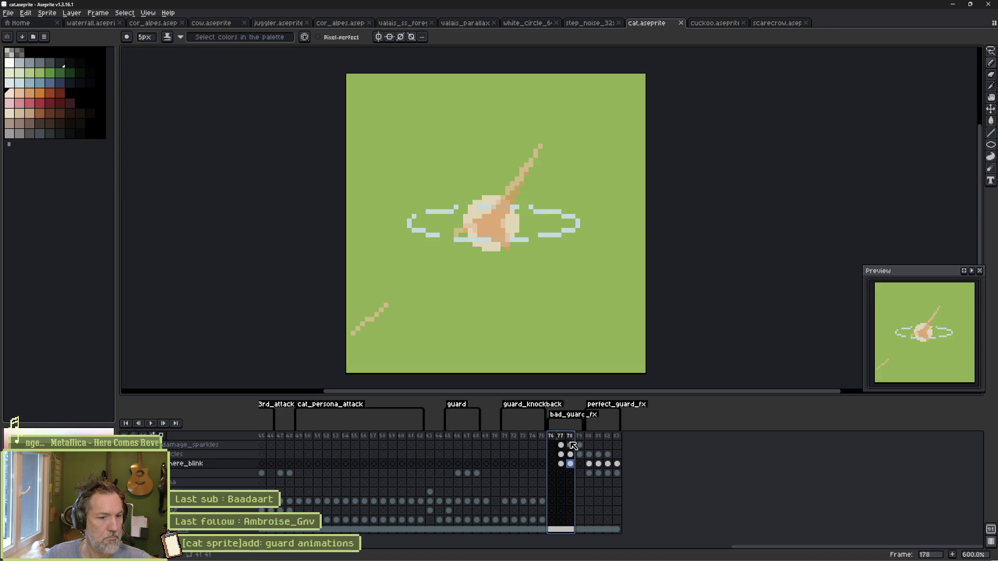
left_click(570, 445)
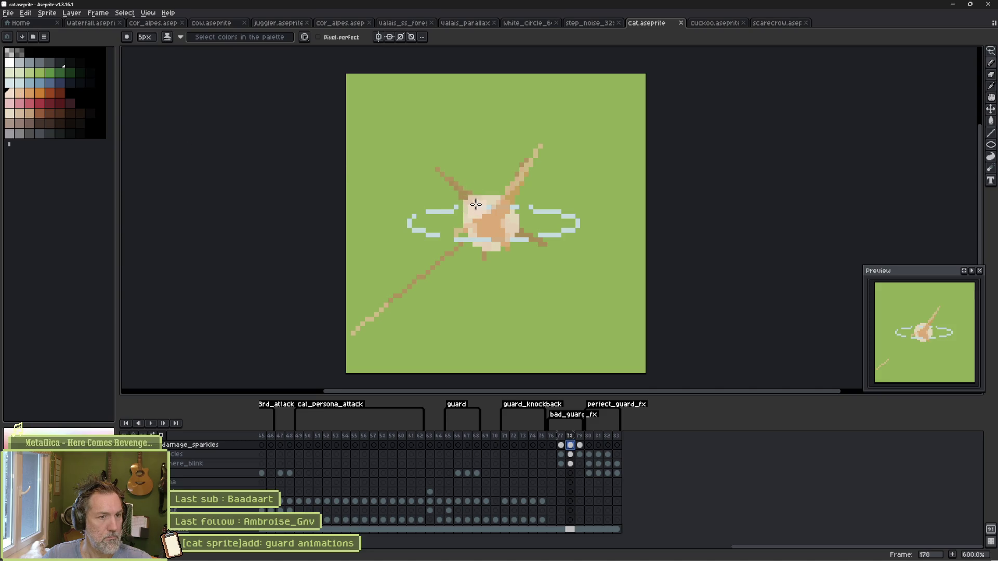
key("minus")
key("minus")
key("minus")
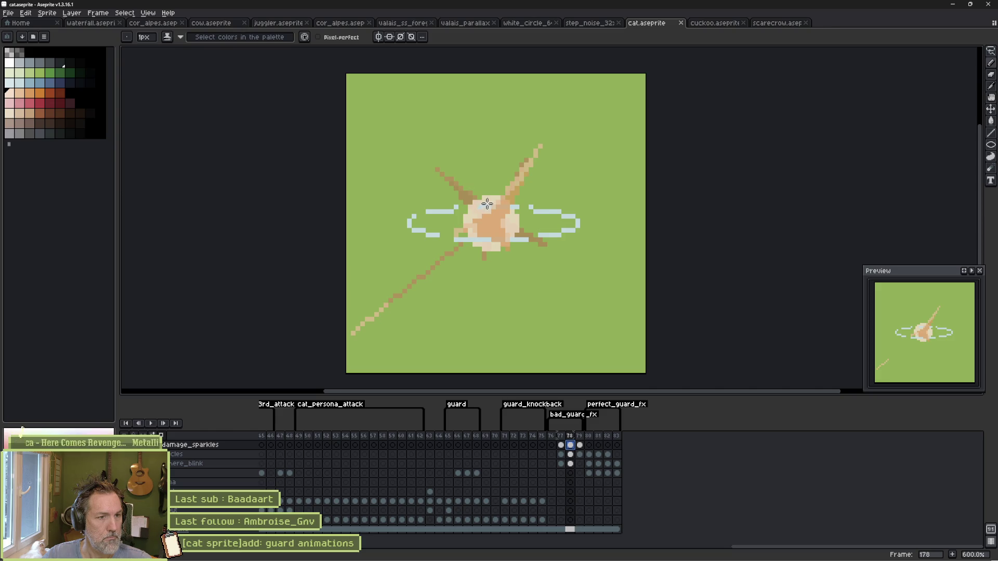
mouse_move(486, 200)
left_mouse_down()
mouse_move(381, 100)
mouse_move(360, 99)
left_mouse_up()
Step: Thicken the up-left slash into a wedge and draw a cream slash down-right on frame 178
mouse_move(395, 128)
left_mouse_down()
mouse_move(475, 221)
mouse_move(468, 208)
left_mouse_up()
key("g")
key("b")
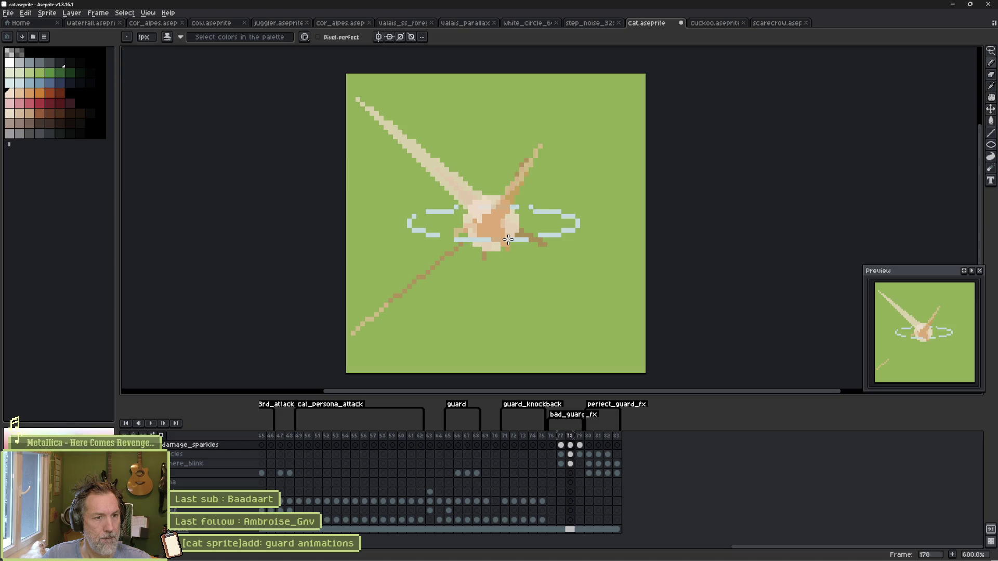
mouse_move(509, 239)
left_mouse_down()
mouse_move(633, 281)
mouse_move(516, 231)
left_mouse_up()
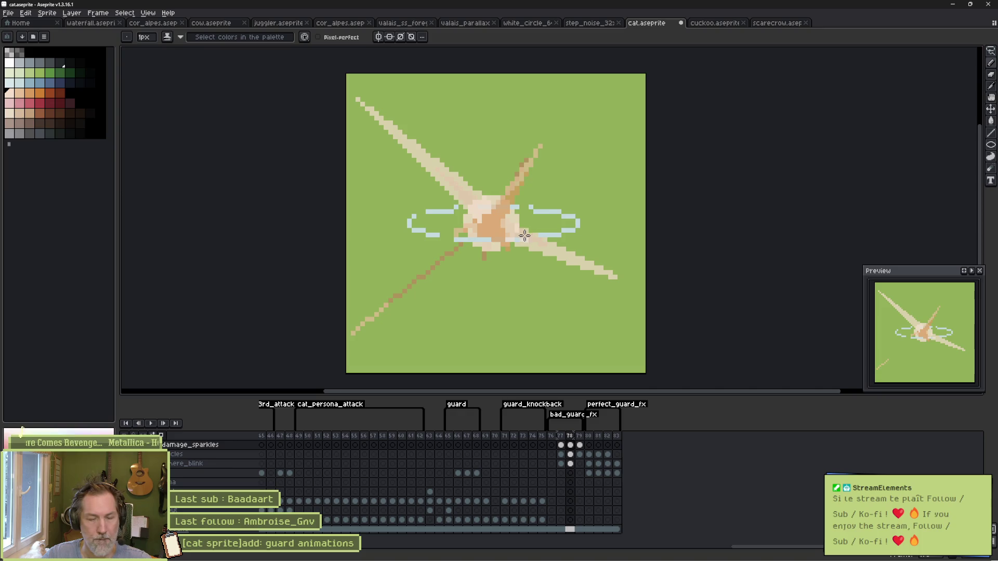
Step: Add cream highlight pixels along the centre of frame 179's slash
key("Right")
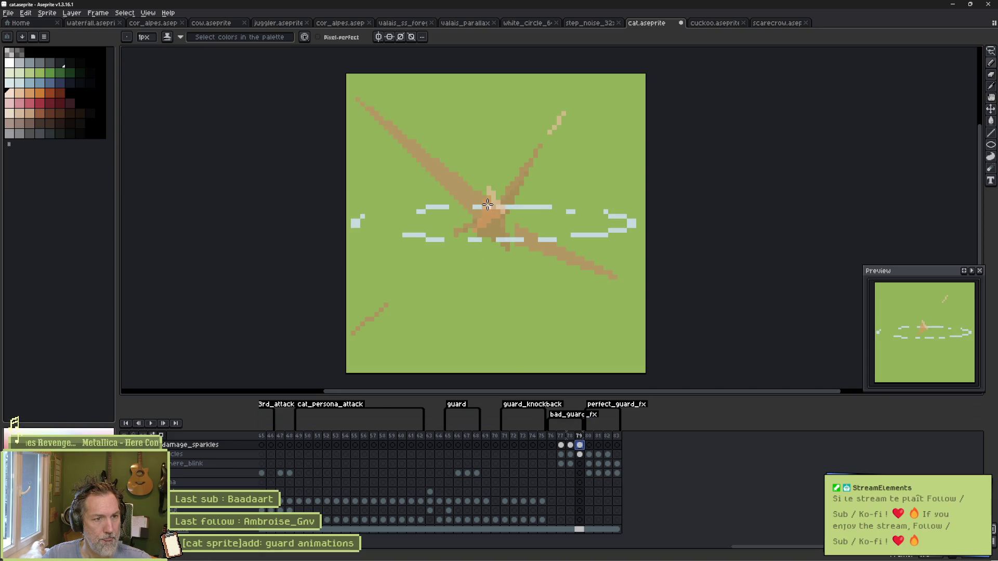
left_click_drag(463, 195, 461, 190)
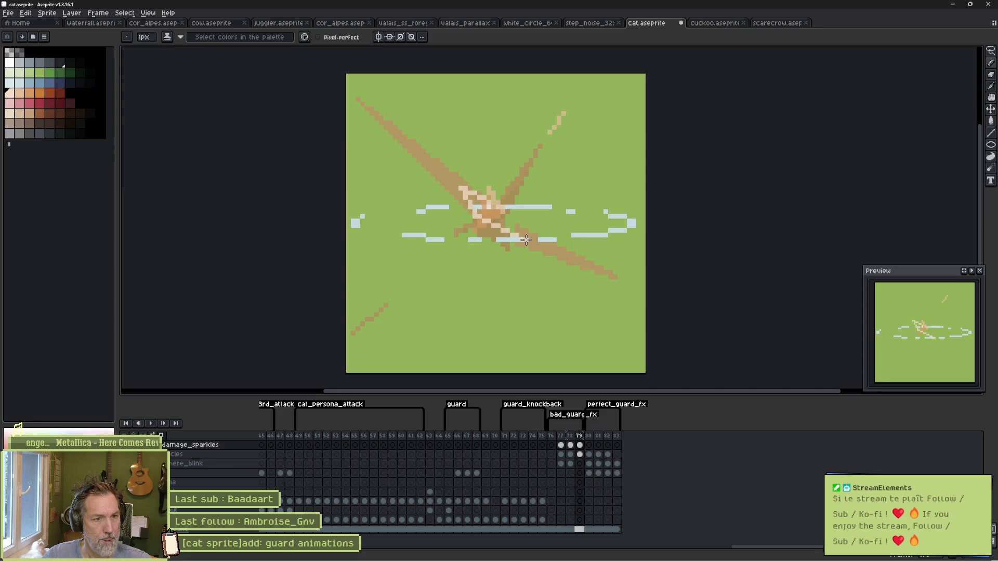
key("g")
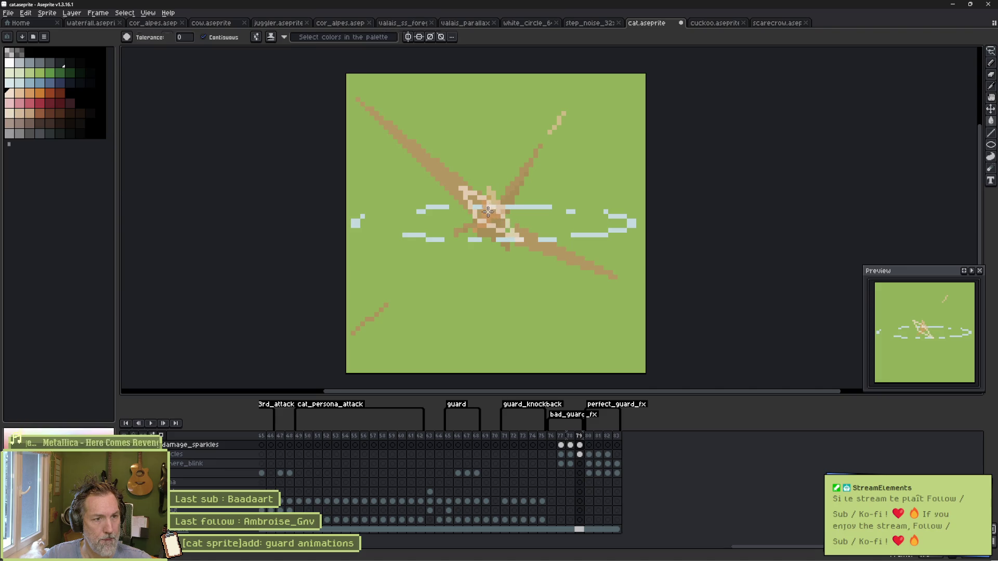
key("b")
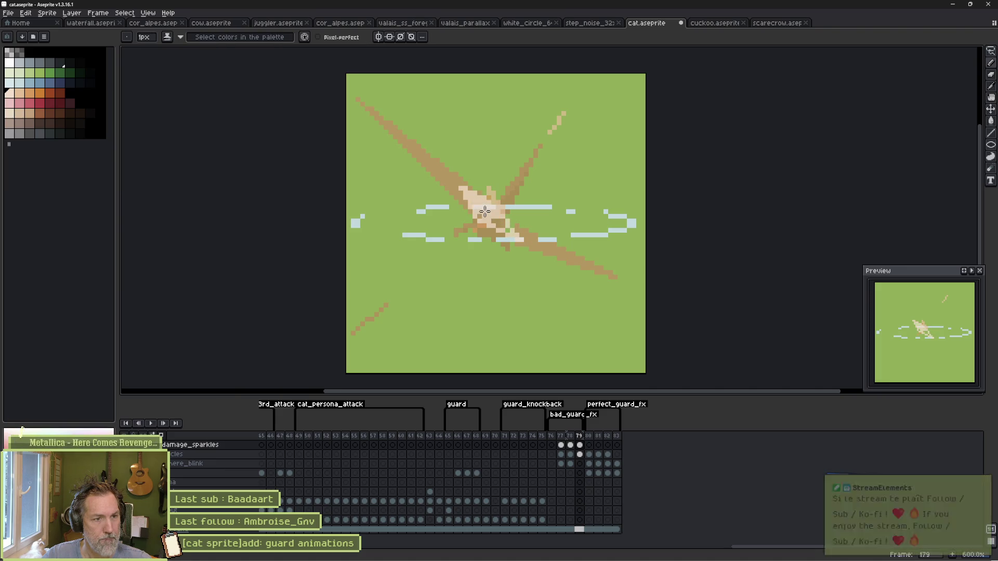
Step: Play back the animation and preview the bad_guard_fx frames from their first frame
key("Return")
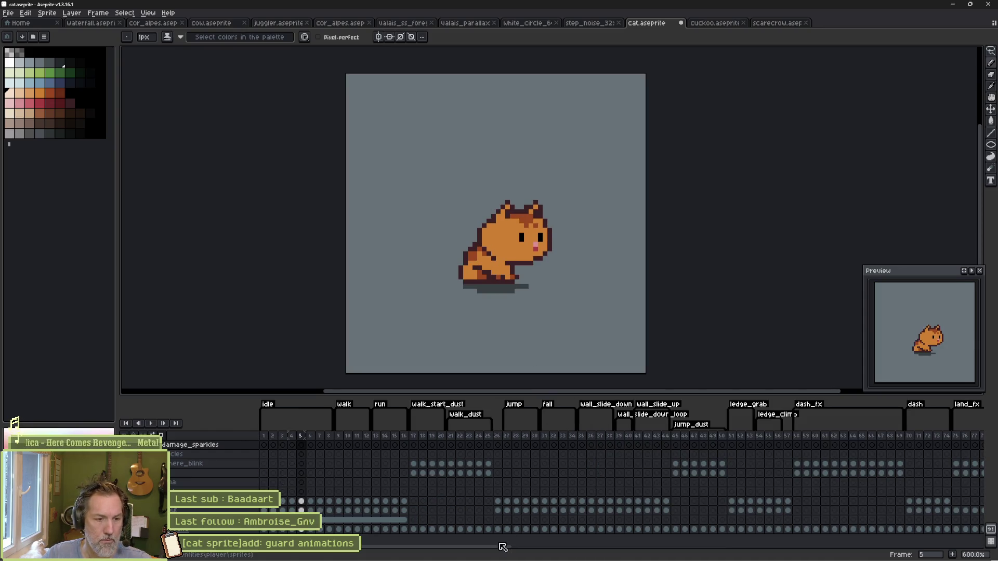
scroll(554, 467, "right", 10)
double_click(554, 418)
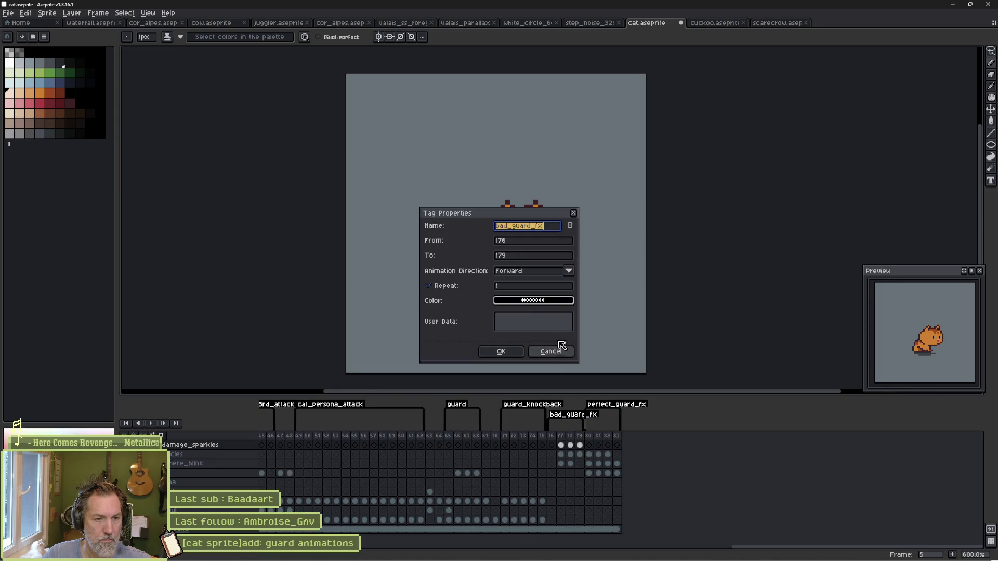
left_click(508, 350)
left_click(552, 435)
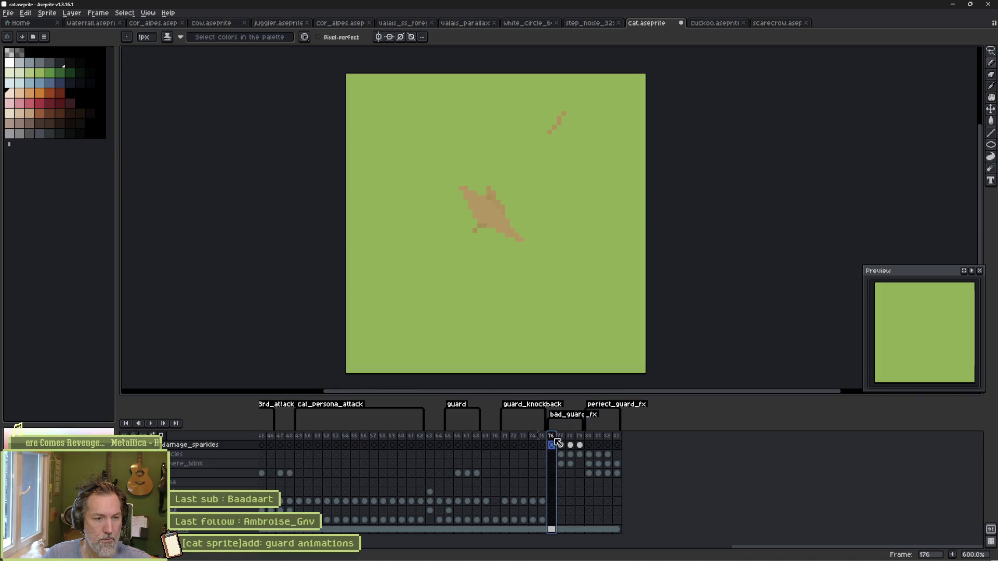
key("Return")
key("Return")
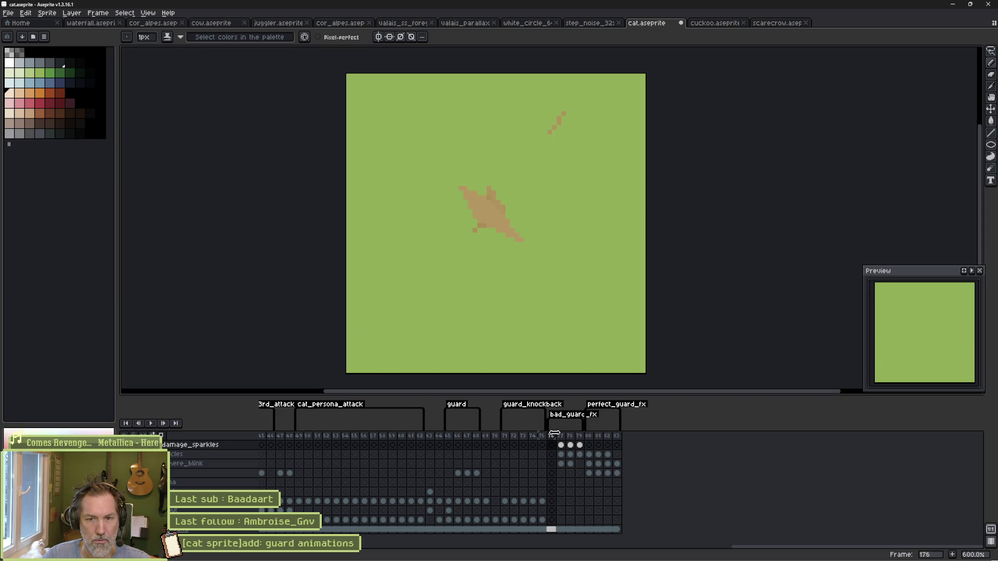
Step: Uncheck Repeat on the bad_guard_fx tag so it no longer plays once, then return to Godot
double_click(567, 419)
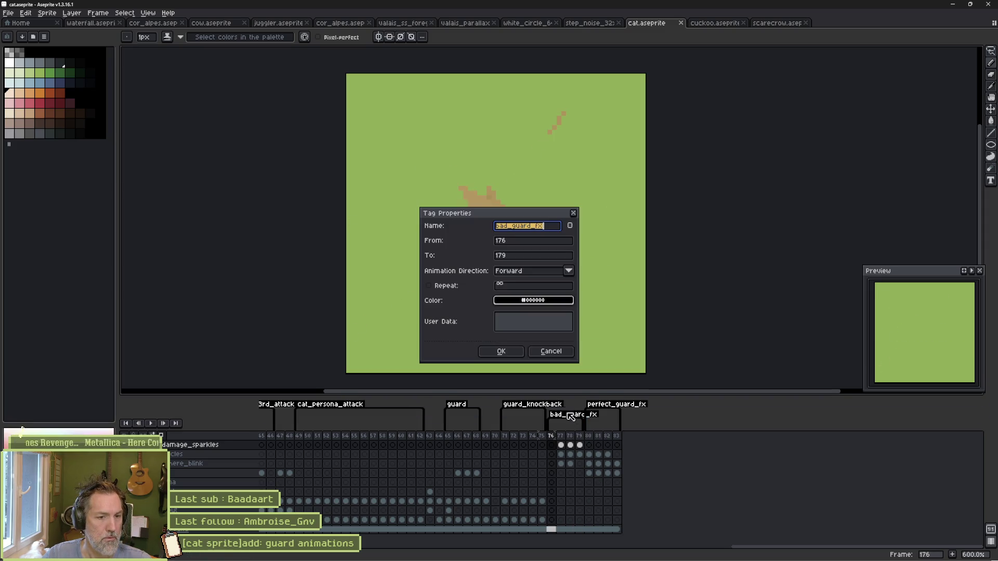
left_click(428, 285)
left_click(496, 357)
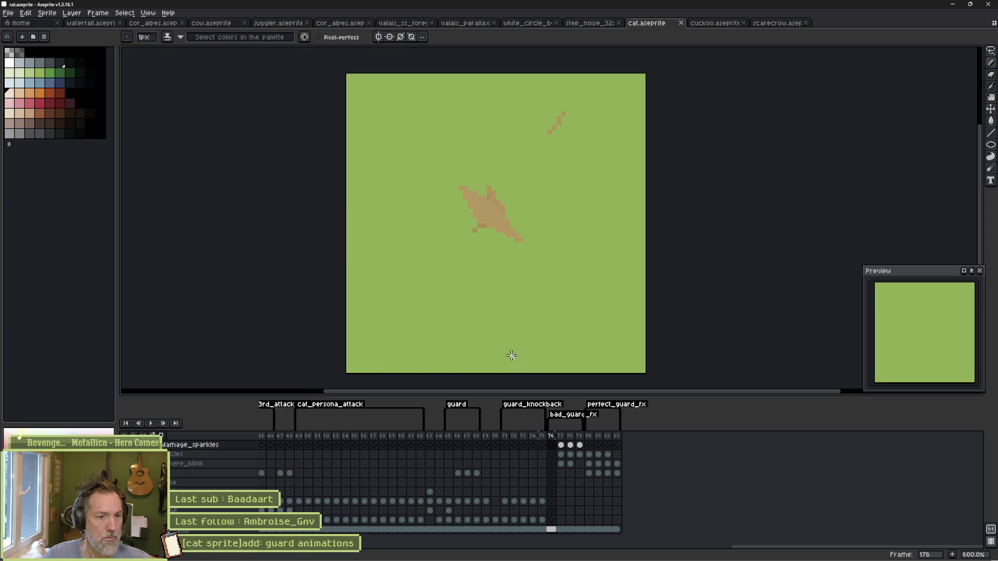
key("alt+Tab")
Step: Reimport the cat Aseprite file in GuardImpactFx and run the valais_mase_p2 level
left_click(273, 33)
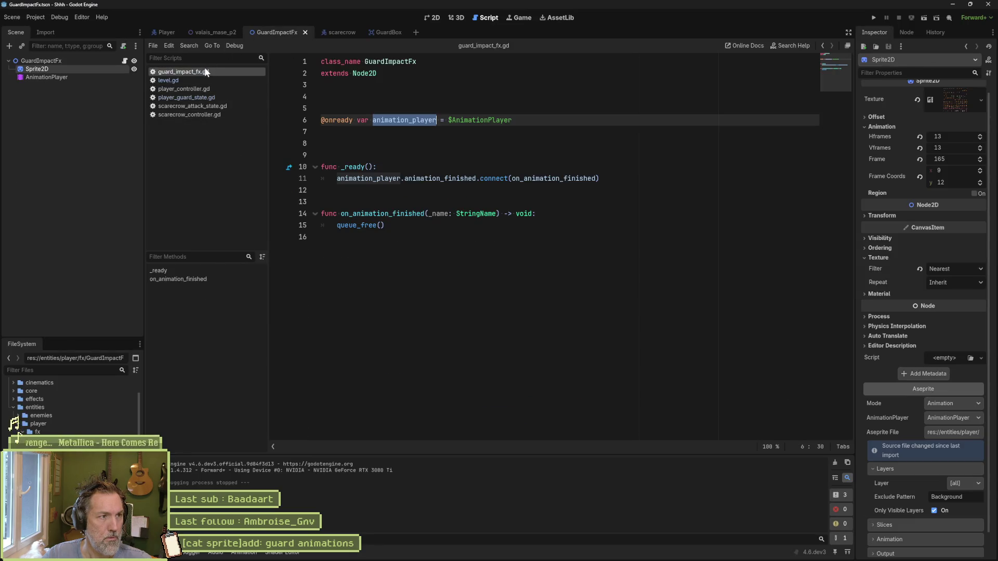
left_click(923, 546)
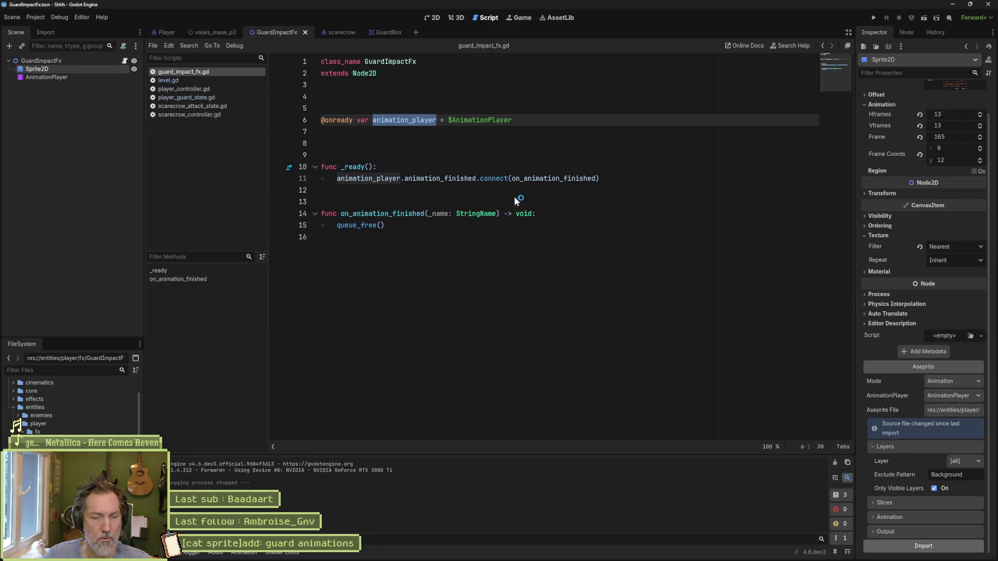
left_click(211, 30)
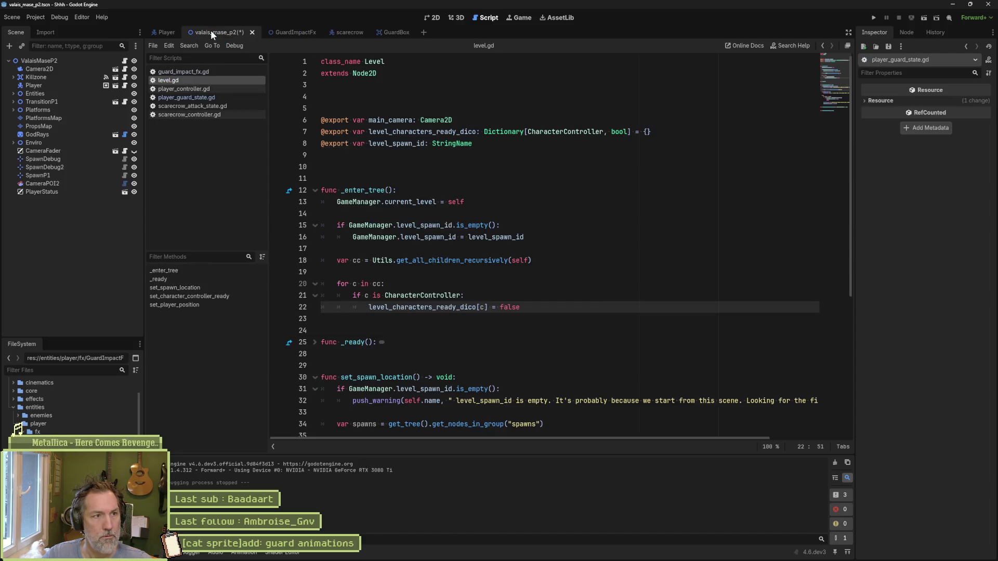
key("F6")
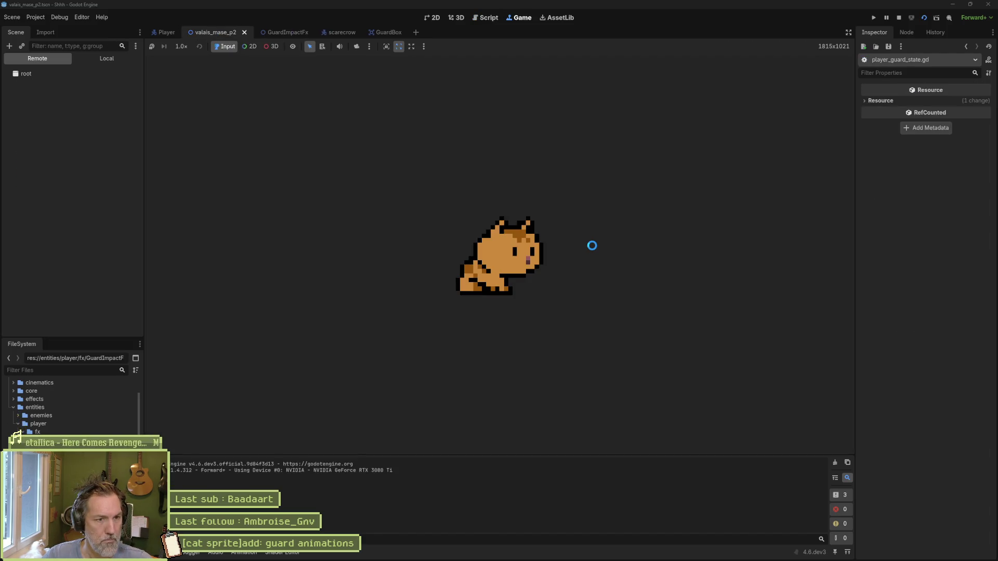
Step: Walk the cat to a scarecrow and guard twice, then stop the game and return to Aseprite
key("d")
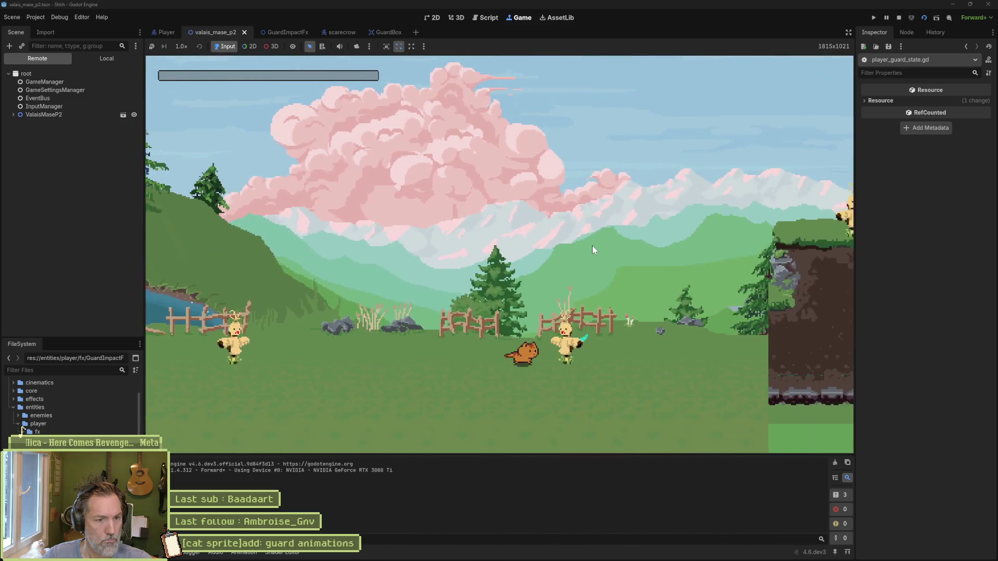
key("shift")
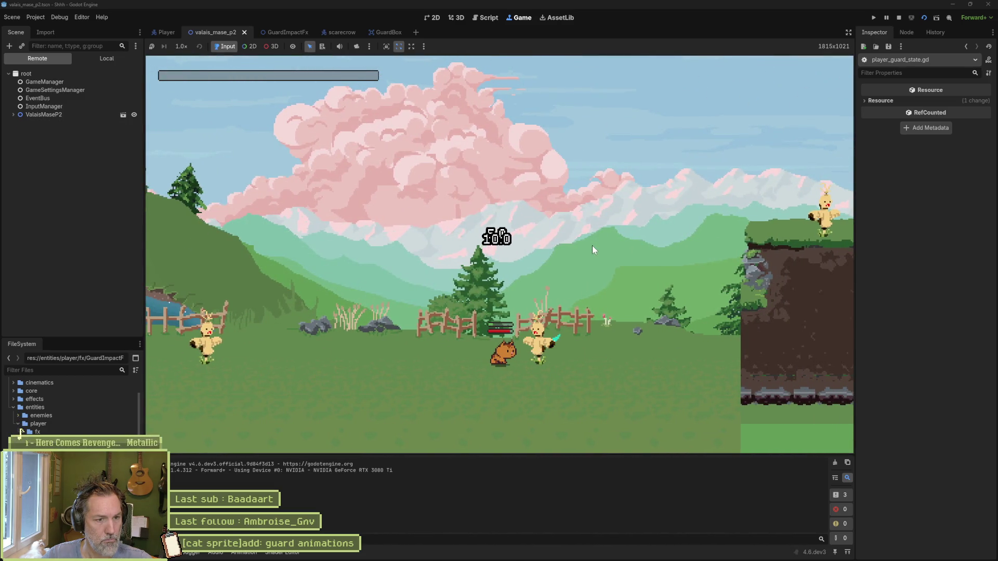
key("shift")
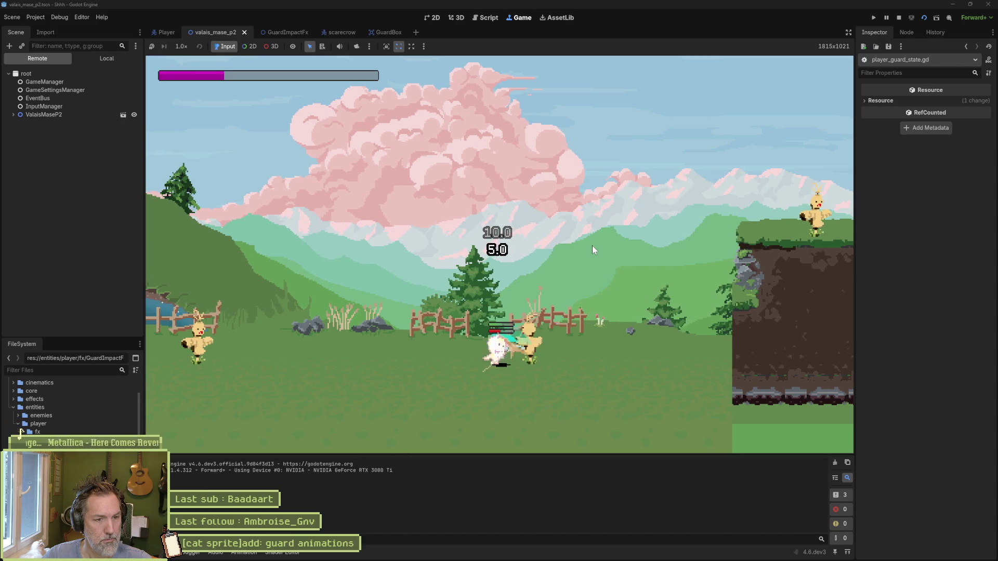
key("F8")
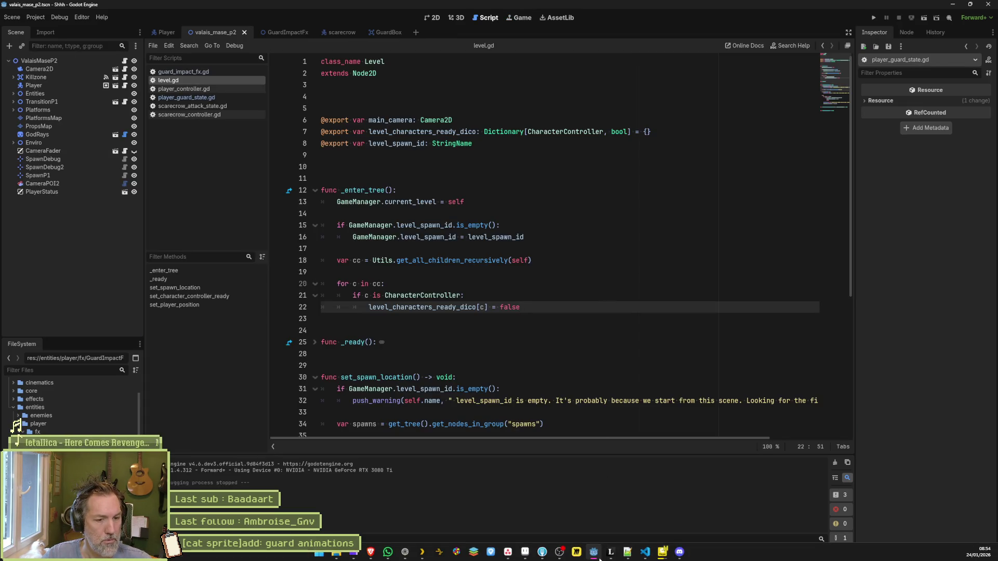
mouse_move(572, 556)
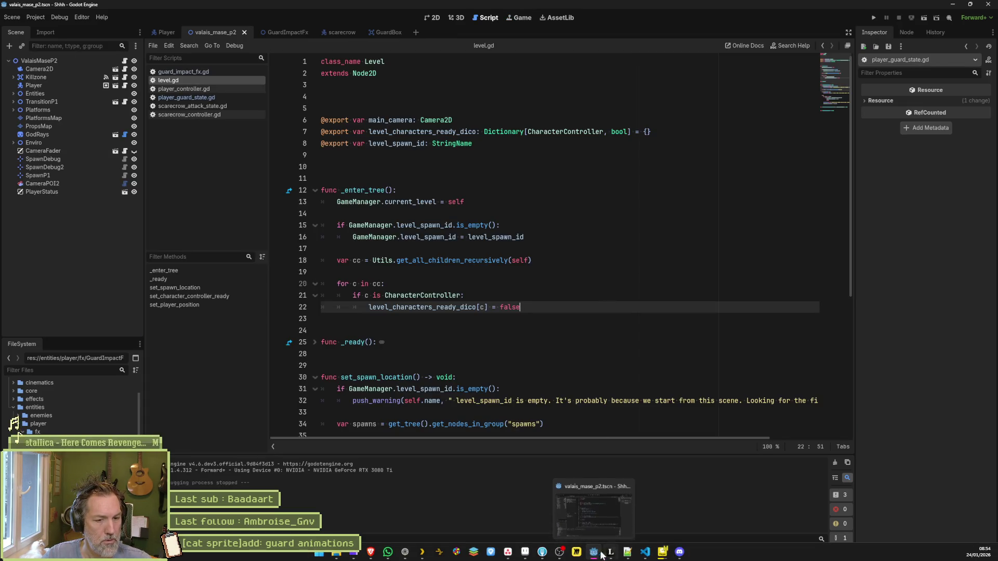
left_click(525, 552)
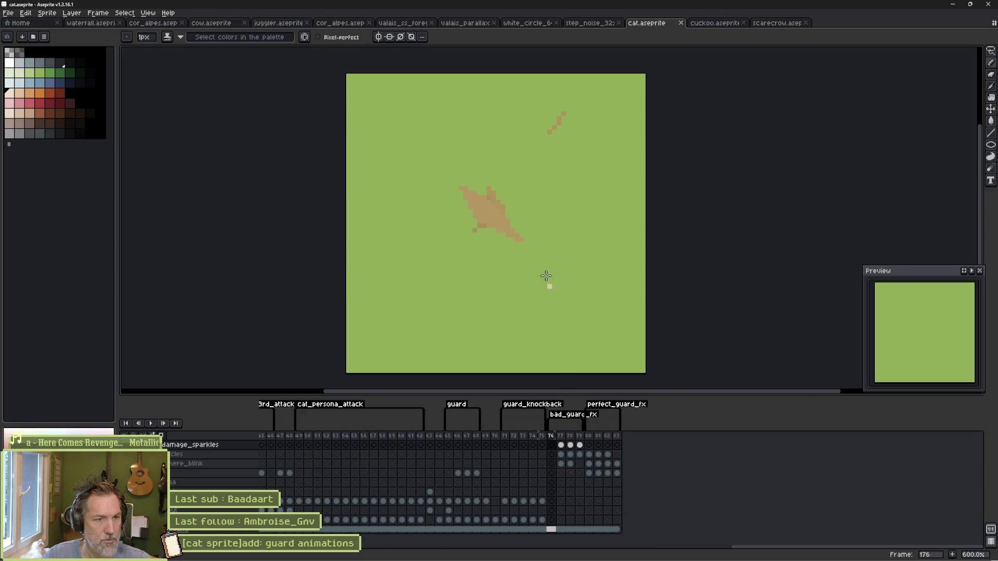
Step: Resize the cat sprite's canvas to 128 × 128 pixels
left_click_drag(553, 437, 571, 436)
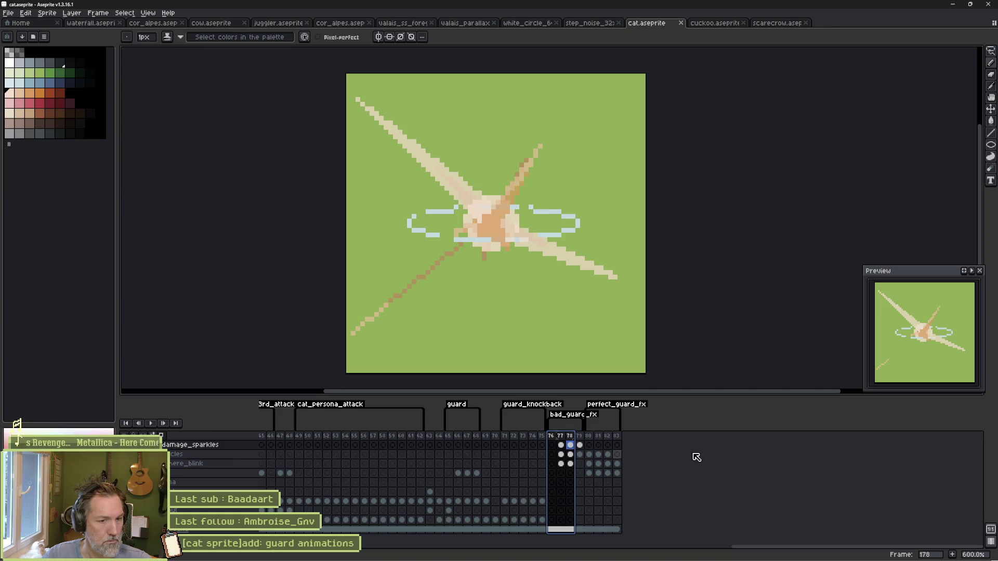
key("ctrl+alt+c")
type("12")
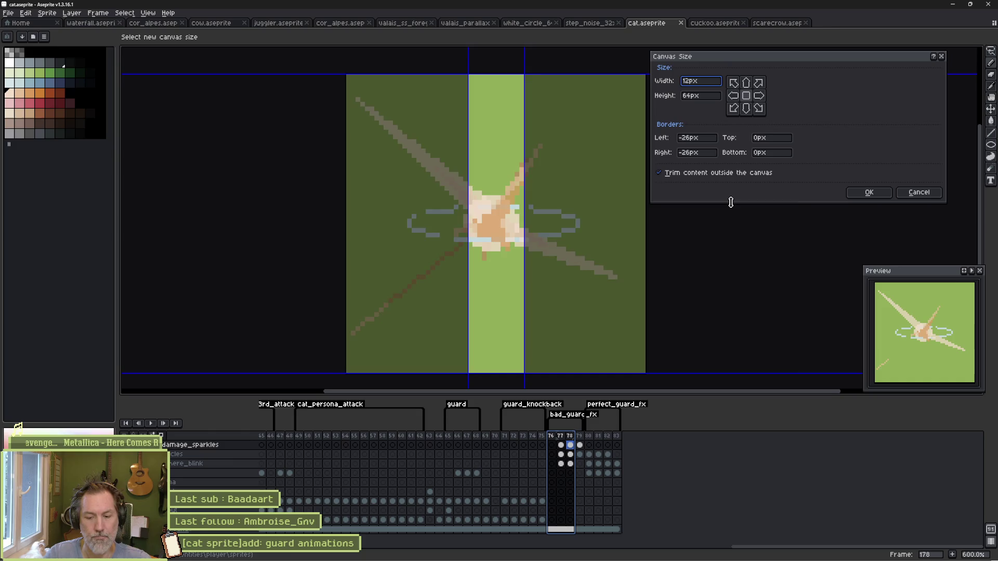
type("128")
key("Tab")
type("128")
key("Return")
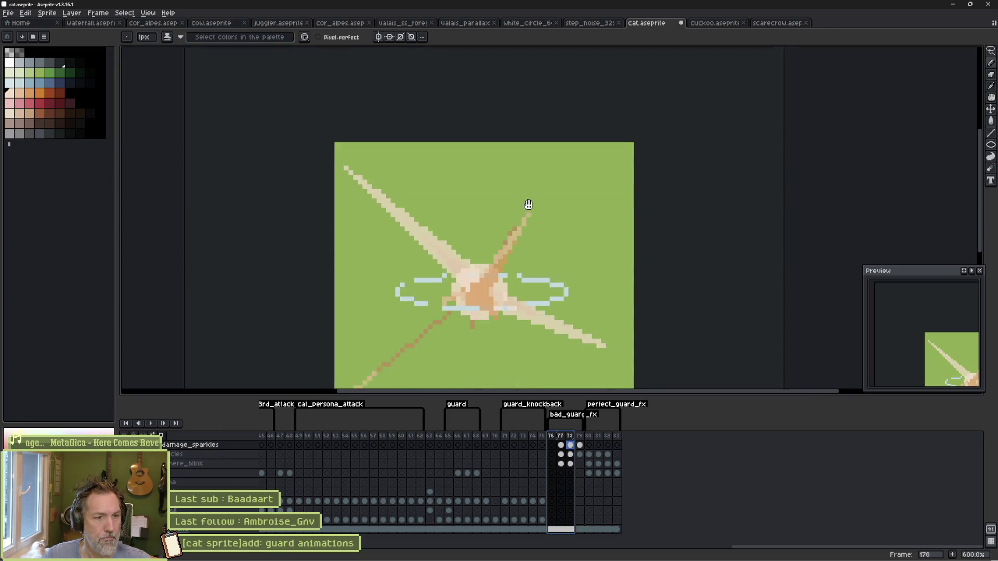
Step: Paint-bucket the empty background of frame 176 green
scroll(528, 205, "down", 1)
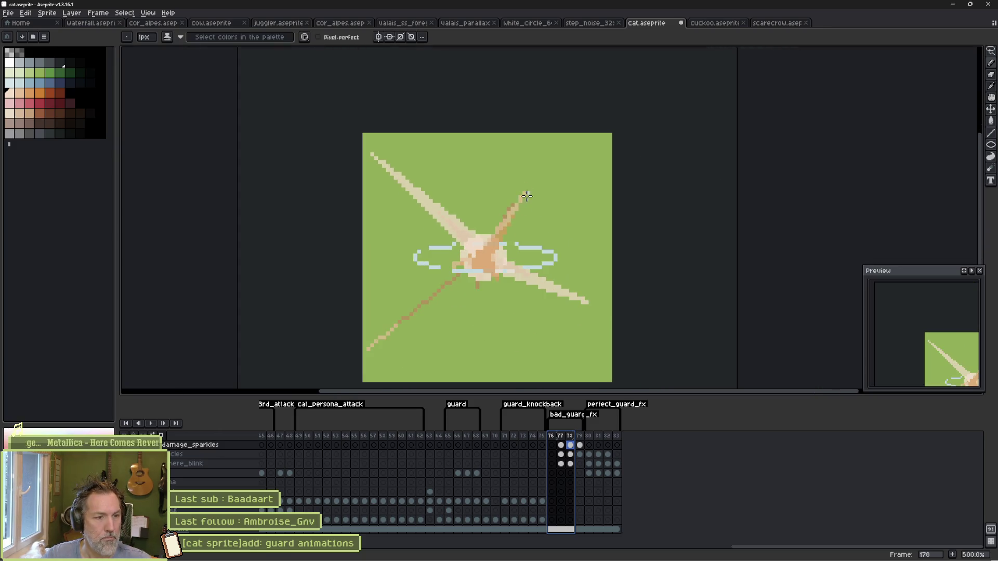
left_click(552, 529)
key("w")
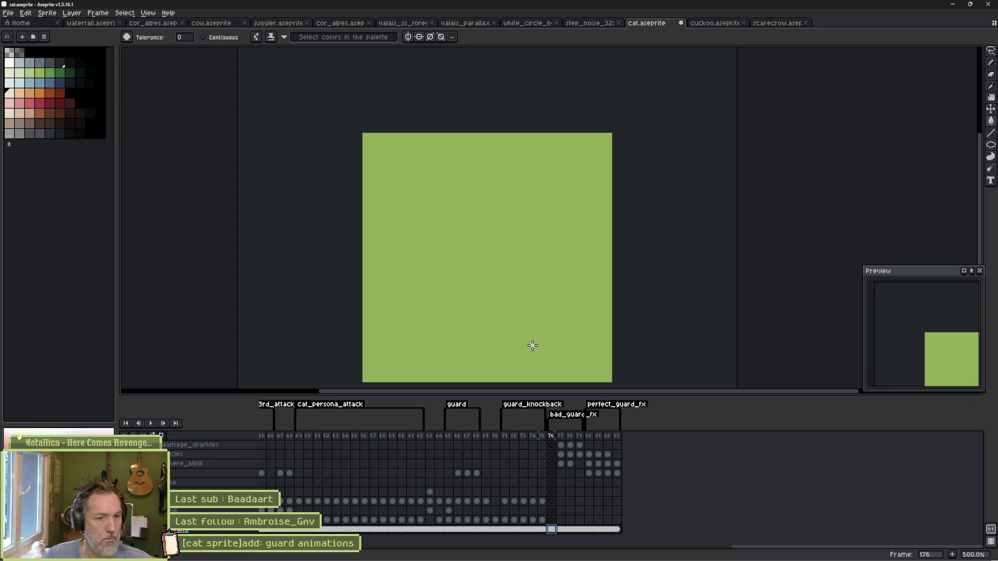
left_click(655, 268)
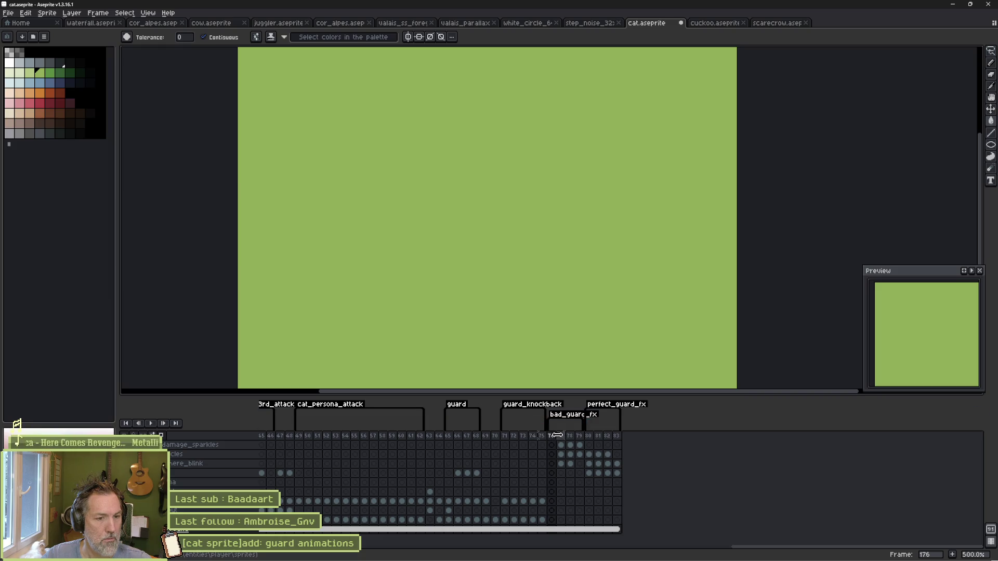
mouse_move(561, 438)
left_mouse_down()
mouse_move(580, 437)
mouse_move(571, 441)
left_mouse_up()
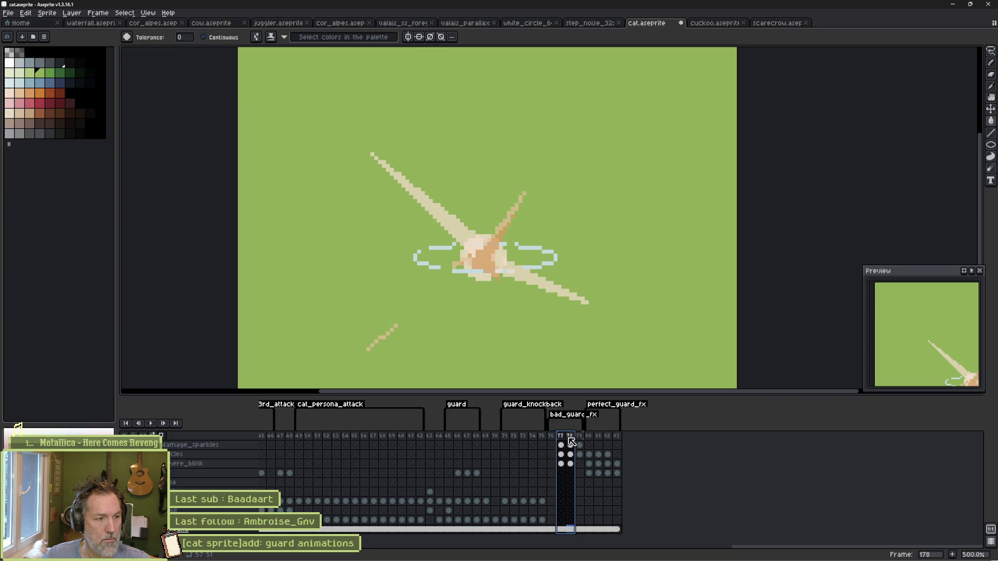
Step: View the particles cels on frames 178 and 179, ready to draw unfilled ellipses
left_click(571, 455)
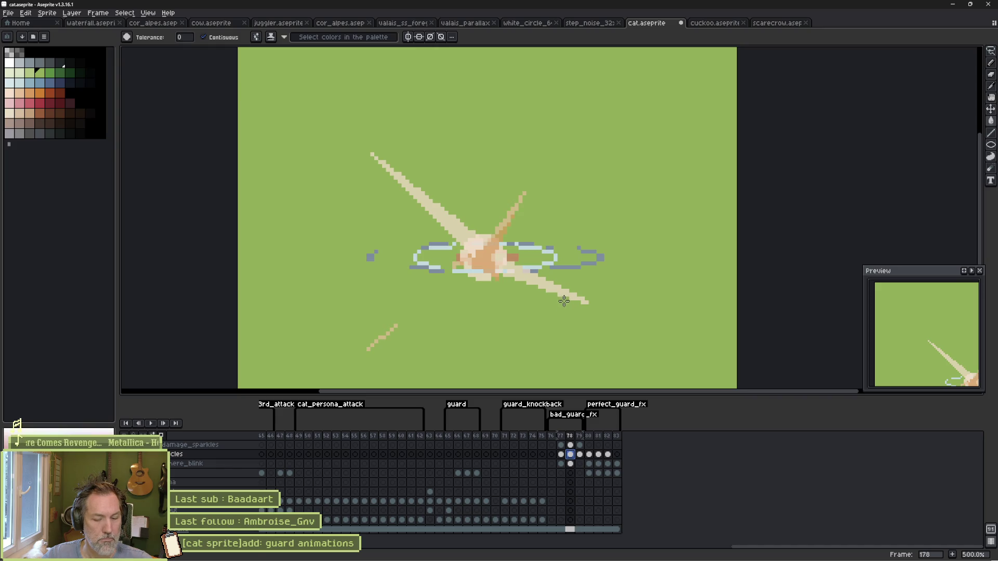
left_click(580, 454)
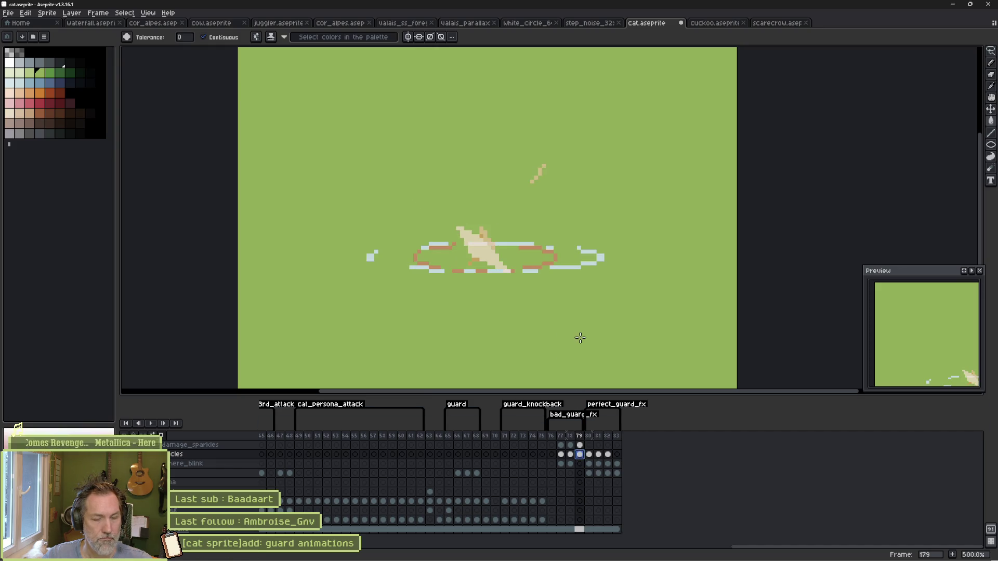
left_click(990, 155)
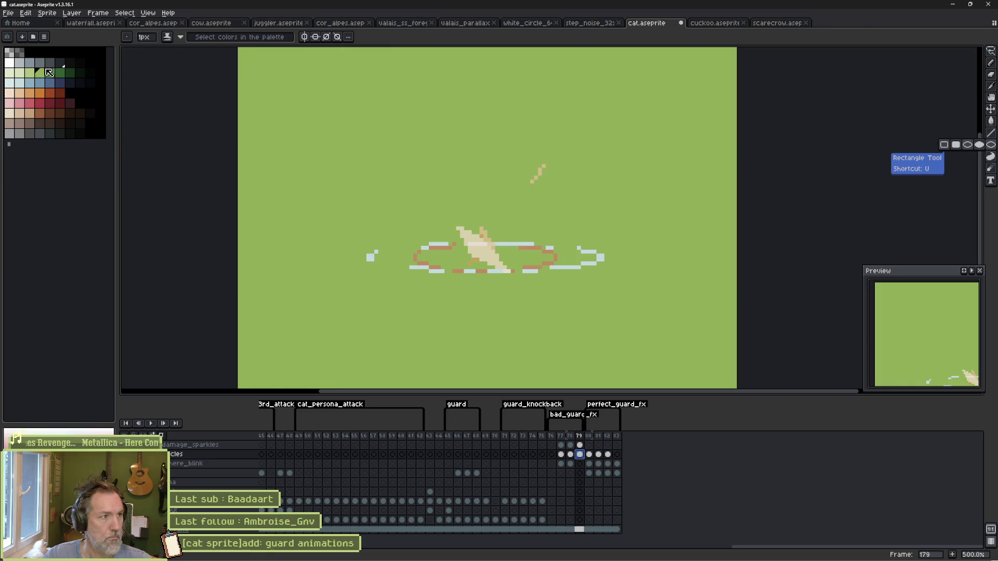
Step: Draw a wide 4px pale-blue oval ring around the impact on frame 179
left_click(19, 82)
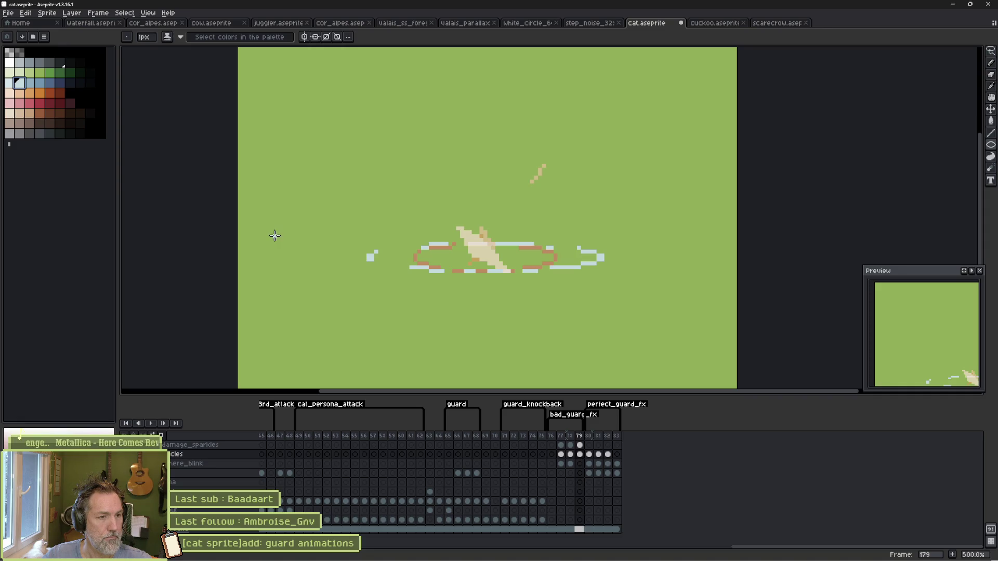
left_click_drag(271, 235, 713, 279)
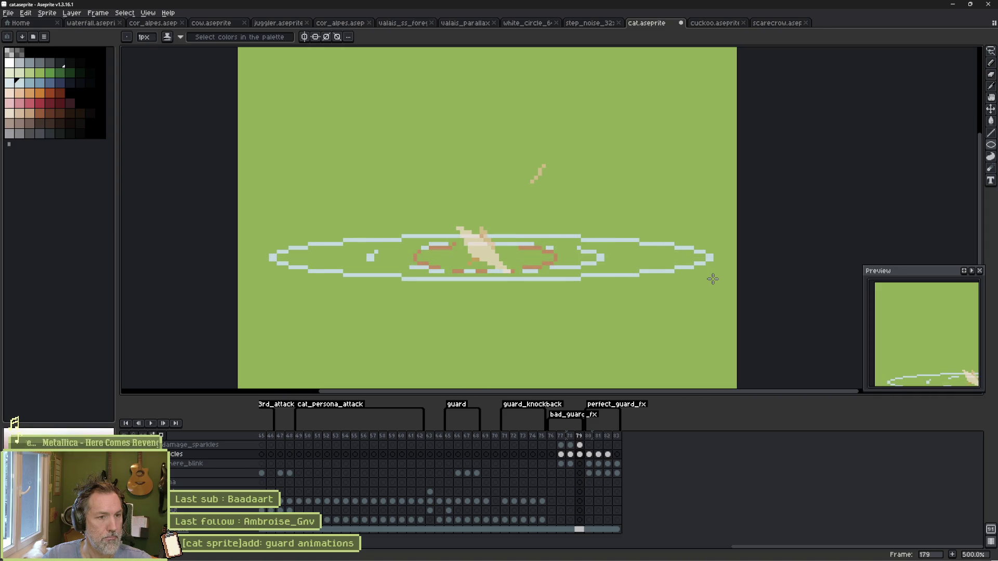
key("ctrl+z")
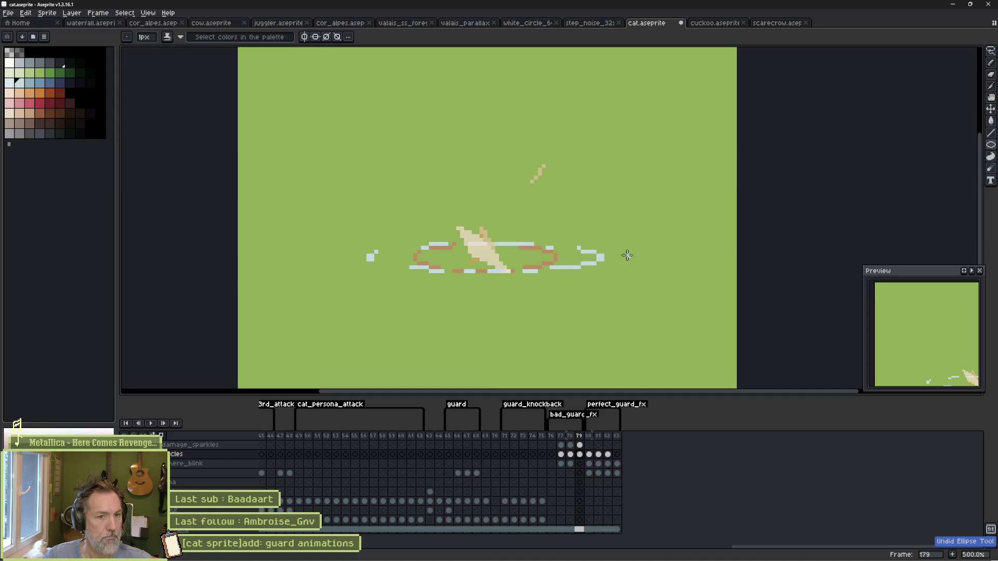
key("plus")
key("plus")
key("plus")
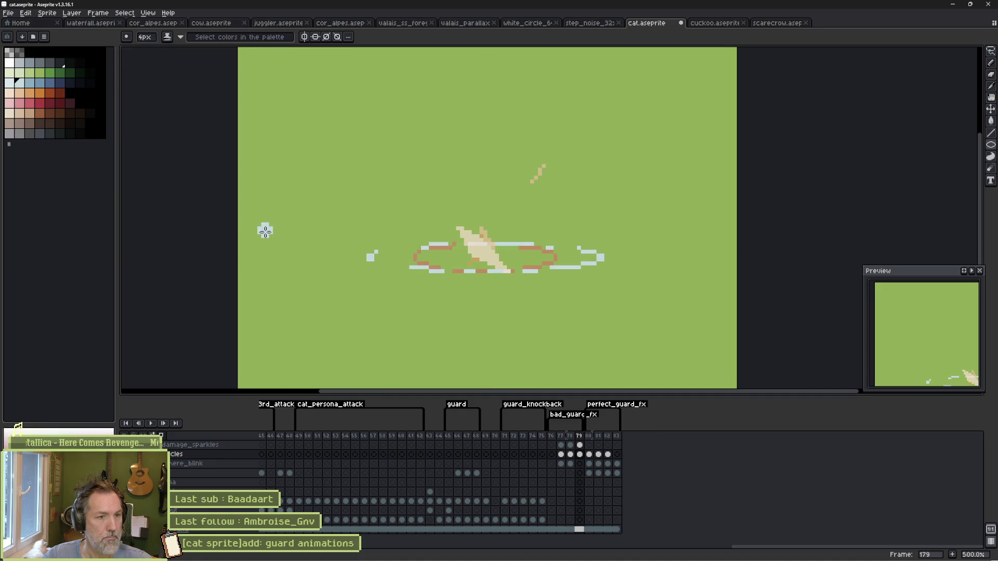
left_click_drag(265, 231, 703, 286)
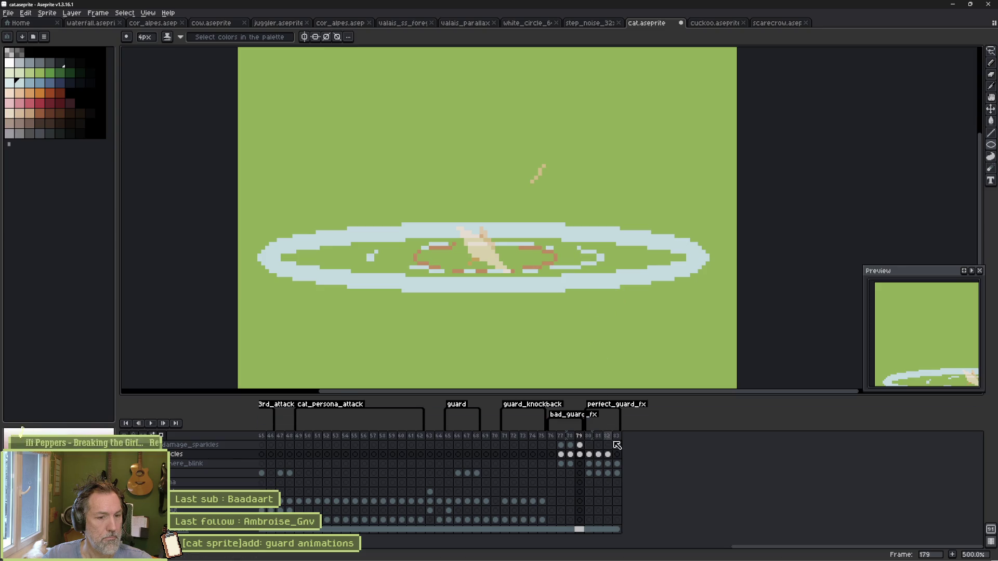
left_click(589, 454)
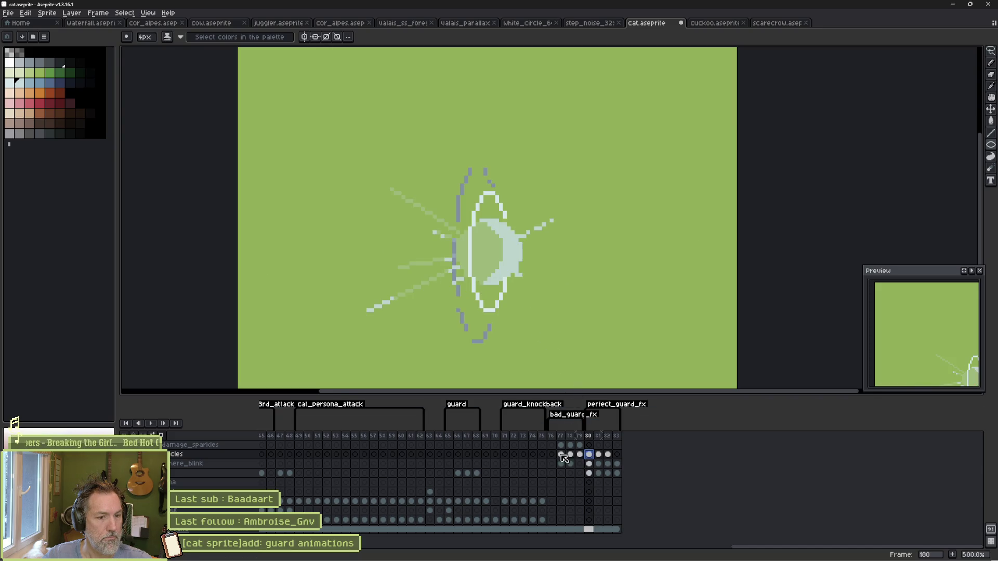
left_click_drag(550, 456, 581, 457)
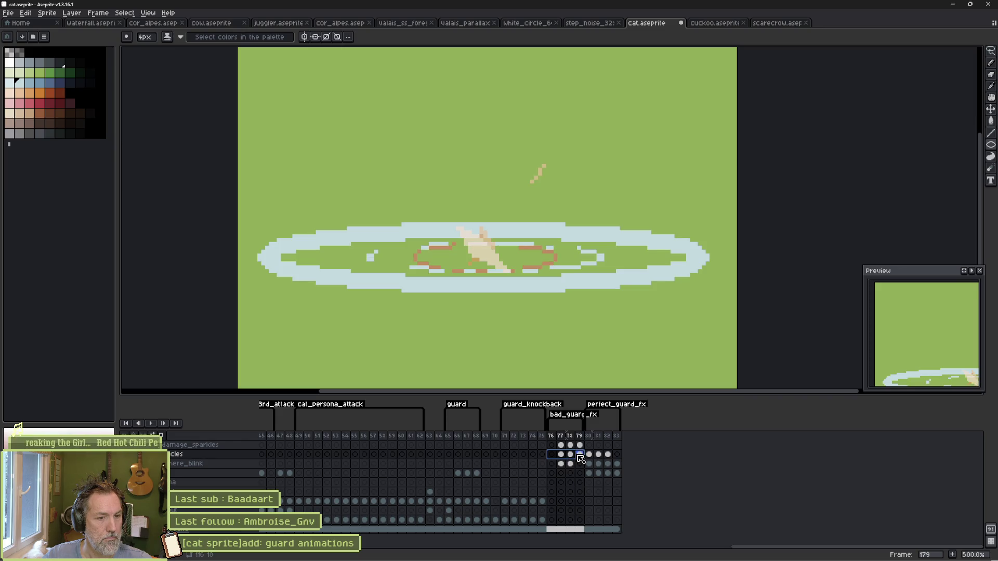
Step: Add a new frame 180 and clear its copied damage_sparkles and particles cels
key("alt+n")
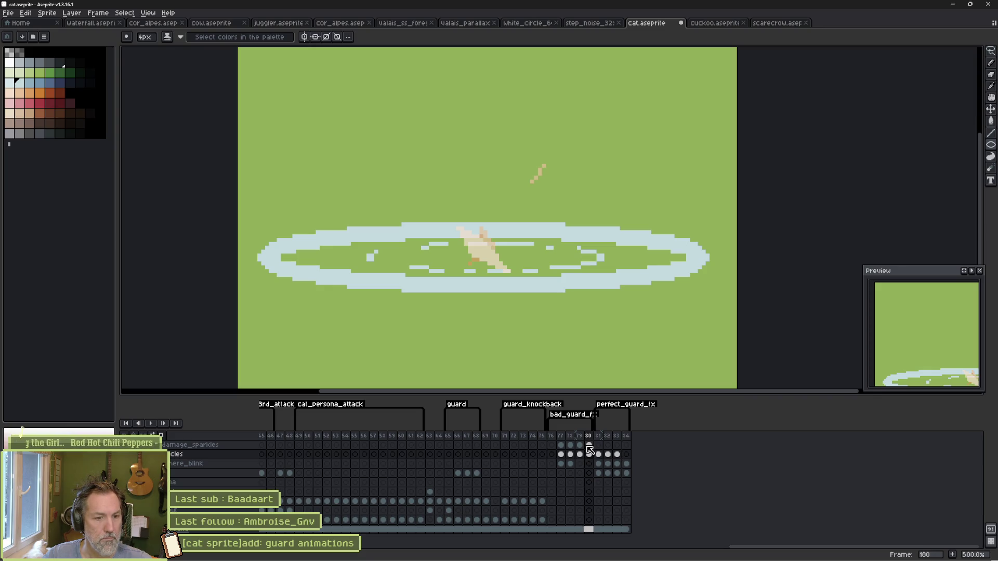
left_click(589, 445)
key("Delete")
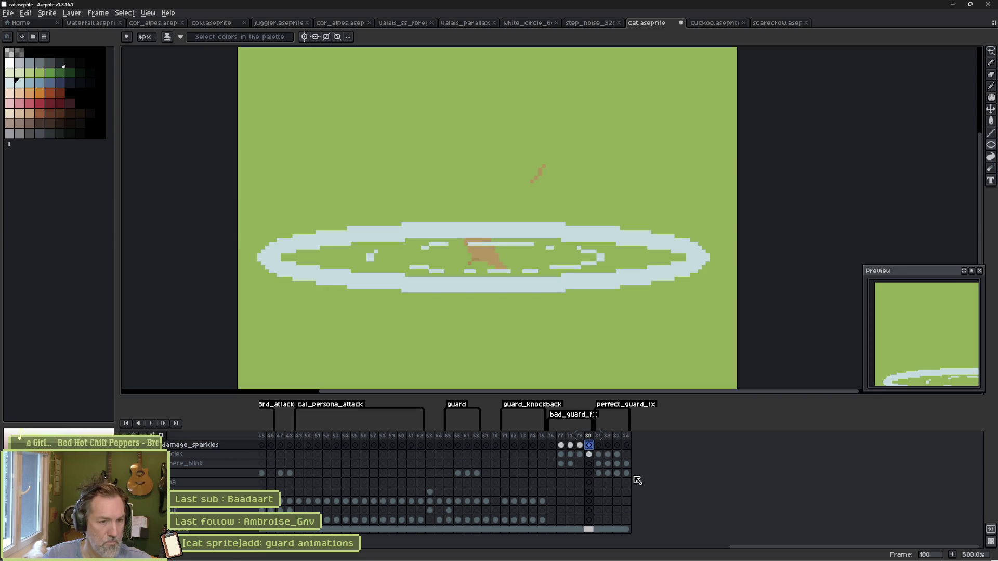
left_click(590, 455)
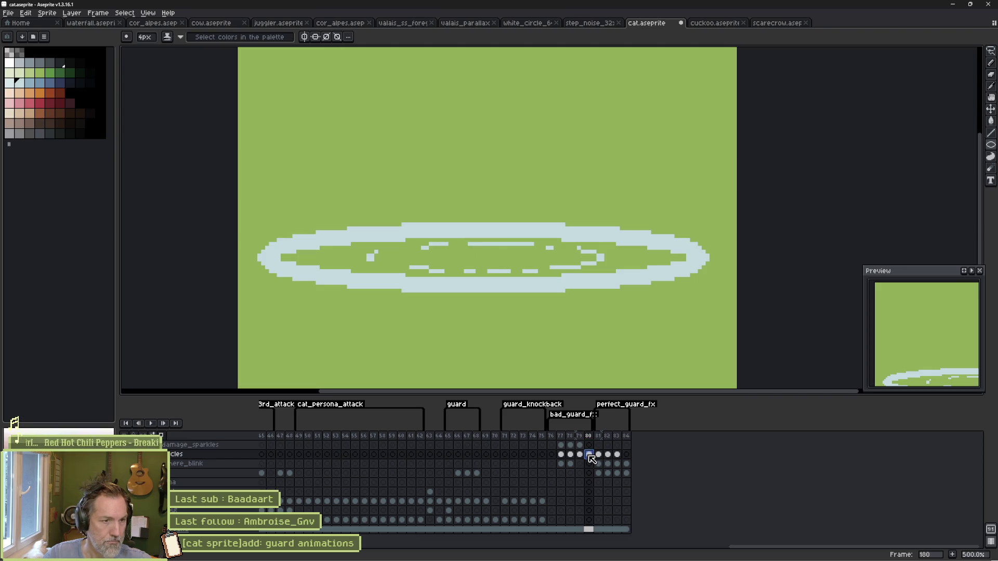
key("Delete")
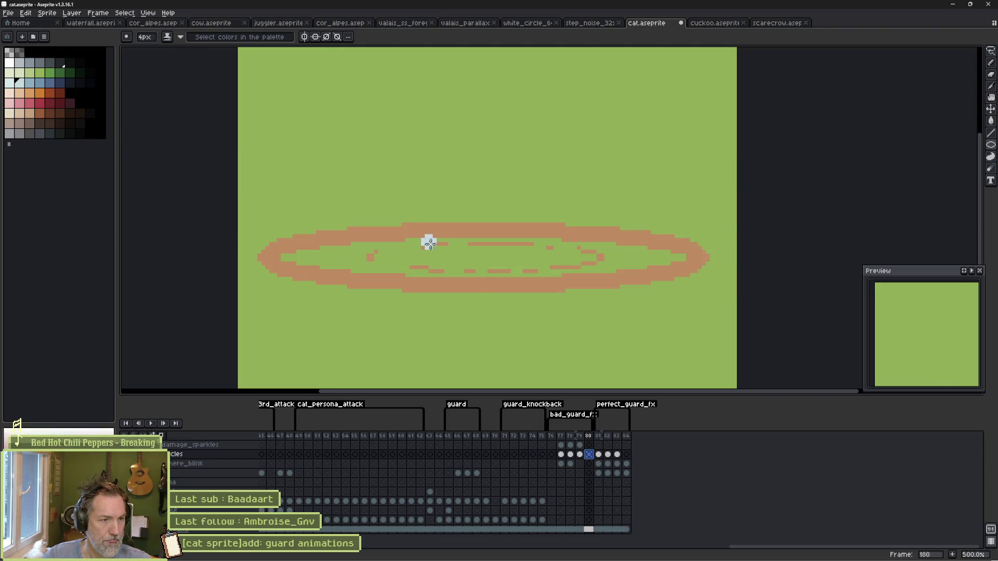
Step: Draw a thin 1px pale-blue ellipse ring and break it into dashes with a 3px pencil
key("minus")
key("minus")
key("minus")
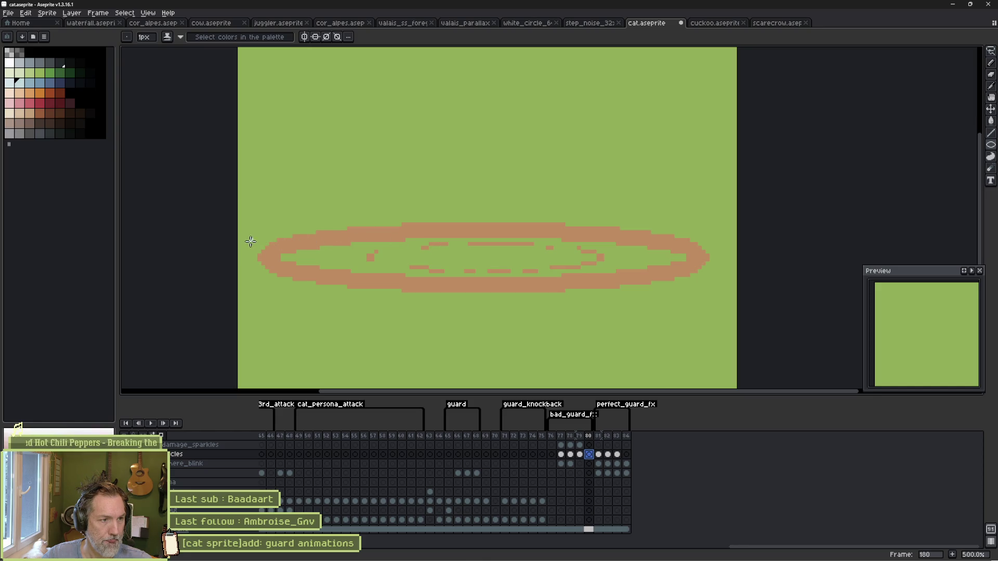
mouse_move(245, 239)
left_mouse_down()
mouse_move(690, 269)
mouse_move(716, 279)
left_mouse_up()
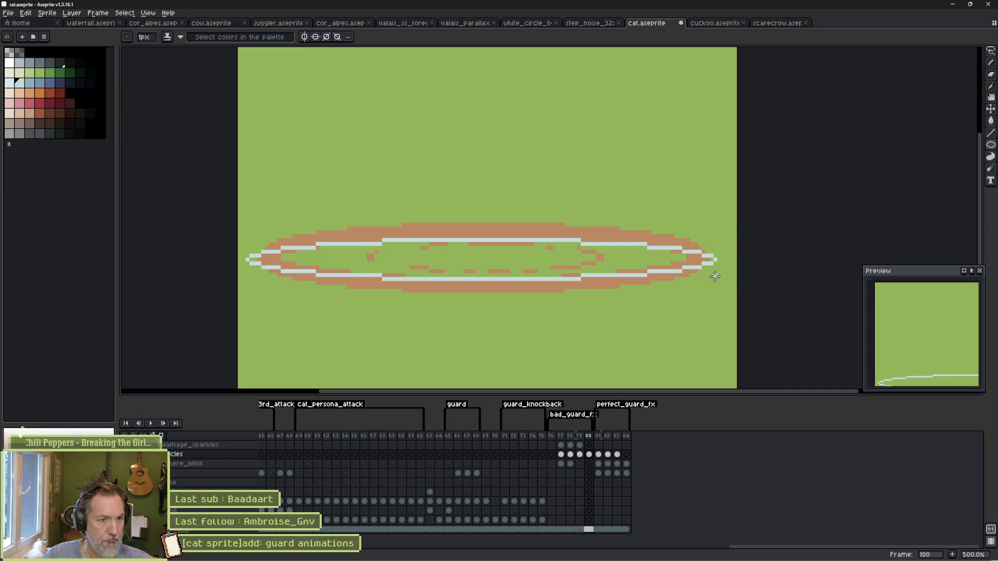
key("ctrl+z")
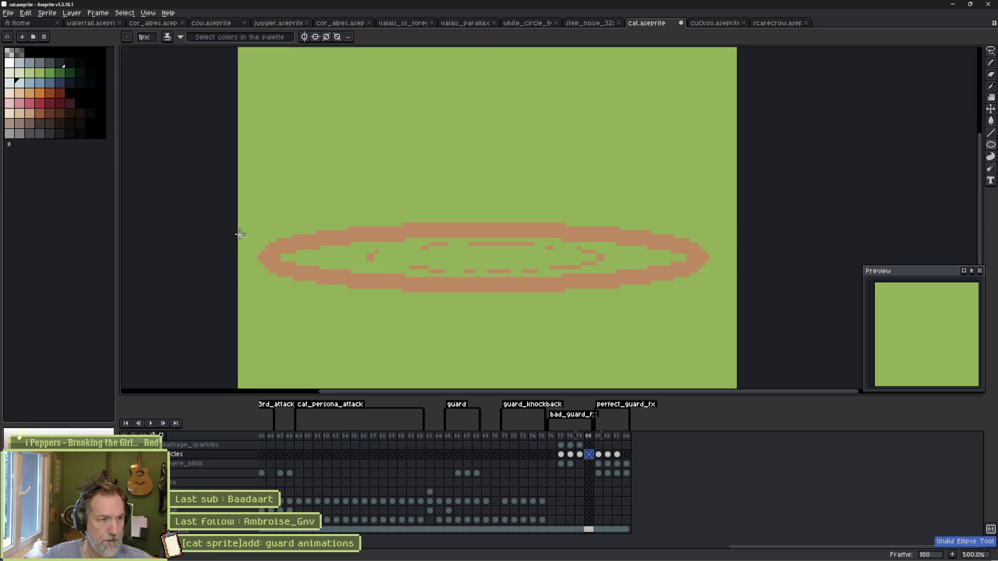
mouse_move(240, 230)
left_mouse_down()
mouse_move(735, 277)
mouse_move(735, 285)
left_mouse_up()
key("b")
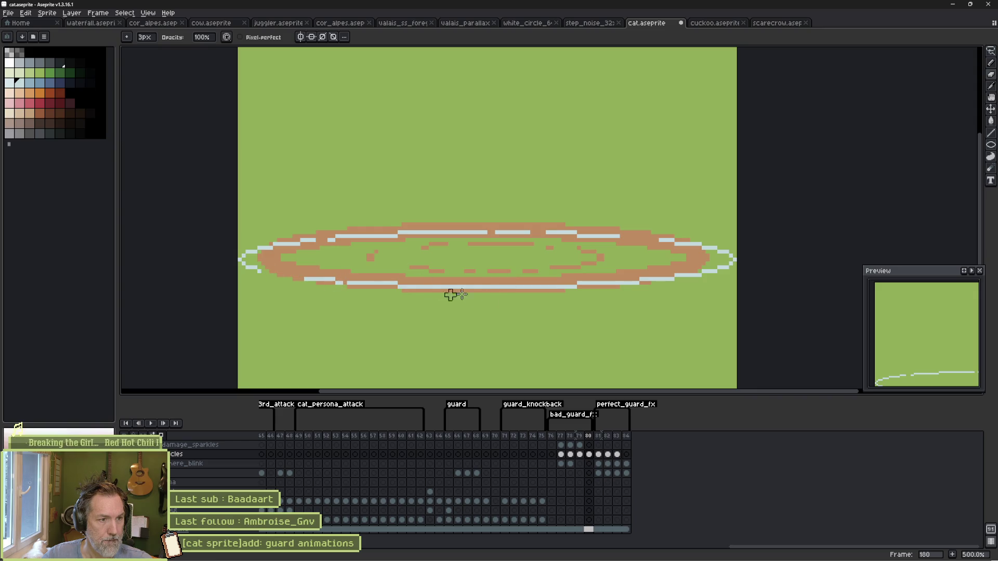
mouse_move(462, 295)
left_mouse_down()
mouse_move(494, 283)
mouse_move(641, 283)
left_mouse_up()
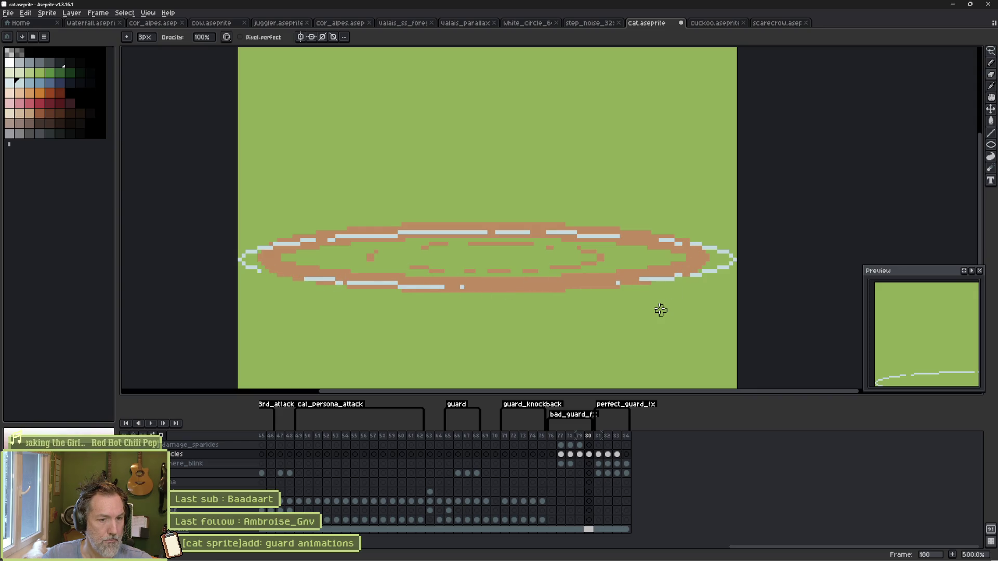
Step: Compare with frame 179 and enlarge and recenter the Preview panel
key("comma")
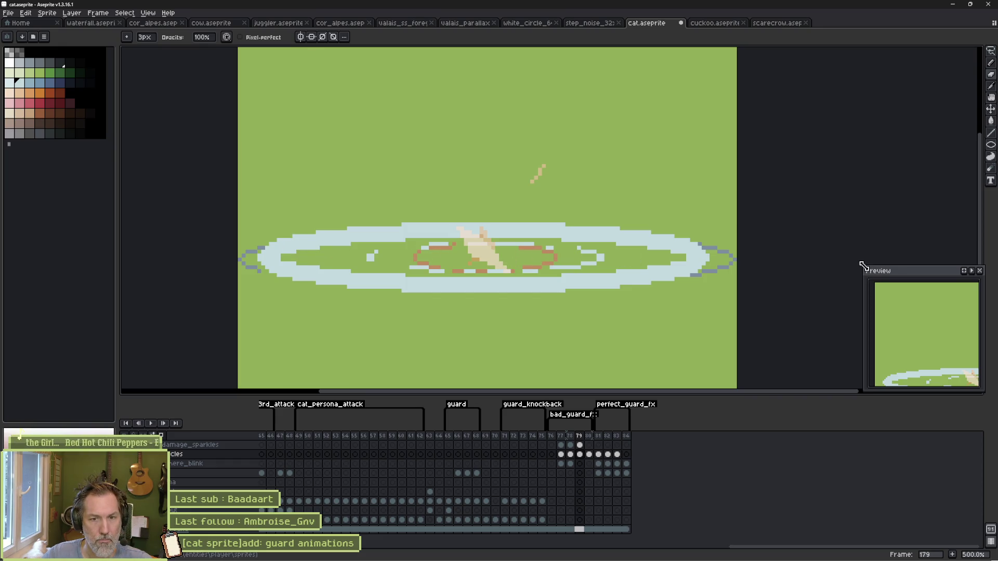
left_click_drag(861, 266, 805, 214)
mouse_move(920, 331)
left_mouse_down()
mouse_move(875, 285)
mouse_move(841, 276)
left_mouse_up()
left_click_drag(811, 215, 767, 178)
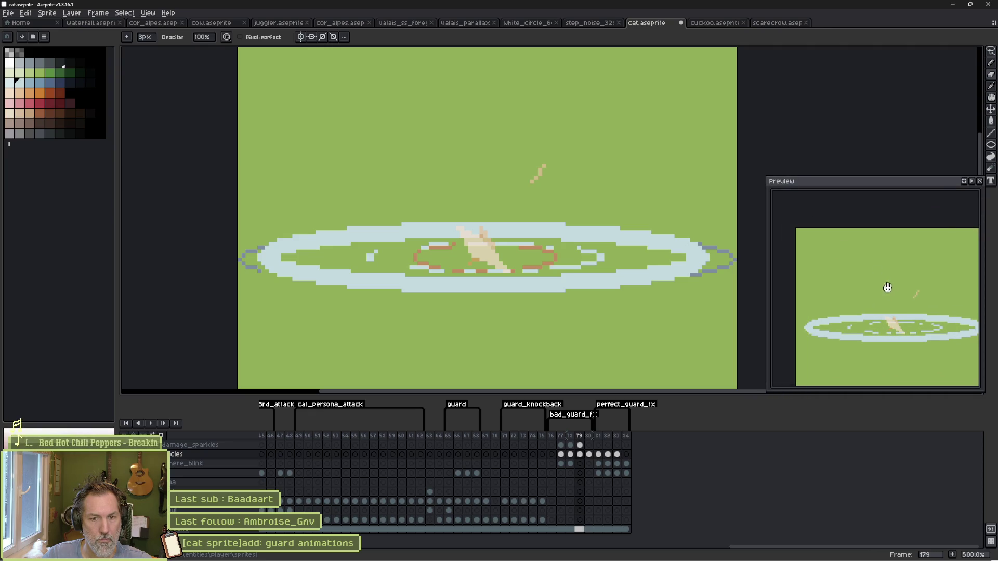
left_click_drag(887, 285, 869, 248)
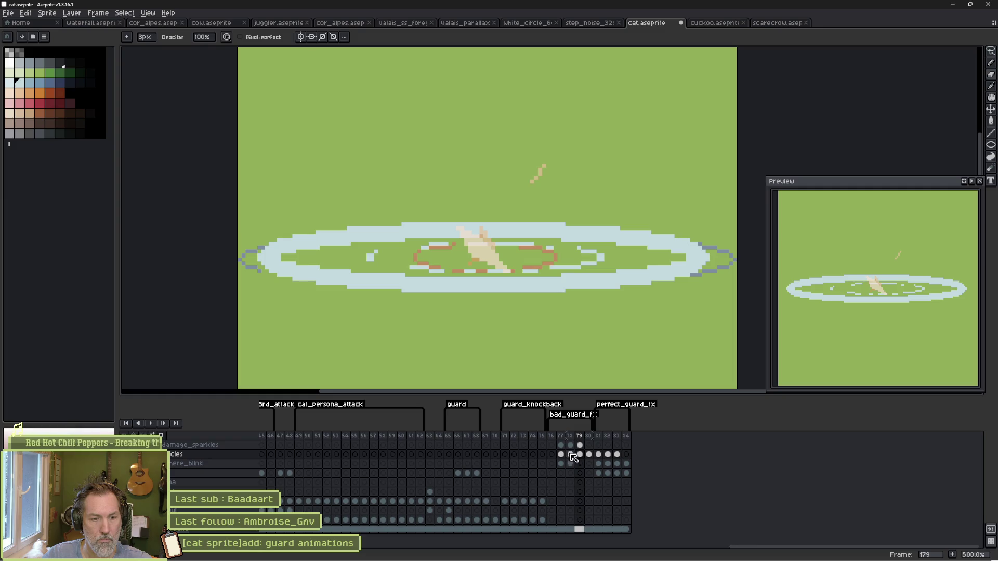
double_click(569, 415)
Step: Play the guard effect, confirm bad_guard_fx spans frames 176–180, then bring Godot forward
left_click(505, 354)
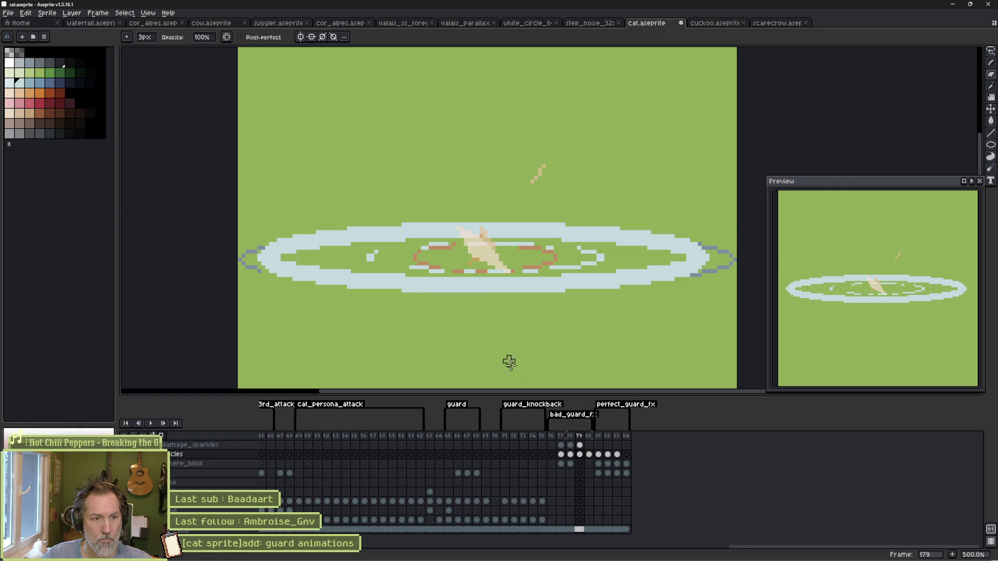
key("Return")
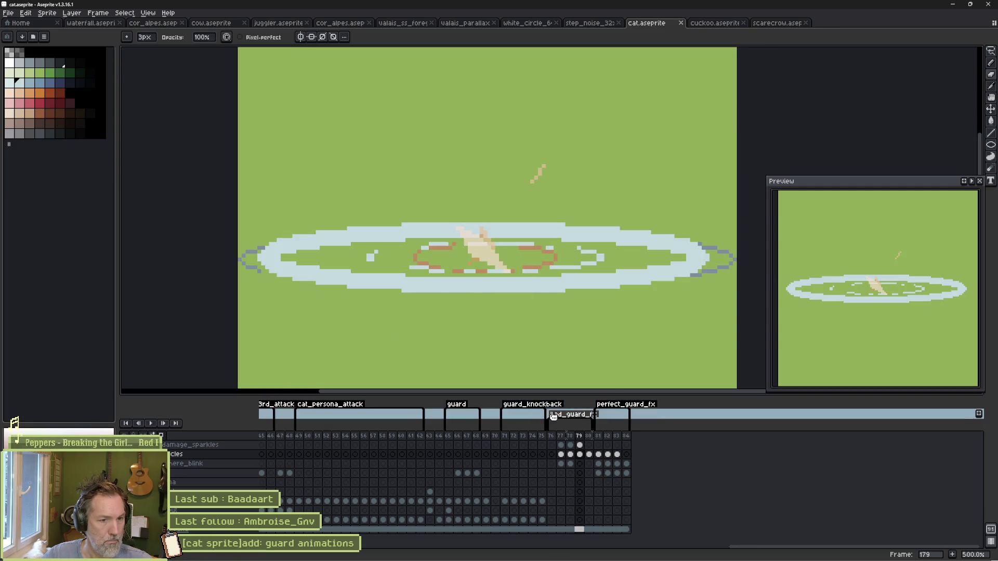
double_click(571, 414)
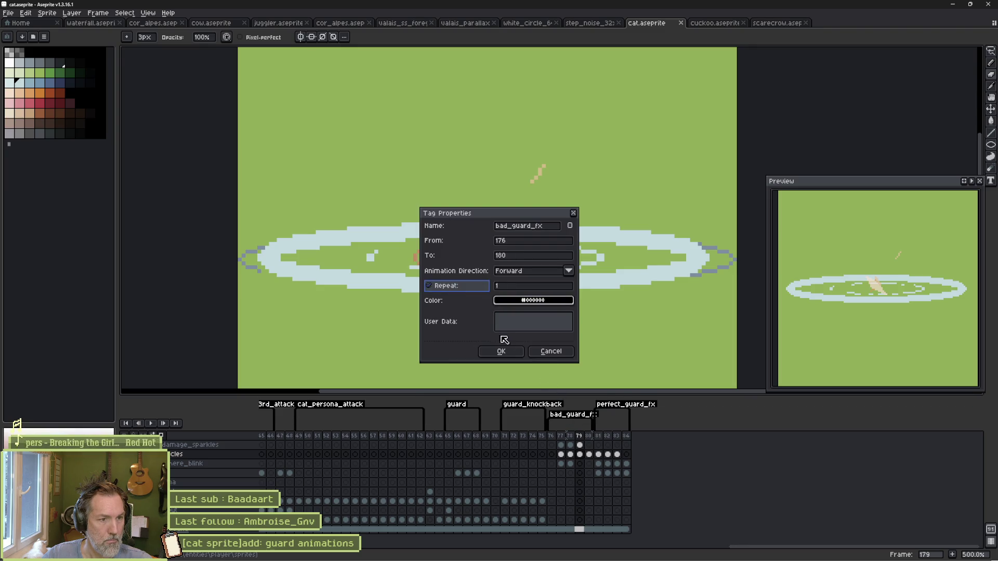
left_click(501, 351)
left_click(592, 552)
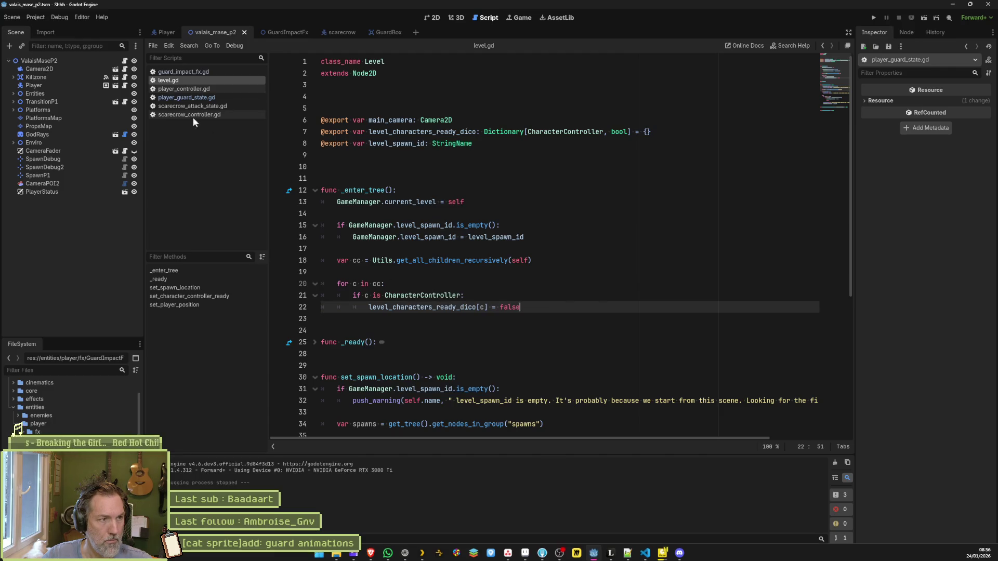
Step: Reimport the GuardImpactFx sprite, run the level and walk the cat into a scarecrow to guard
left_click(283, 32)
scroll(904, 511, "down", 2)
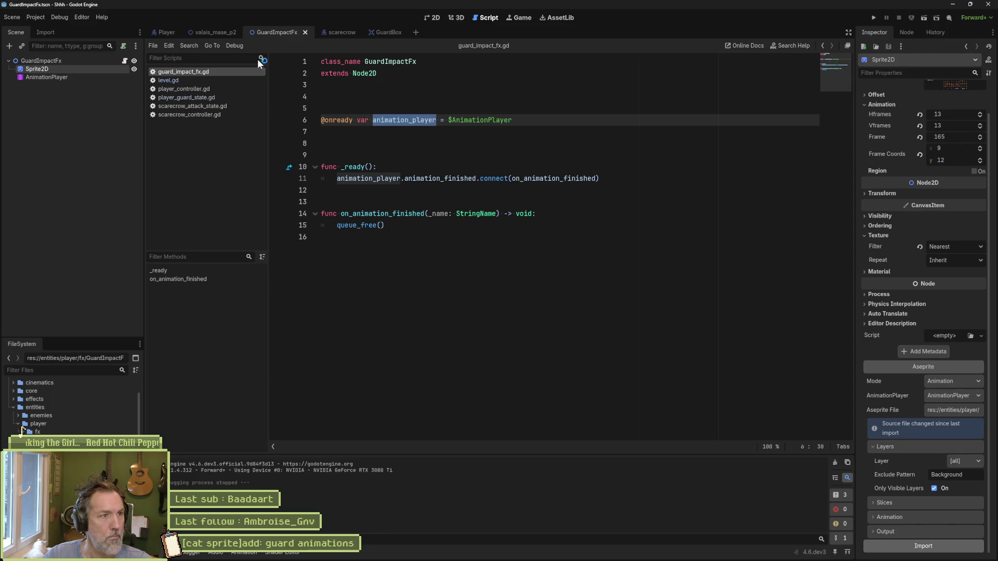
left_click(216, 34)
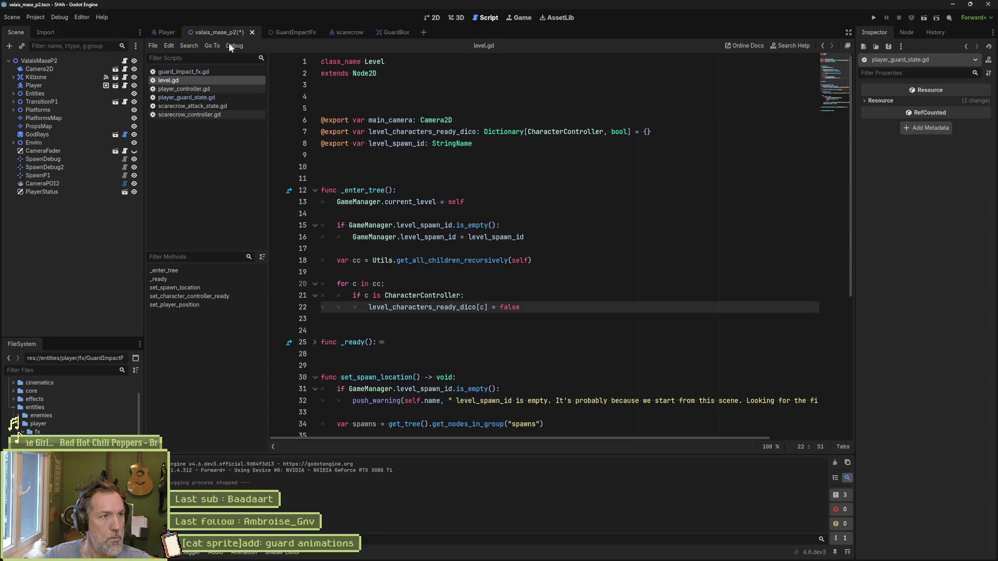
key("F6")
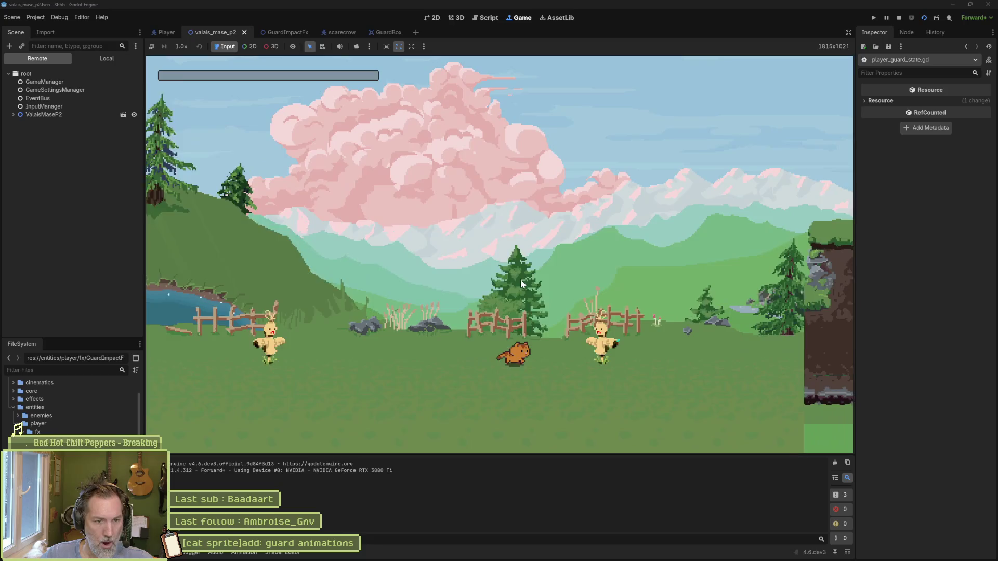
key("Right")
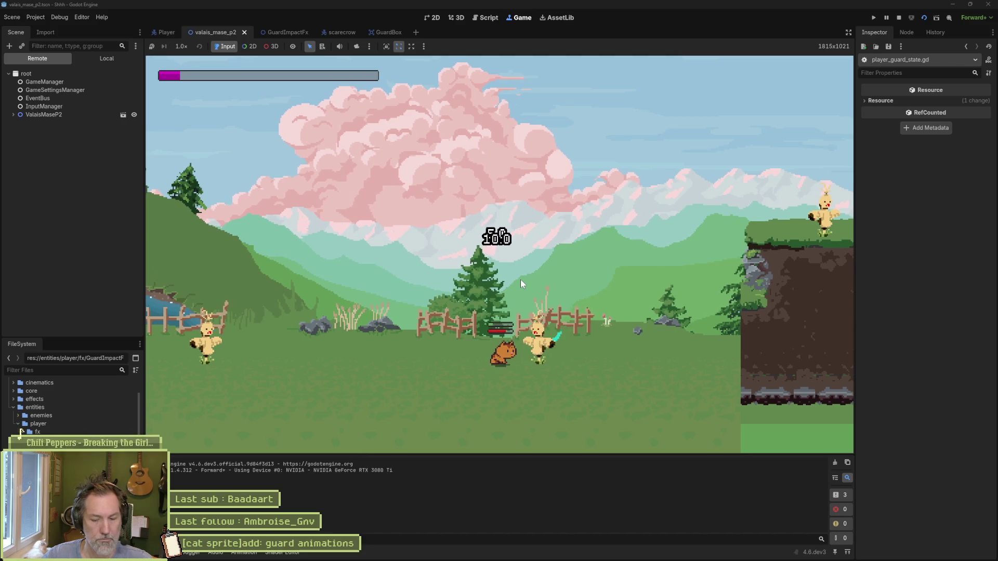
key("F8")
Step: Review frames 176–178, then drag the bad_guard_fx tag's start to frame 177
left_click(527, 553)
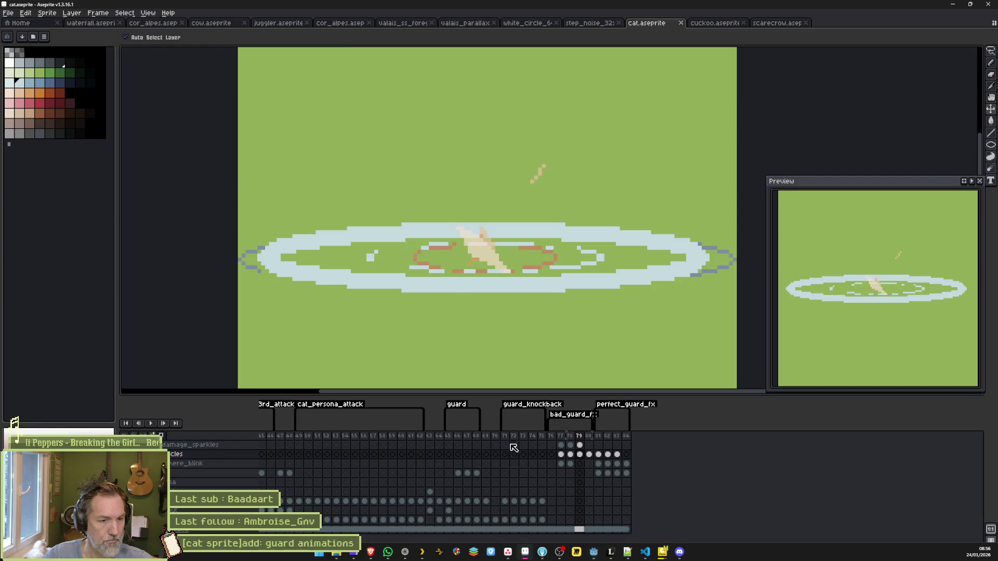
left_click(561, 455)
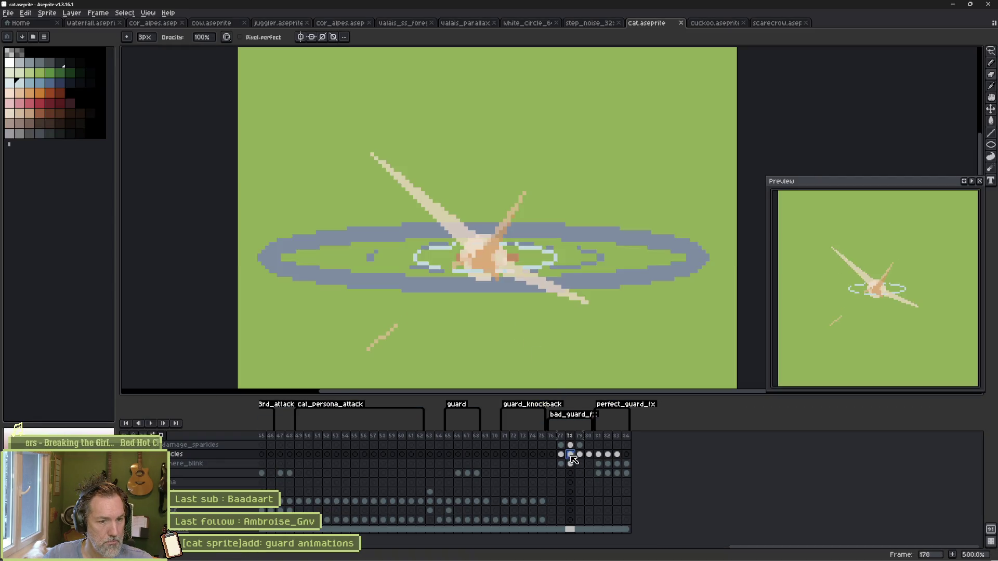
mouse_move(570, 455)
left_mouse_down()
mouse_move(591, 458)
mouse_move(567, 462)
left_mouse_up()
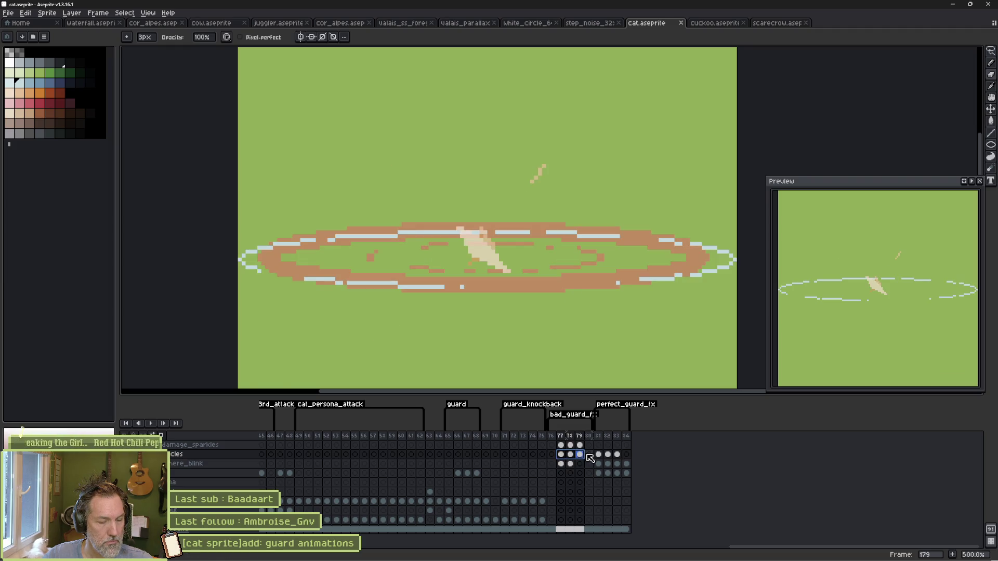
left_click_drag(563, 437, 572, 436)
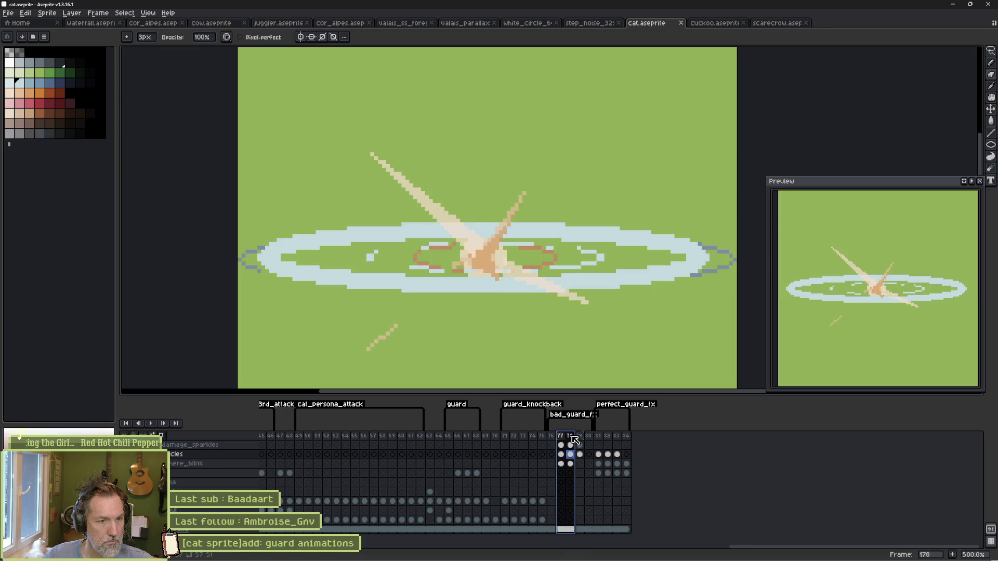
left_click(553, 438)
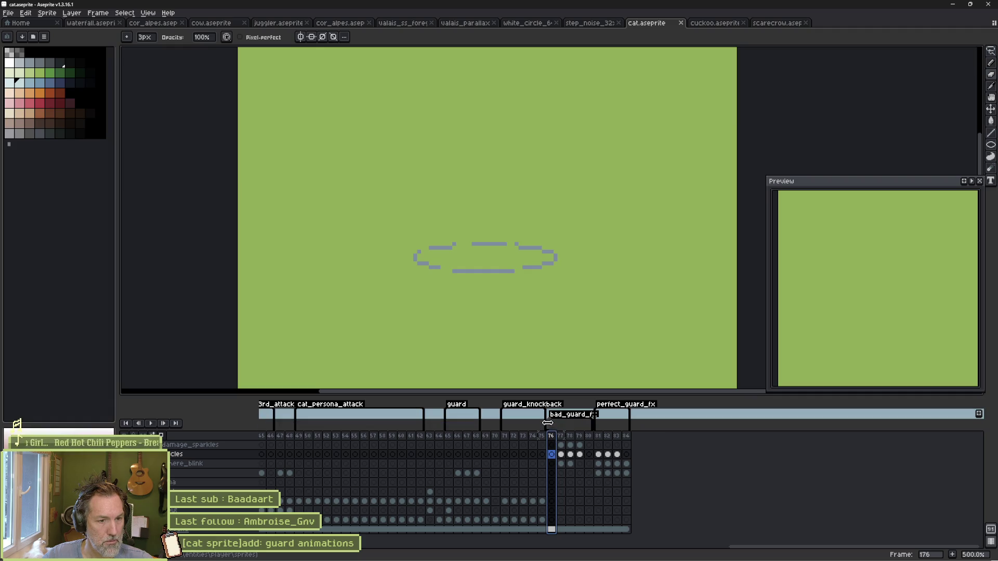
left_click_drag(556, 429, 565, 432)
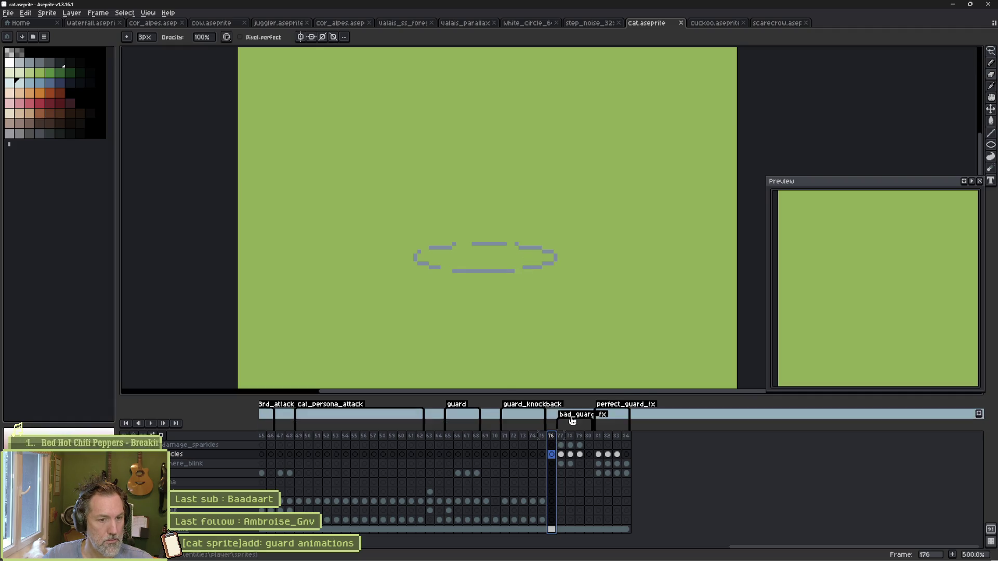
Step: Back in Godot, check the GuardImpactFx scene and run the valais_mase_p2 level
left_click(595, 552)
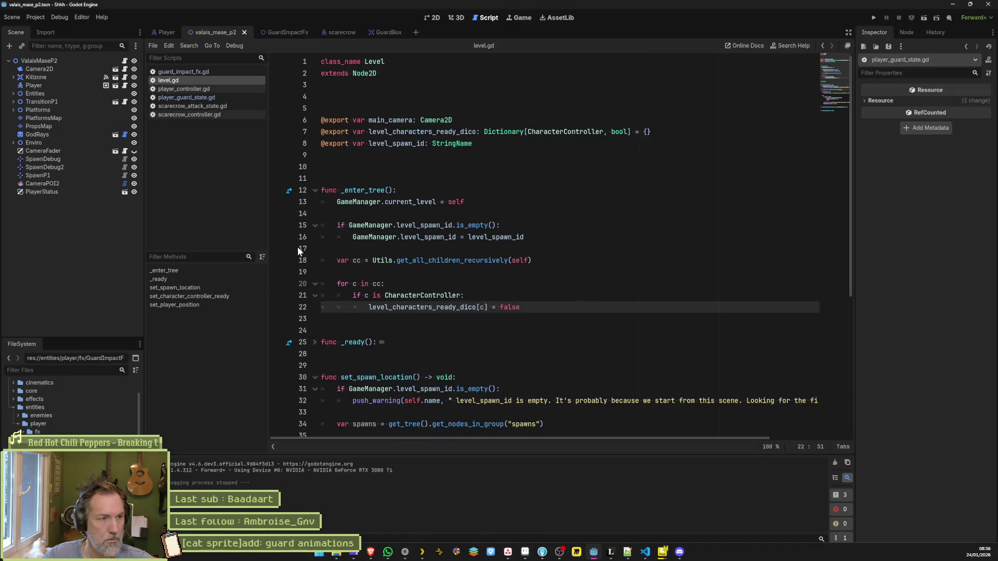
left_click(266, 33)
scroll(904, 498, "down", 1)
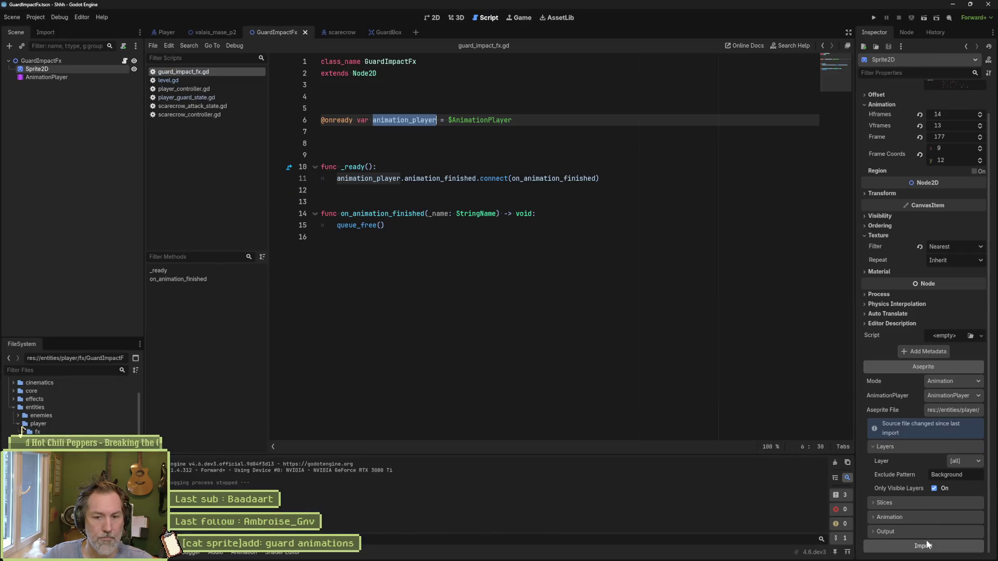
left_click(216, 34)
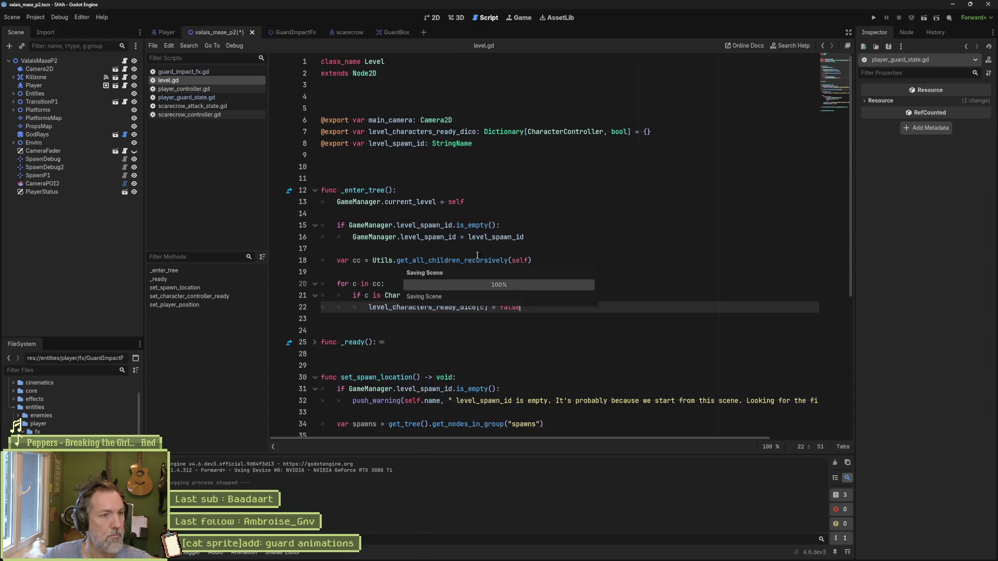
key("F6")
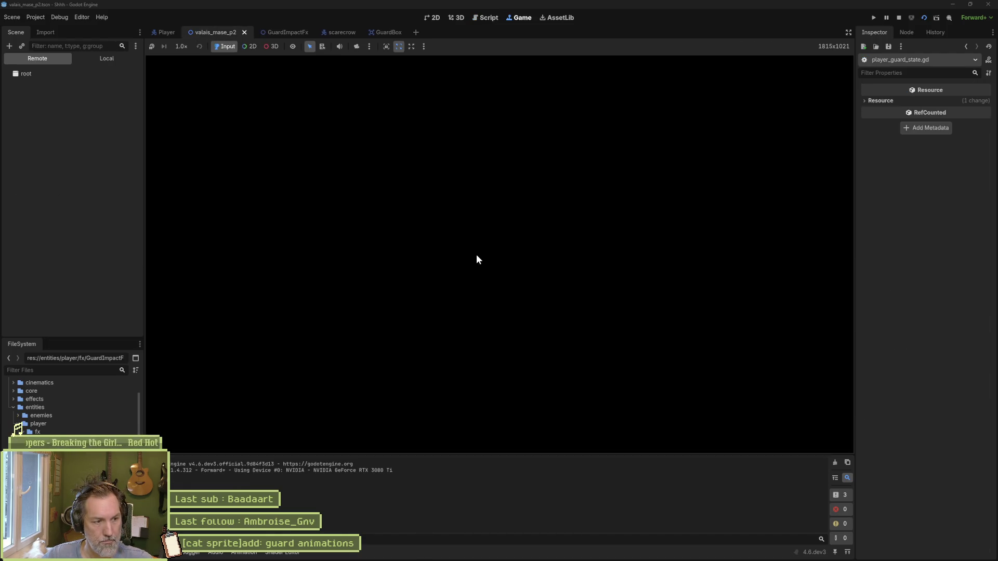
Step: Walk the cat to the scarecrow, strike it four times and guard, then stop the game
key("d")
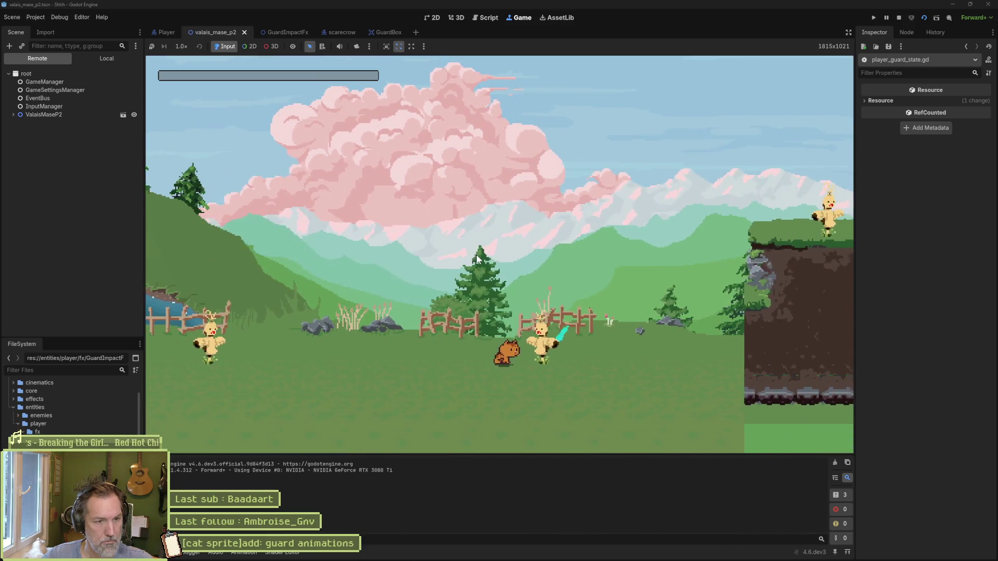
key("k")
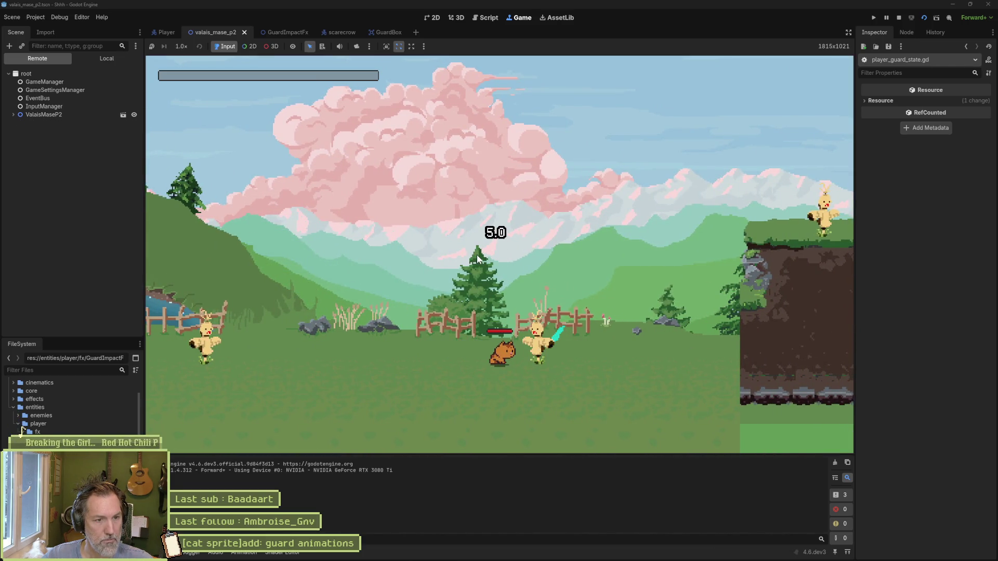
key("k")
key("k")
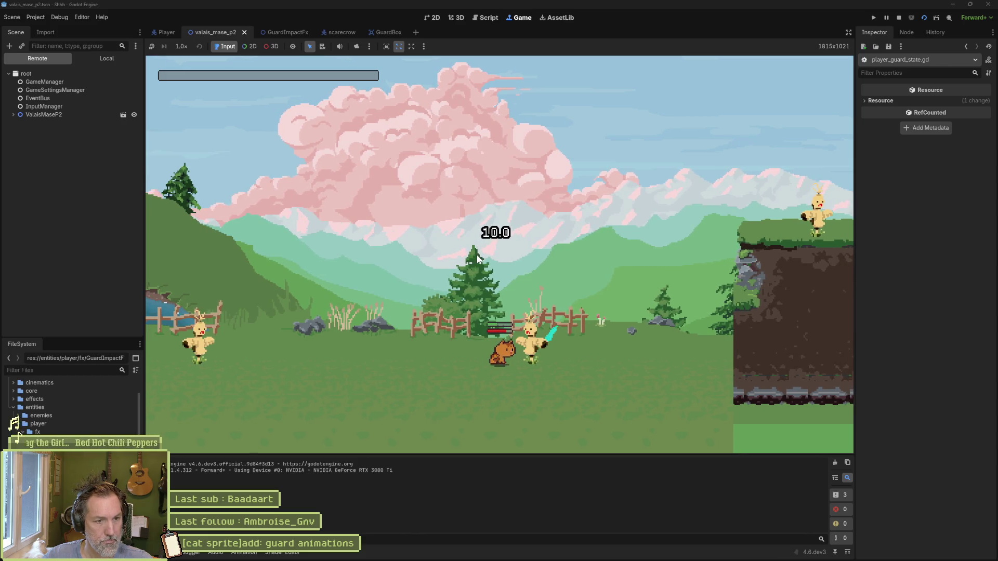
key("k")
key("k")
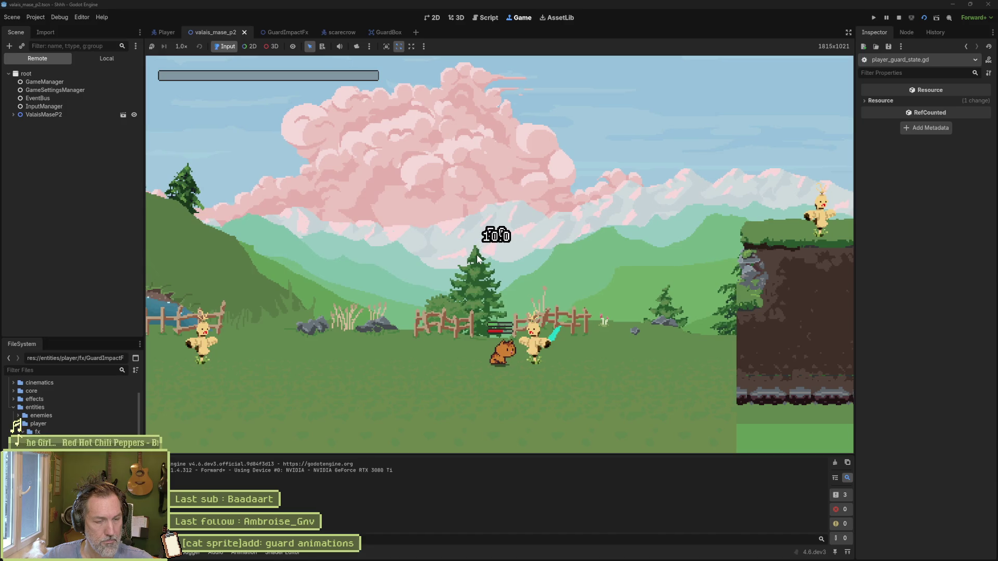
key("k")
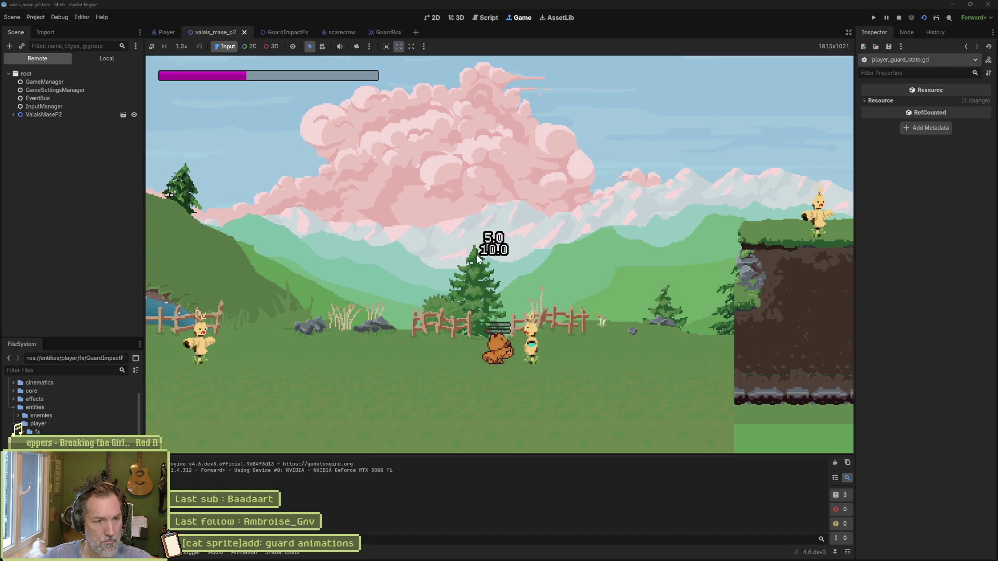
key("F8")
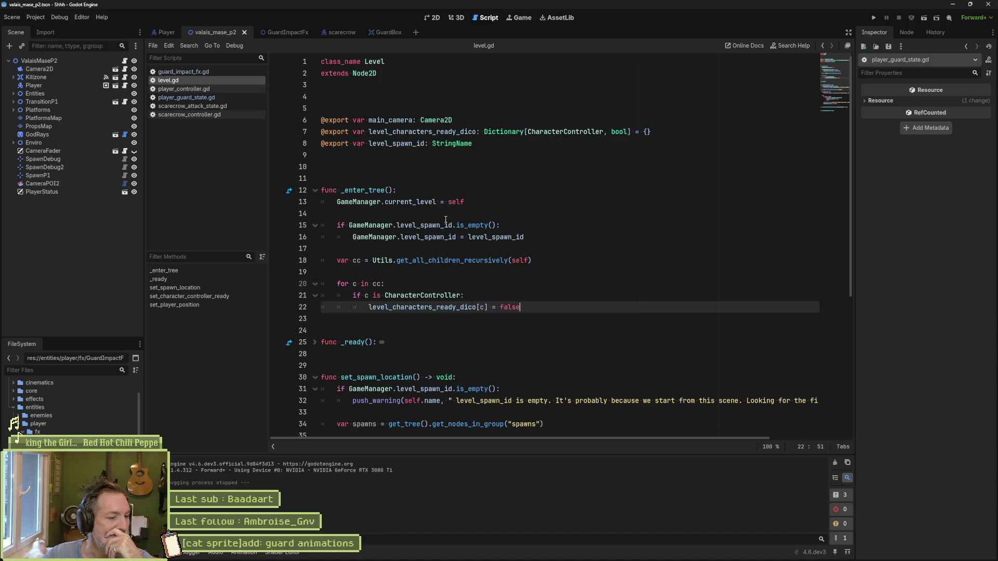
Step: Leave Godot and bring the Aseprite window with cat.aseprite to the front
mouse_move(471, 556)
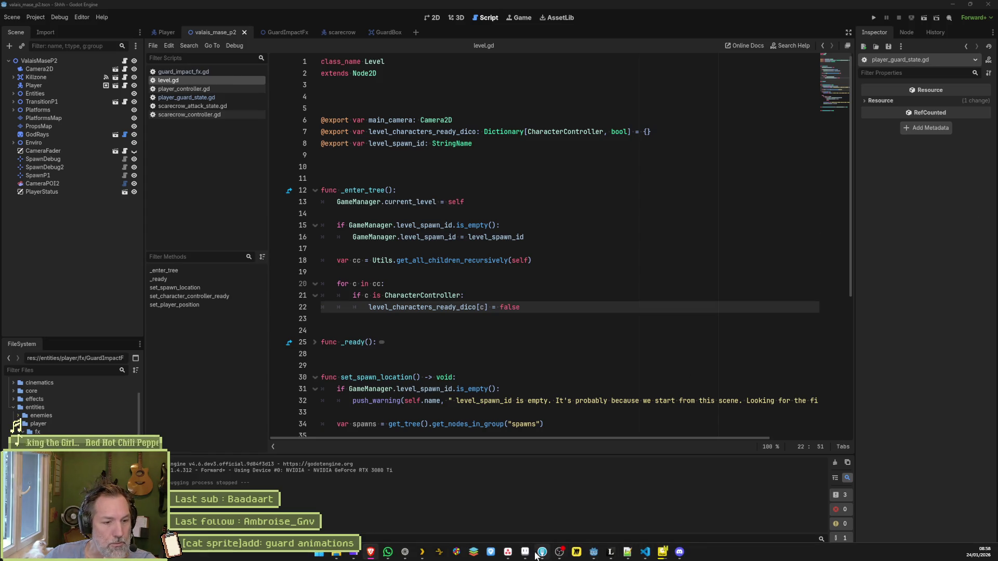
left_click(540, 553)
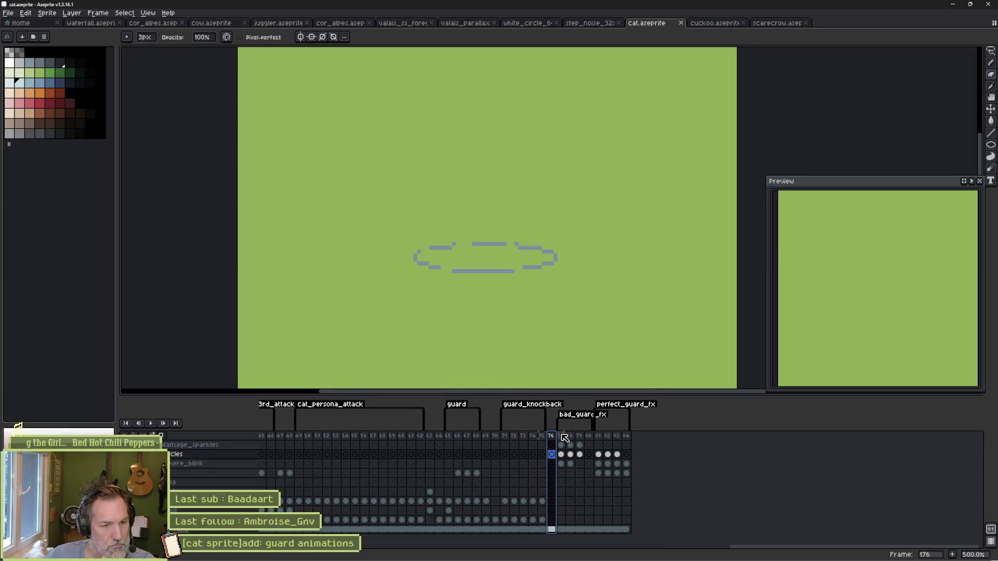
Step: With onion skin on, review frames 77–78, then add a new layer above damage_sparkles
key("F3")
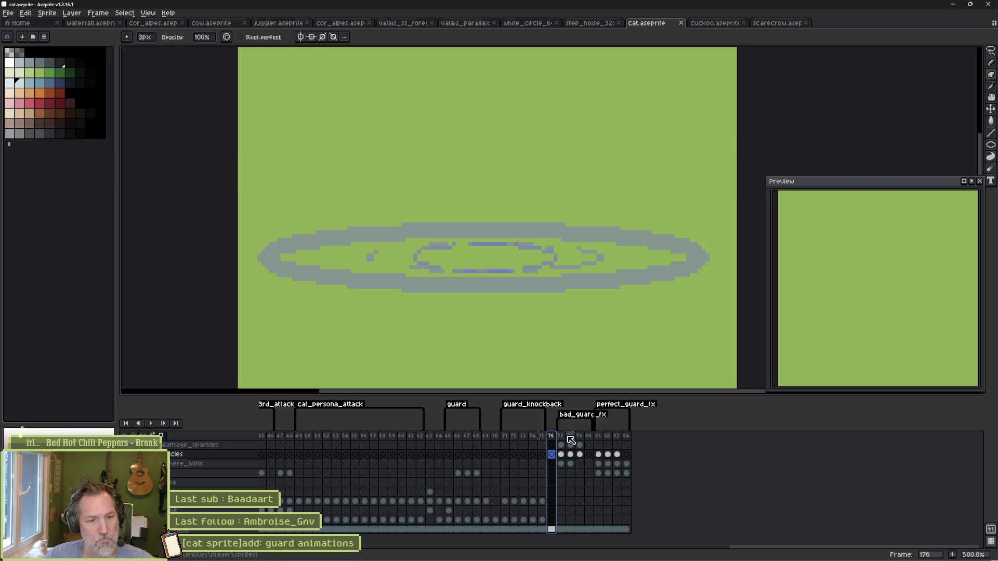
left_click(562, 436)
left_click(571, 437)
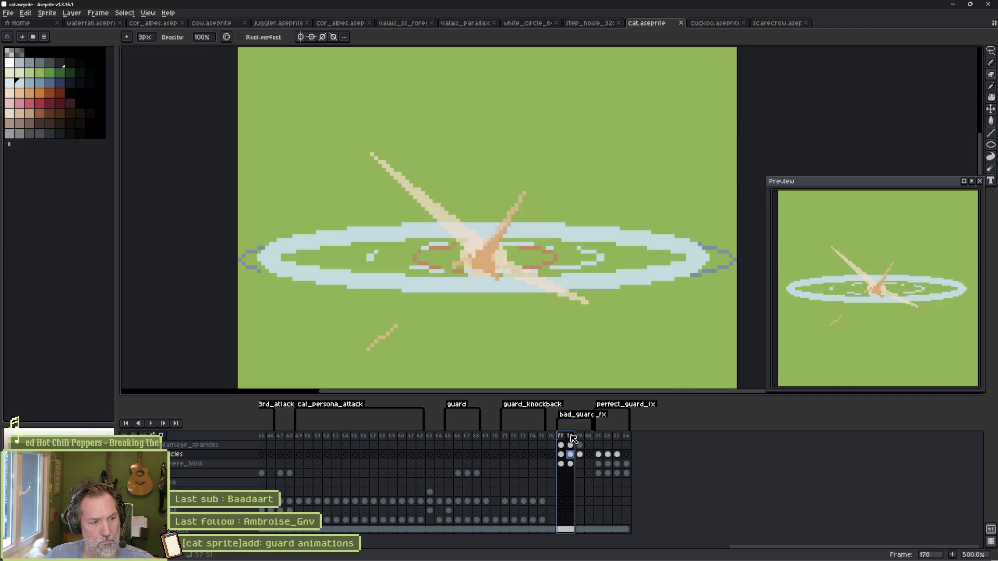
left_click(562, 445)
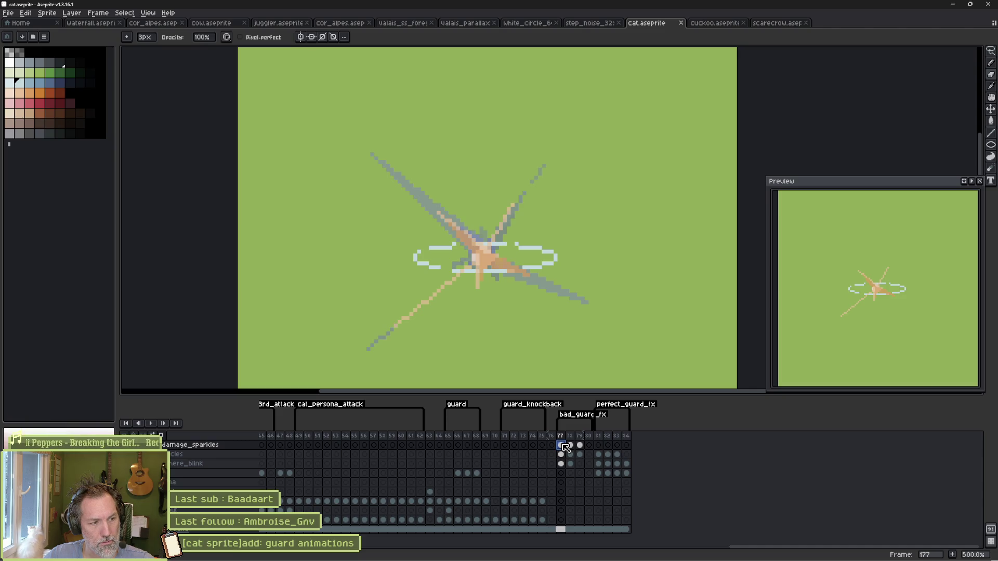
left_click(237, 446)
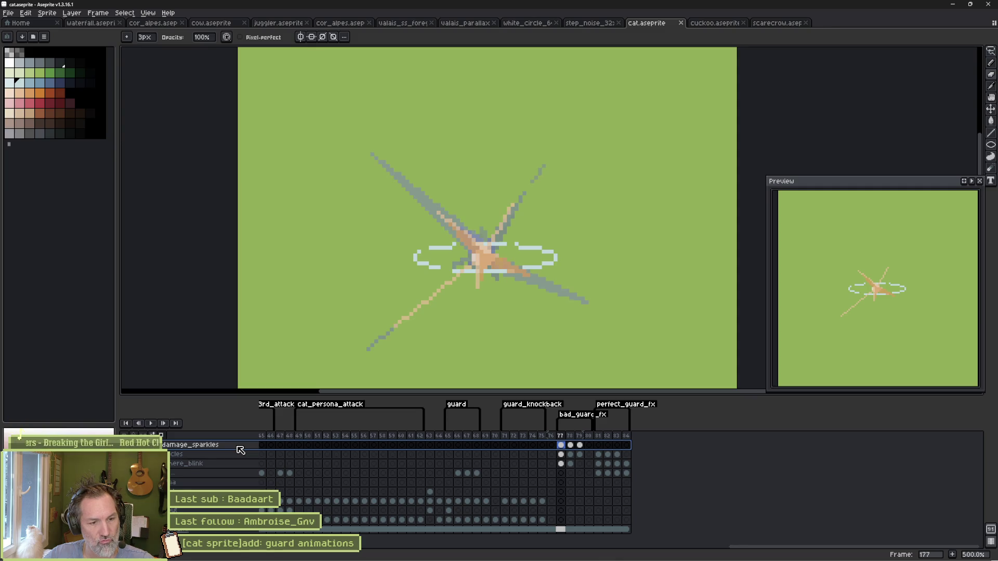
key("shift+n")
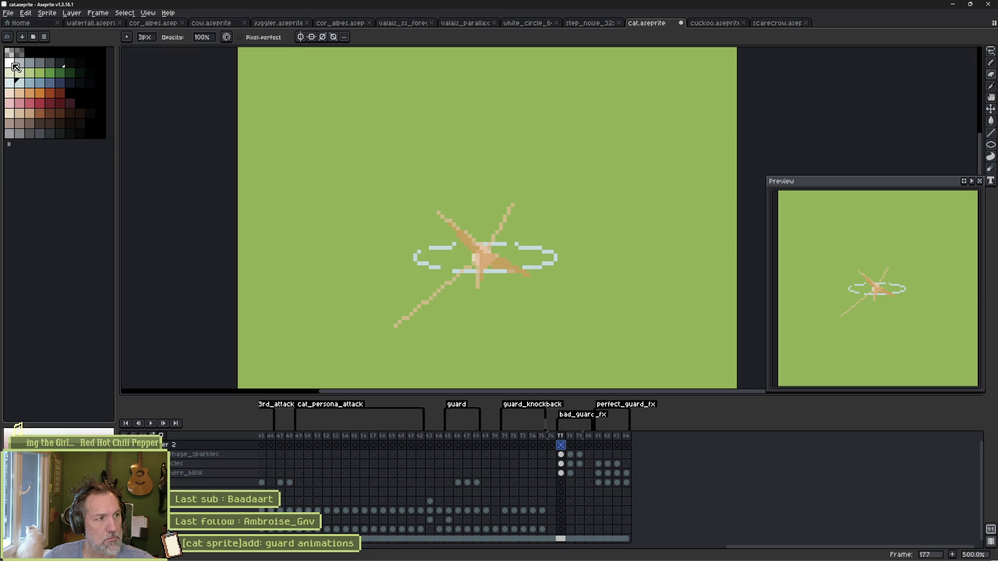
Step: Choose orange from the palette and set the Pencil up for straight-line drawing
left_click(15, 66)
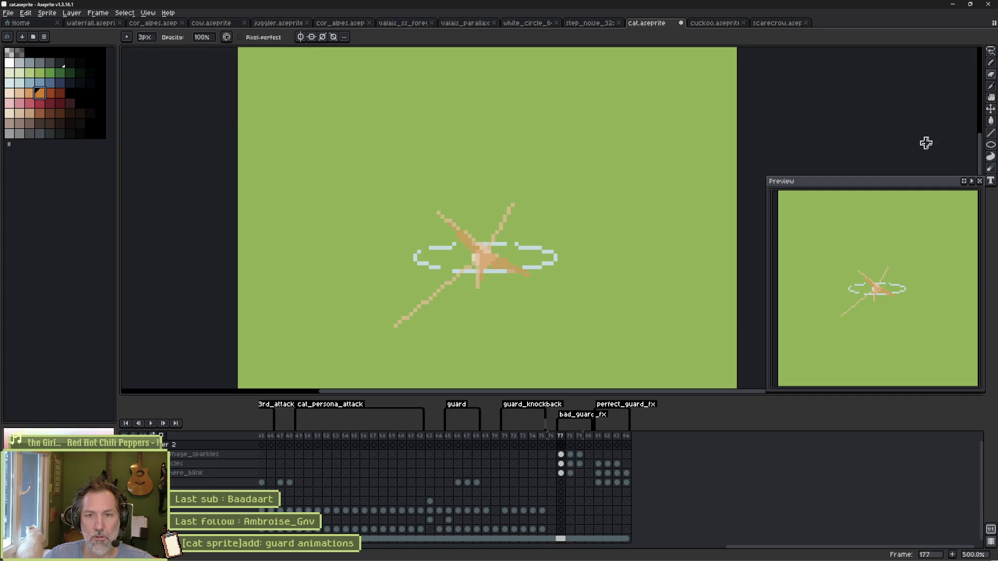
left_click(992, 137)
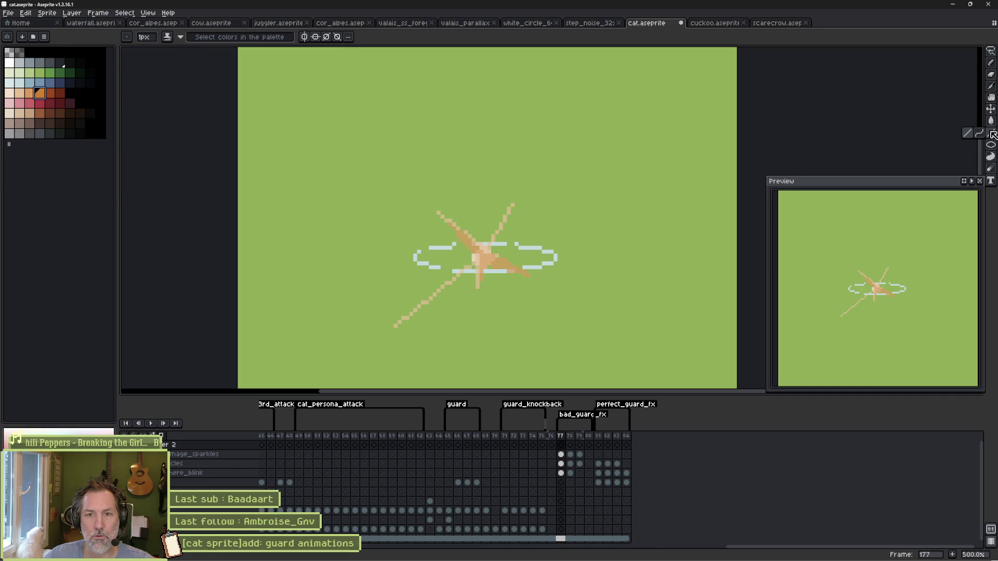
left_click(970, 136)
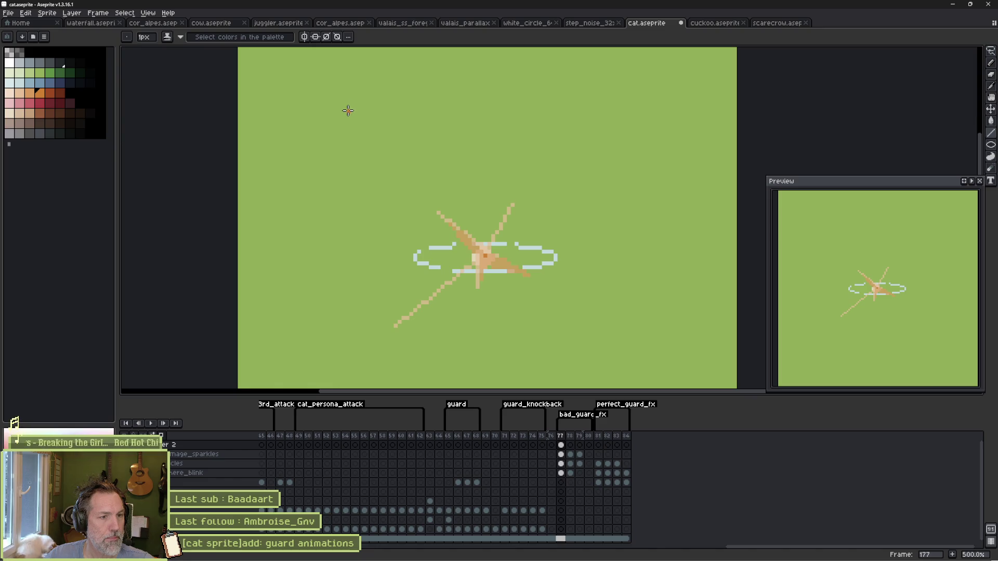
left_click(348, 110)
key("ctrl+z")
key("v")
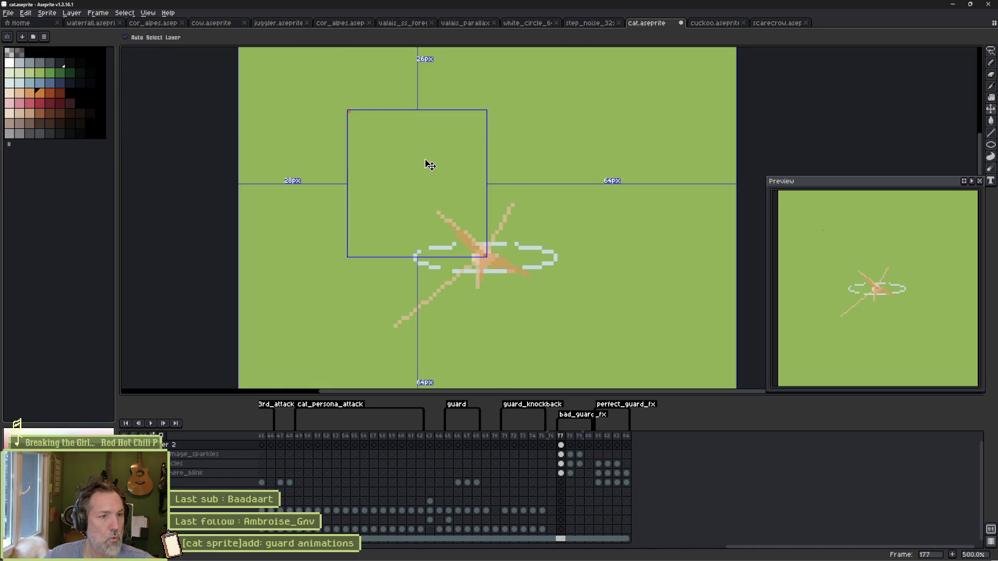
key("b")
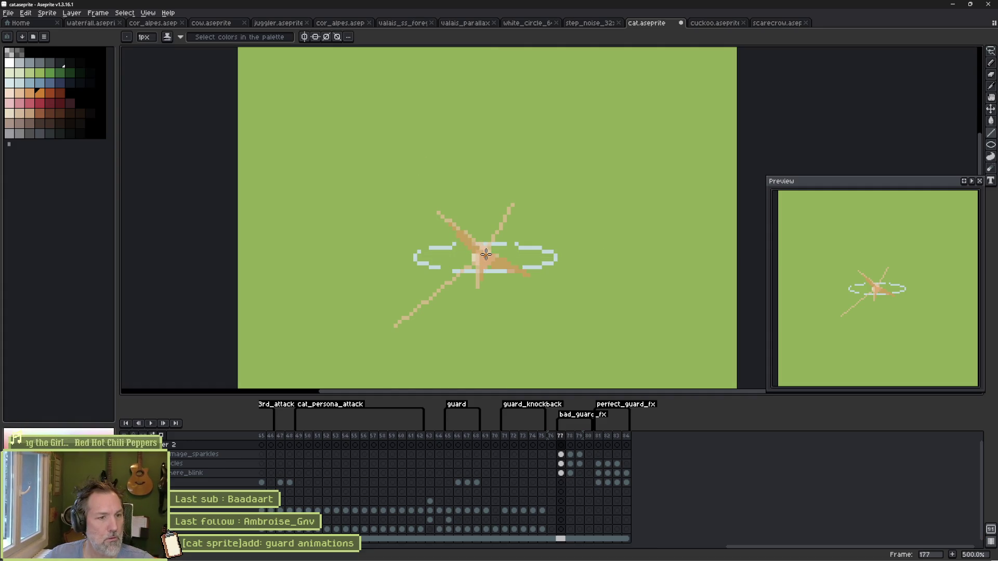
Step: Draw ten orange rays outward in all directions from the star centre on Layer 2
mouse_move(485, 254)
left_mouse_down()
mouse_move(345, 135)
mouse_move(327, 101)
mouse_move(312, 100)
left_mouse_up()
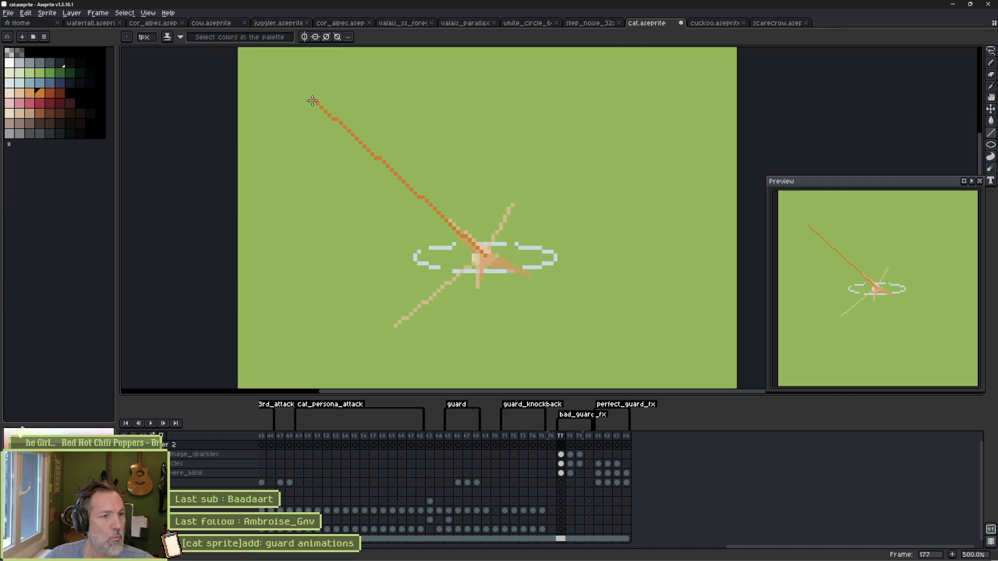
left_click_drag(486, 252, 422, 91)
left_click_drag(484, 256, 555, 76)
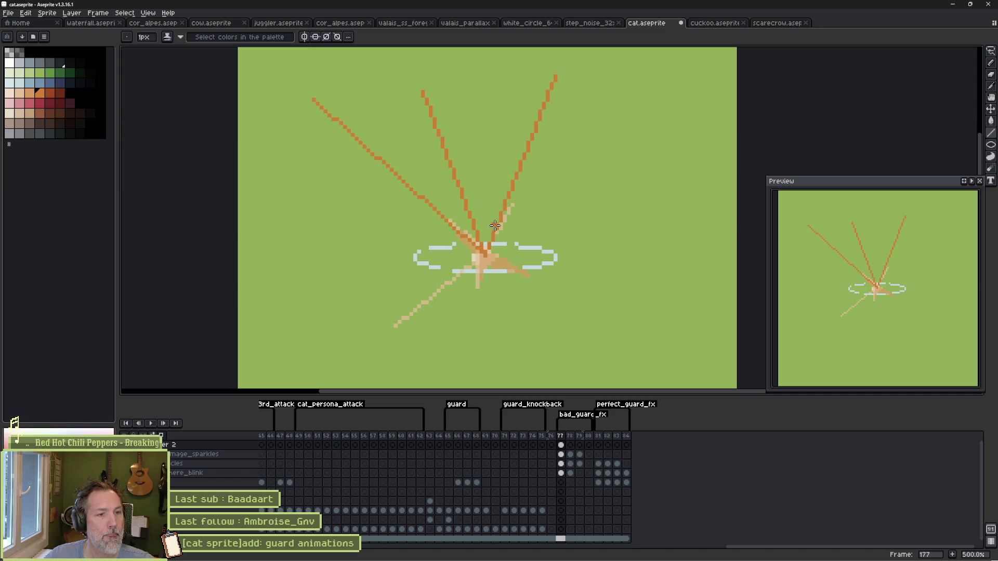
left_click_drag(493, 249, 608, 72)
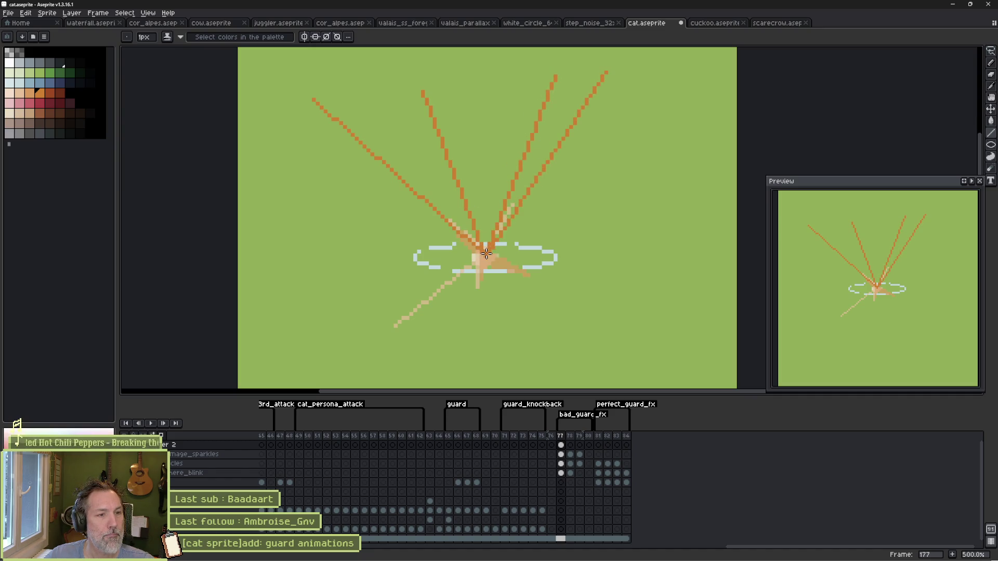
left_click_drag(486, 253, 693, 221)
left_click_drag(486, 253, 702, 244)
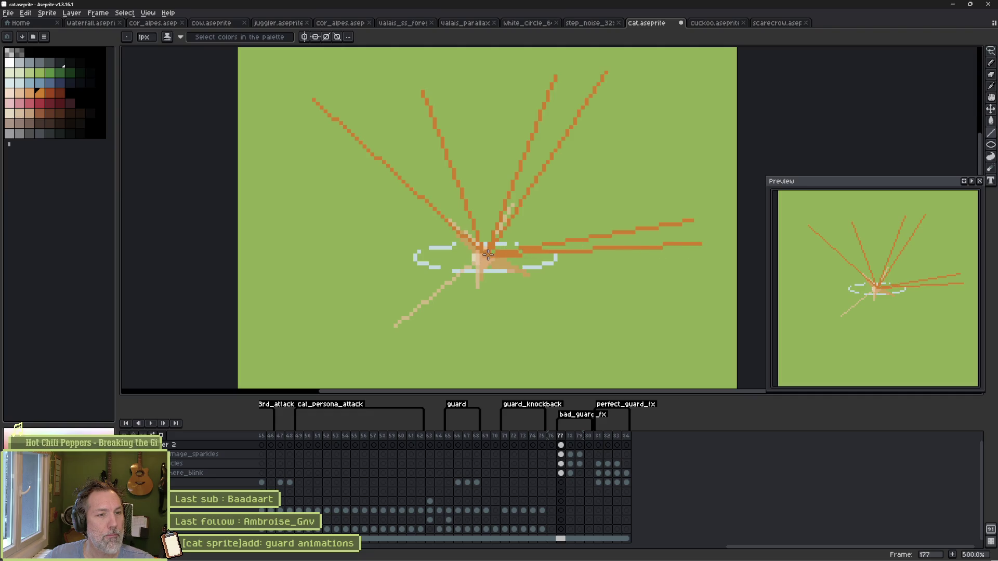
left_click_drag(486, 253, 414, 229)
left_click_drag(483, 247, 266, 307)
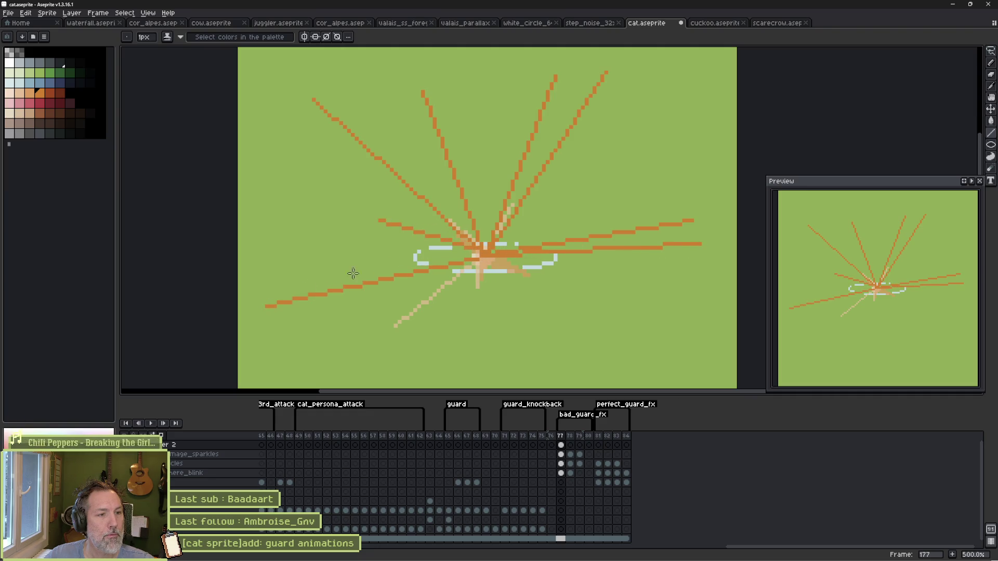
left_click_drag(492, 256, 335, 379)
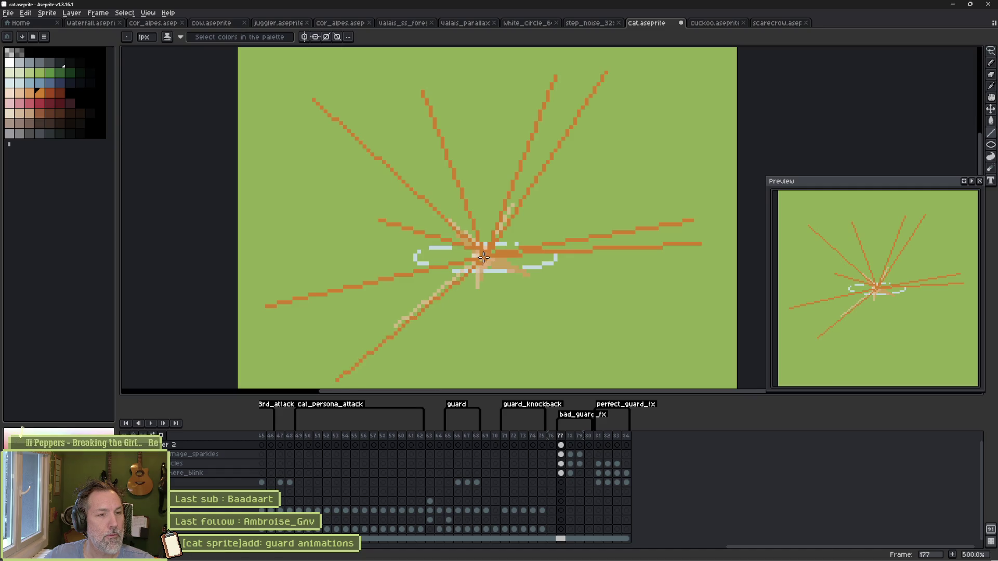
left_click_drag(483, 258, 681, 375)
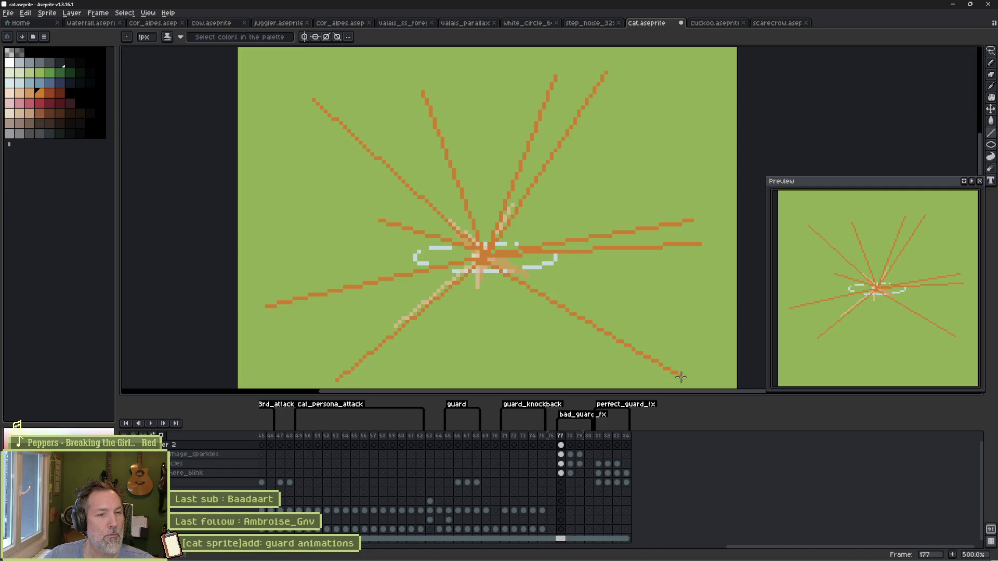
Step: Step through the following effect frames to review the rays, returning to frame 177
left_click(570, 445)
left_click(579, 445)
left_click(589, 445)
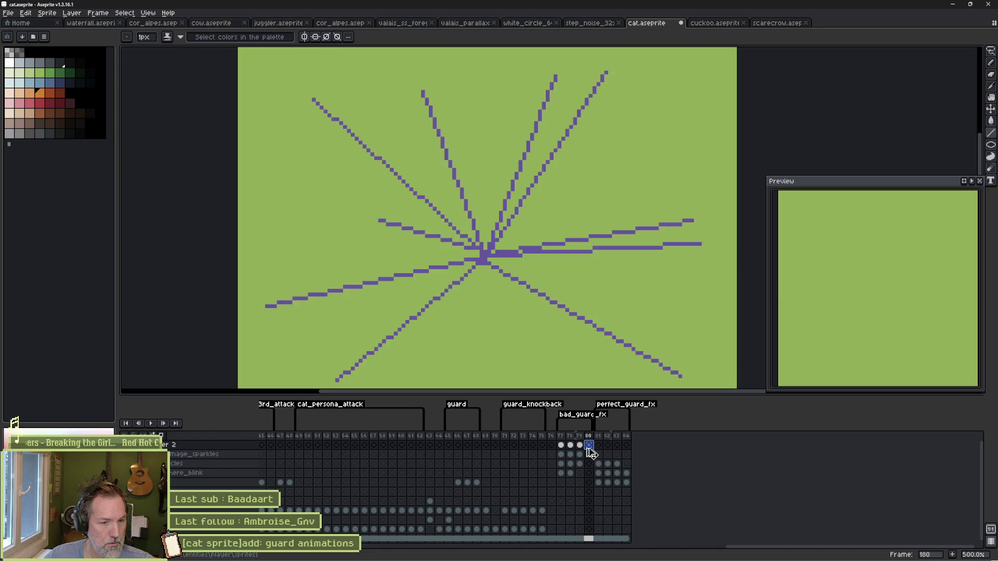
left_click(560, 445)
left_click(570, 445)
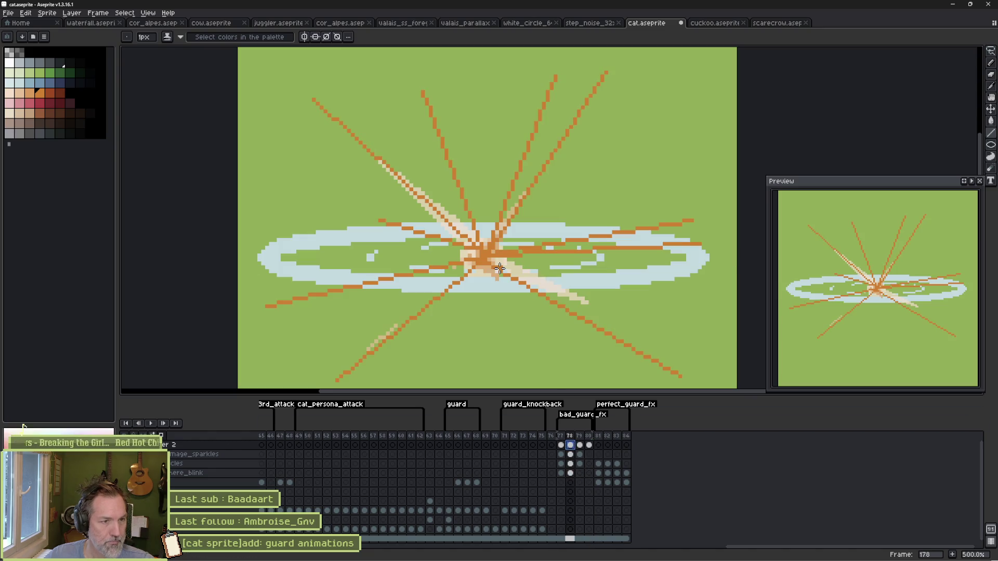
left_click(561, 445)
key("e")
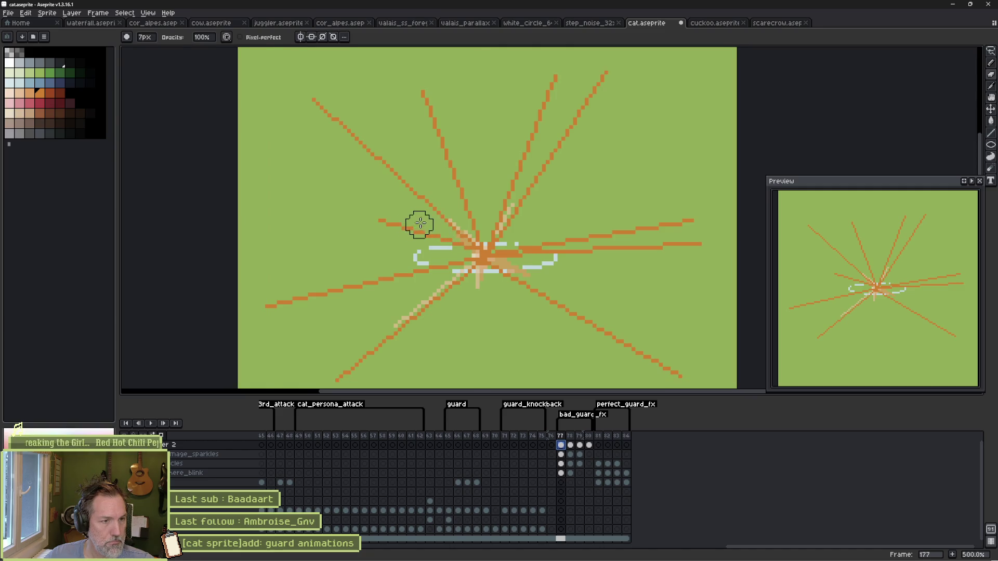
scroll(448, 220, "down", 1)
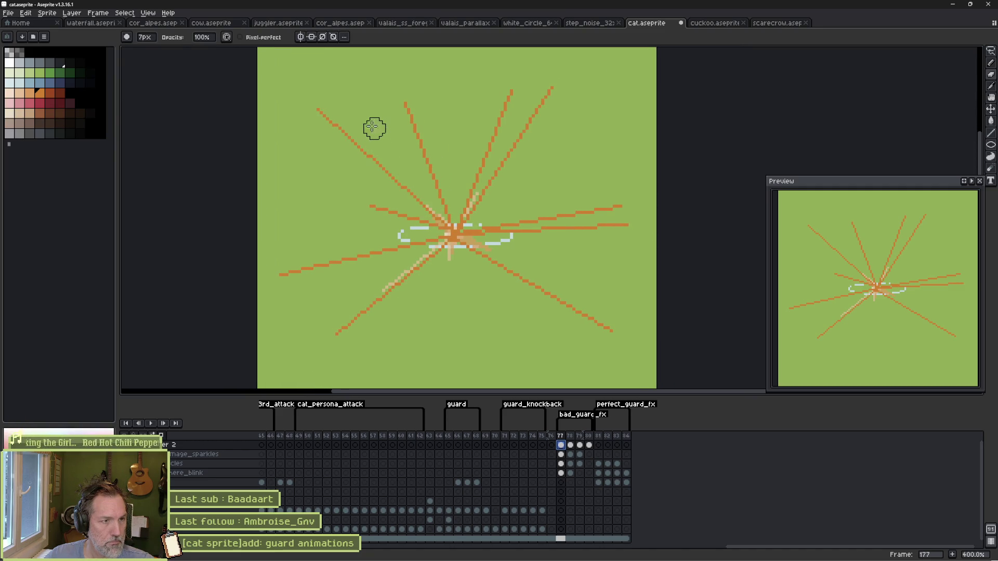
Step: Erase the tips of the upper, left, right and lower orange rays on frame 177
left_click_drag(363, 150, 319, 111)
left_click_drag(415, 130, 403, 89)
left_click_drag(496, 136, 512, 91)
left_click_drag(519, 140, 551, 88)
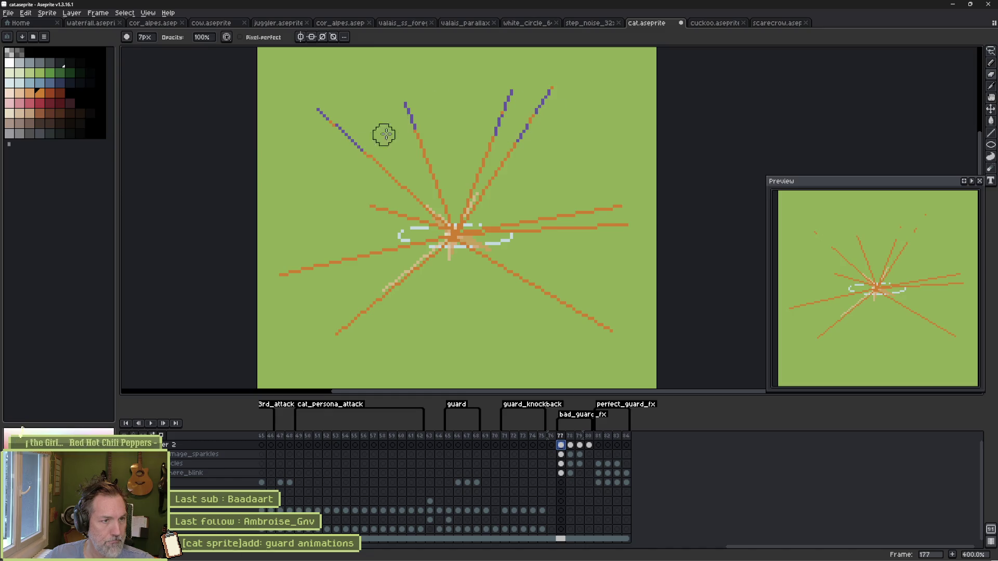
left_click_drag(348, 258, 279, 275)
left_click_drag(363, 297, 432, 255)
left_click_drag(502, 267, 540, 289)
left_click_drag(596, 322, 611, 329)
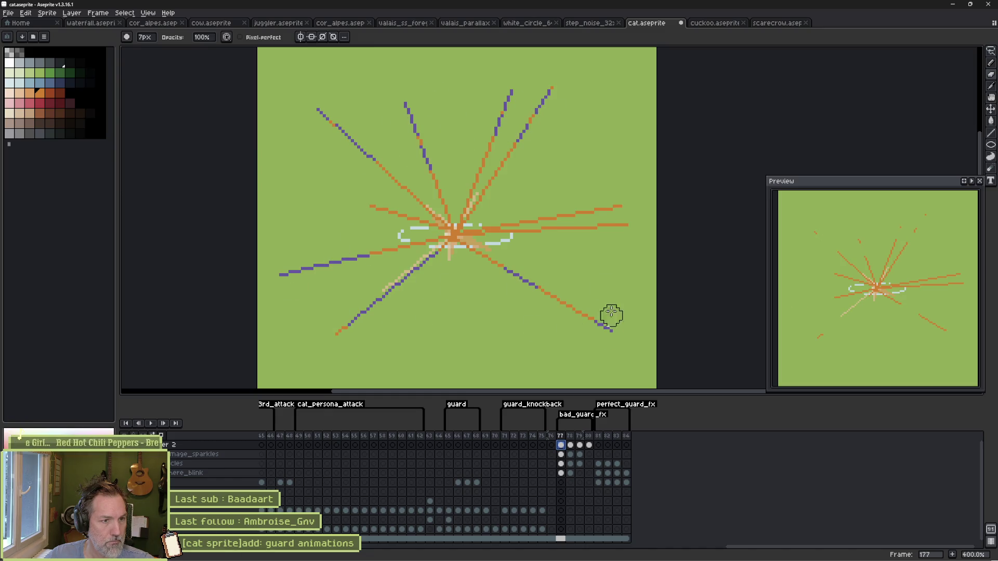
mouse_move(541, 218)
left_mouse_down()
mouse_move(601, 222)
mouse_move(548, 229)
mouse_move(608, 219)
left_mouse_up()
left_click_drag(558, 301, 608, 328)
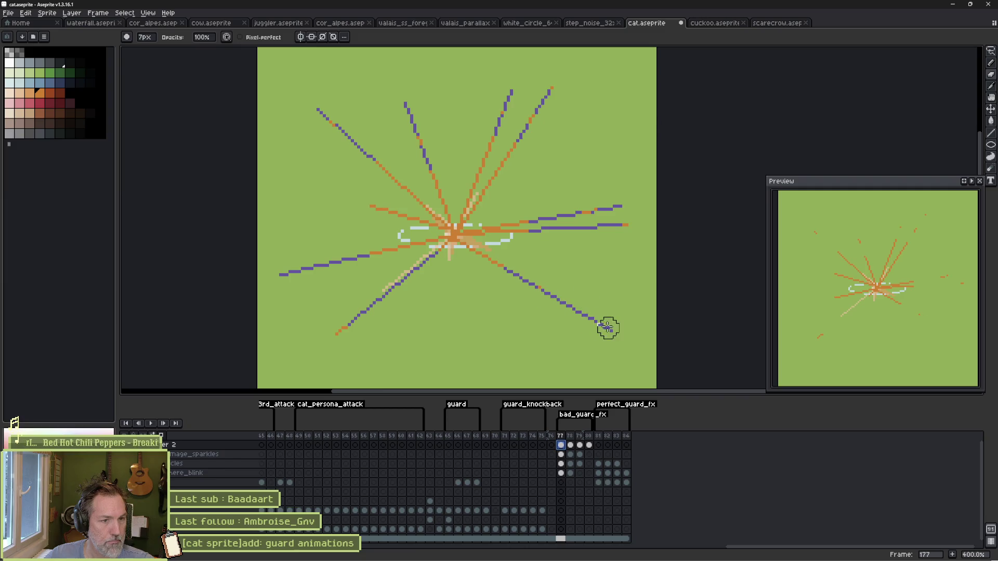
Step: On frame 178, erase more orange from the upper, centre and lower-left rays
key("period")
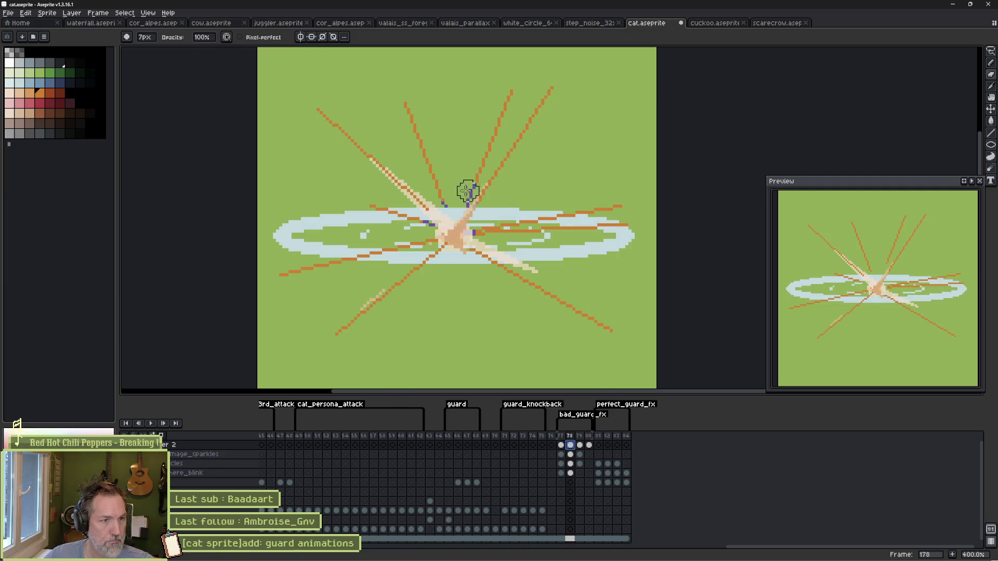
left_click_drag(443, 204, 425, 150)
left_click(375, 157)
left_click_drag(495, 140, 471, 200)
left_click_drag(476, 231, 580, 212)
left_click(418, 266)
mouse_move(405, 246)
left_mouse_down()
mouse_move(383, 254)
mouse_move(456, 234)
mouse_move(445, 223)
mouse_move(485, 166)
mouse_move(424, 147)
left_mouse_up()
Step: On frame 179, trim the upper, right and lower rays into fragments, then compare neighbouring frames
left_click(580, 446)
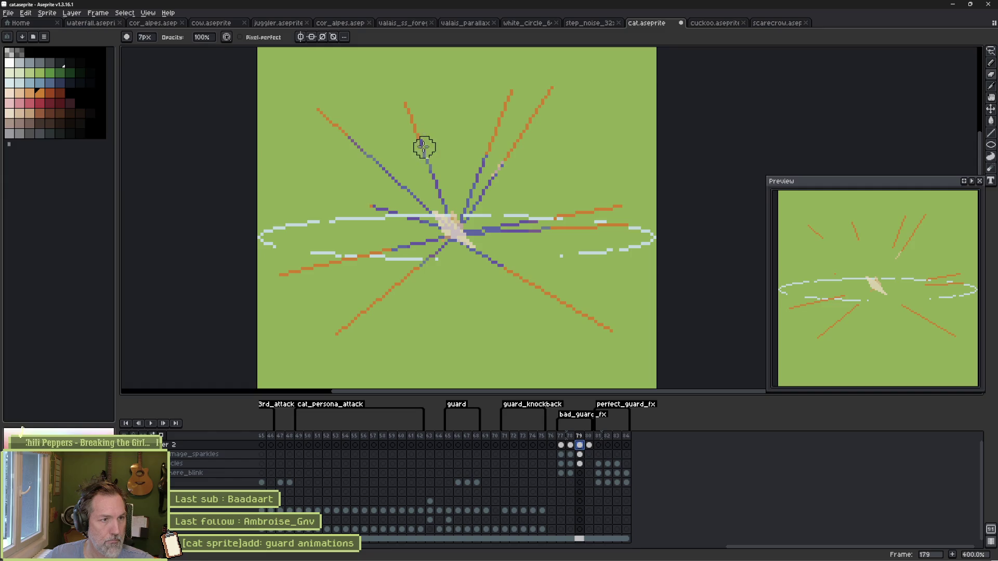
left_click_drag(503, 116, 505, 99)
left_click_drag(410, 106, 419, 124)
left_click_drag(542, 96, 535, 113)
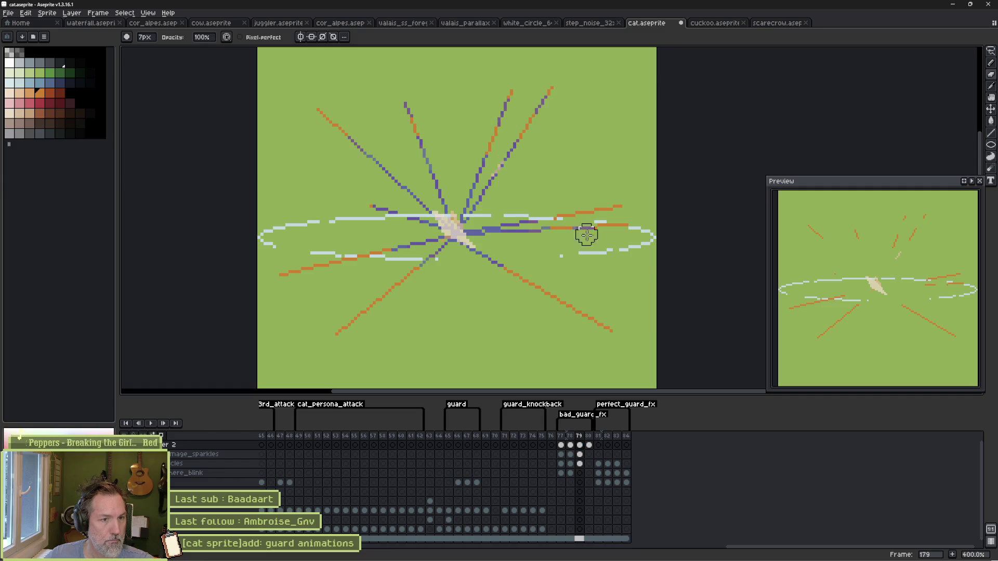
left_click_drag(616, 209, 537, 229)
left_click_drag(609, 329, 493, 267)
left_click_drag(424, 257, 340, 327)
left_click_drag(302, 271, 389, 253)
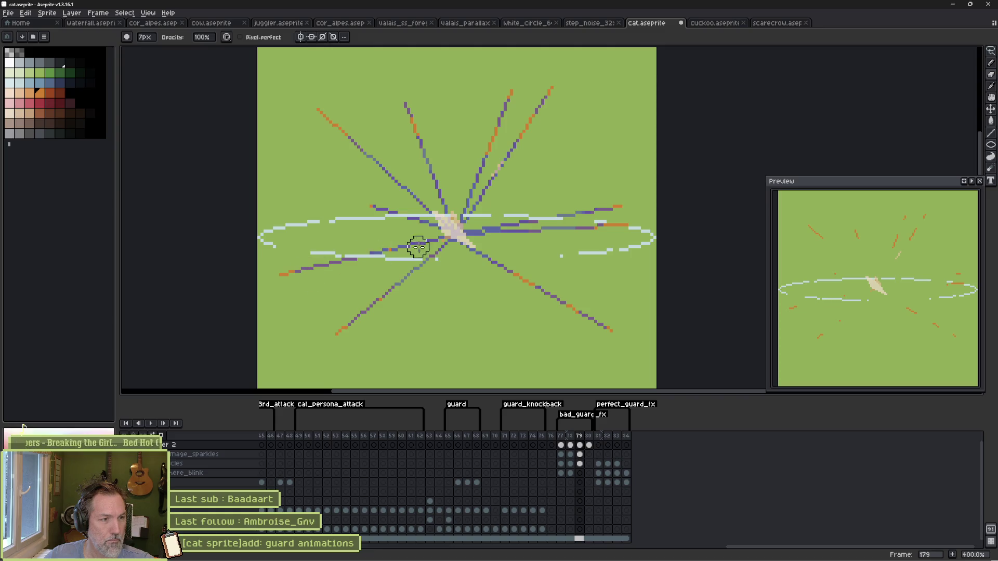
left_click(592, 446)
key("Right")
key("Left")
key("Left")
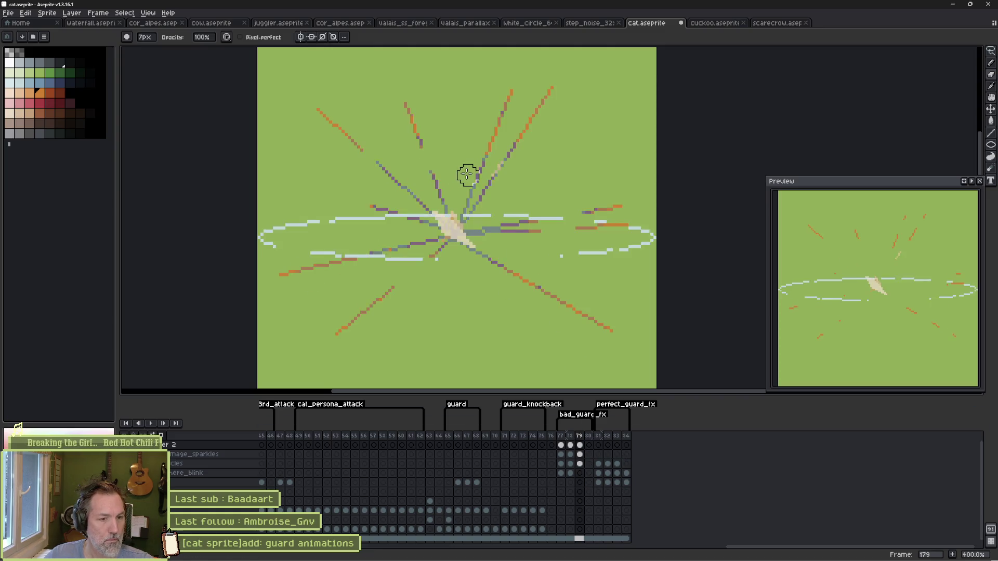
key("Left")
Step: Close the bad_guard_fx tag properties unchanged and play the burst animation twice from frame 177
double_click(575, 414)
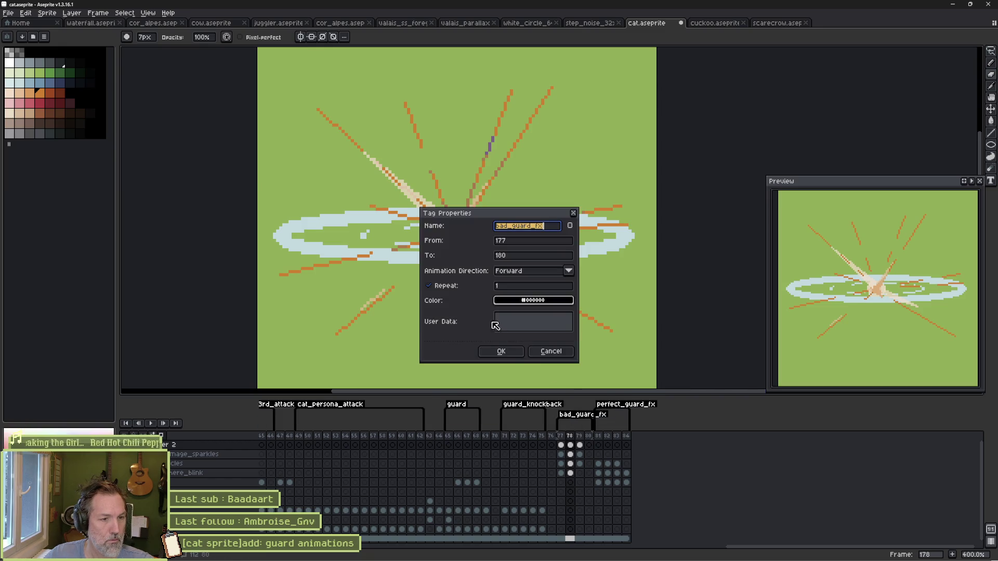
left_click(501, 351)
key("Left")
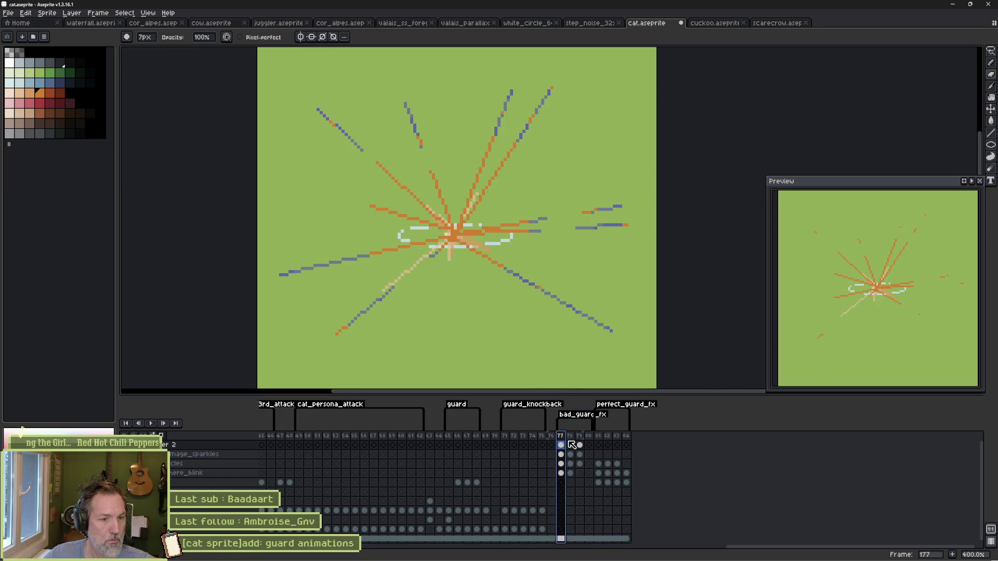
key("Return")
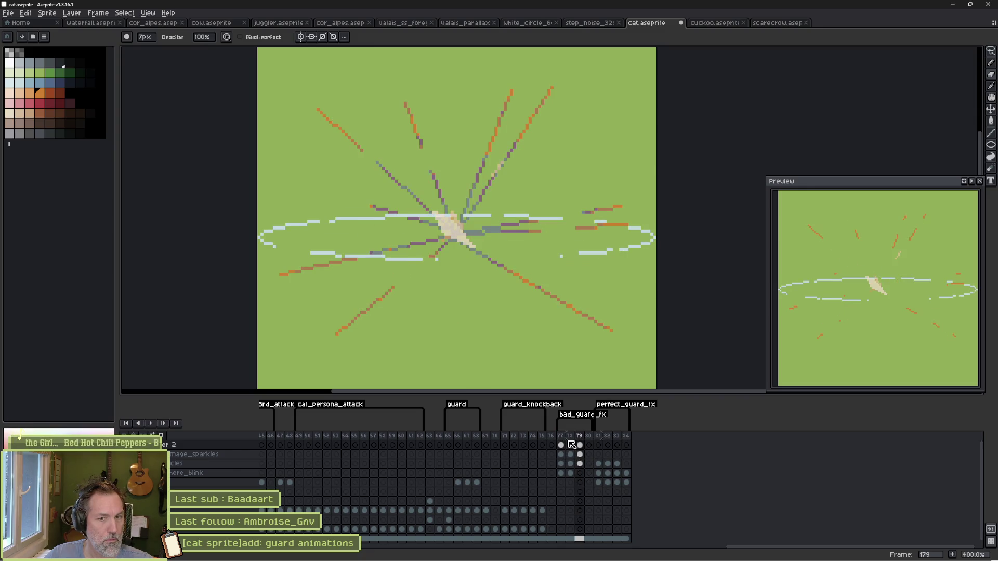
key("Left")
key("Left")
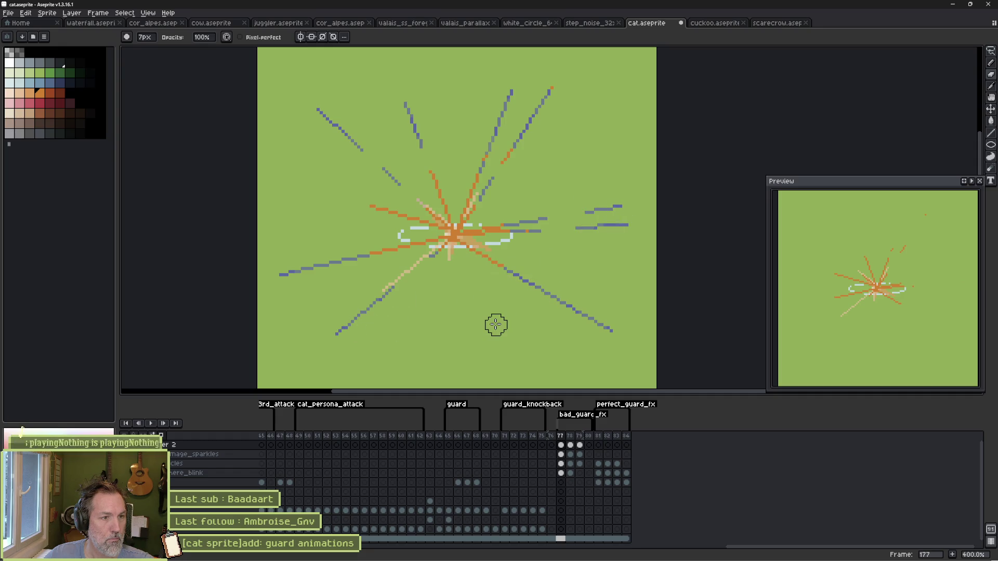
key("Return")
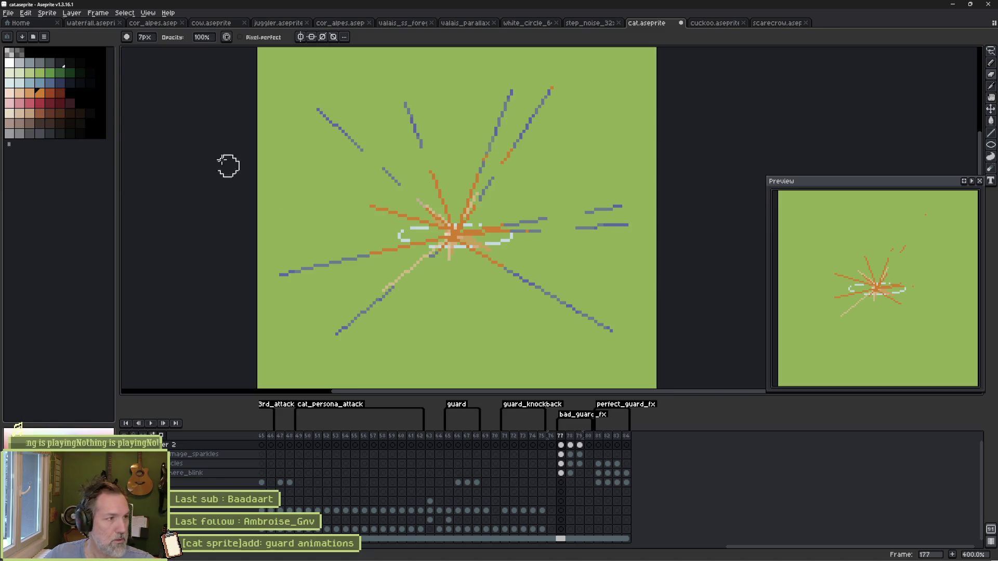
Step: Shade the burst centre on frame 177 using an orange two-swatch shading ramp and a larger brush
key("b")
left_click_drag(29, 93, 39, 93)
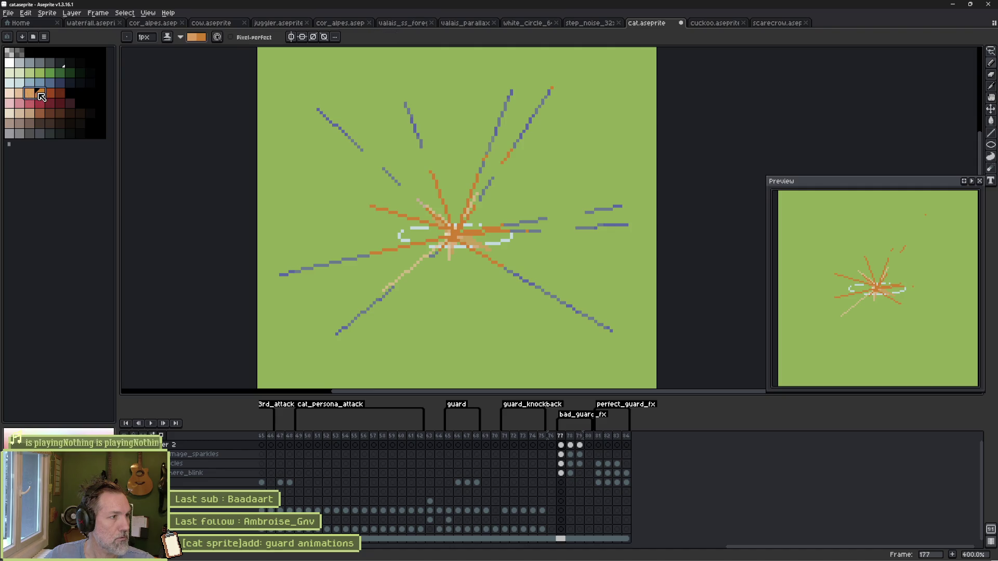
key("plus")
key("plus")
key("plus")
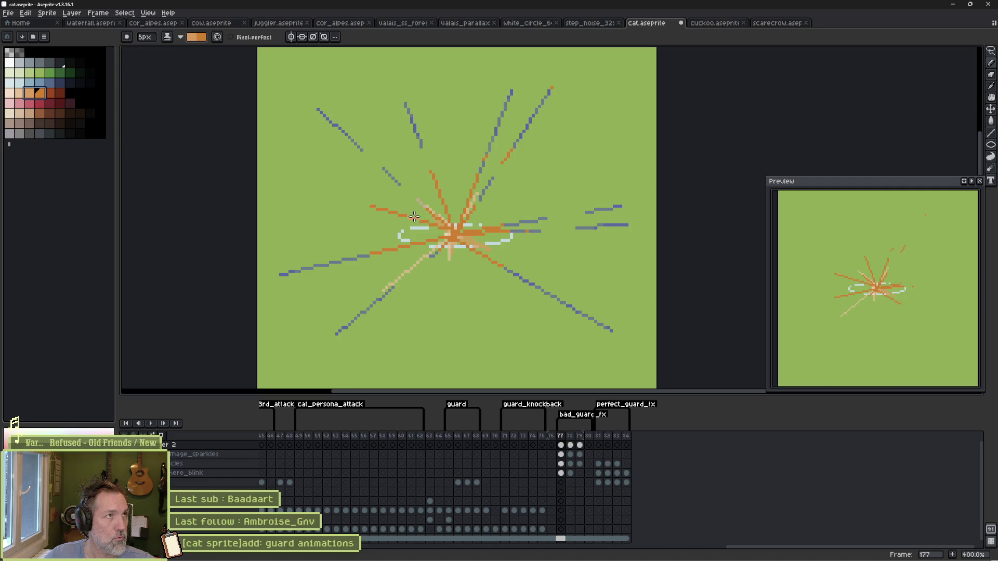
mouse_move(417, 218)
left_mouse_down()
mouse_move(455, 236)
mouse_move(441, 228)
mouse_move(452, 247)
left_mouse_up()
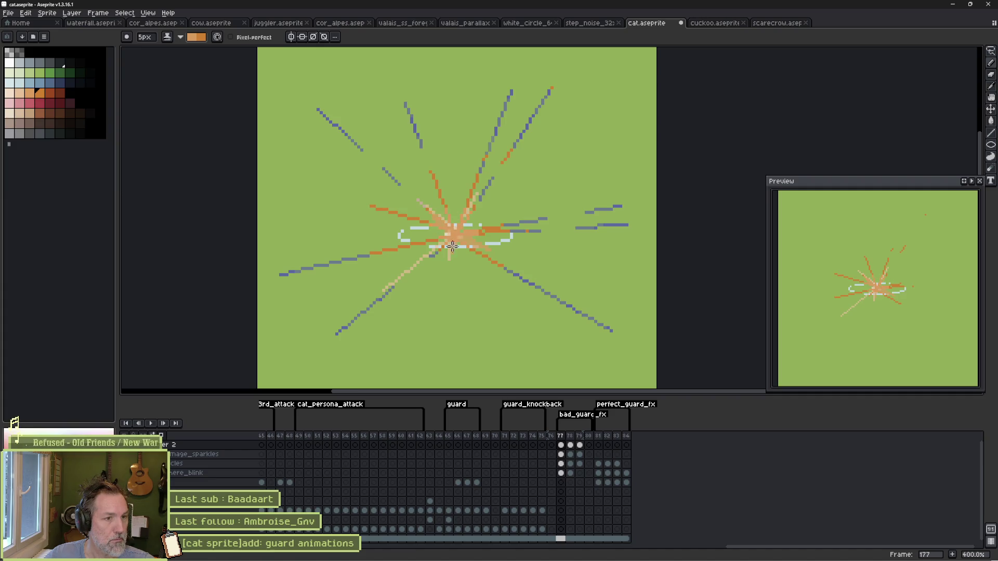
left_click(571, 445)
scroll(443, 242, "up", 10)
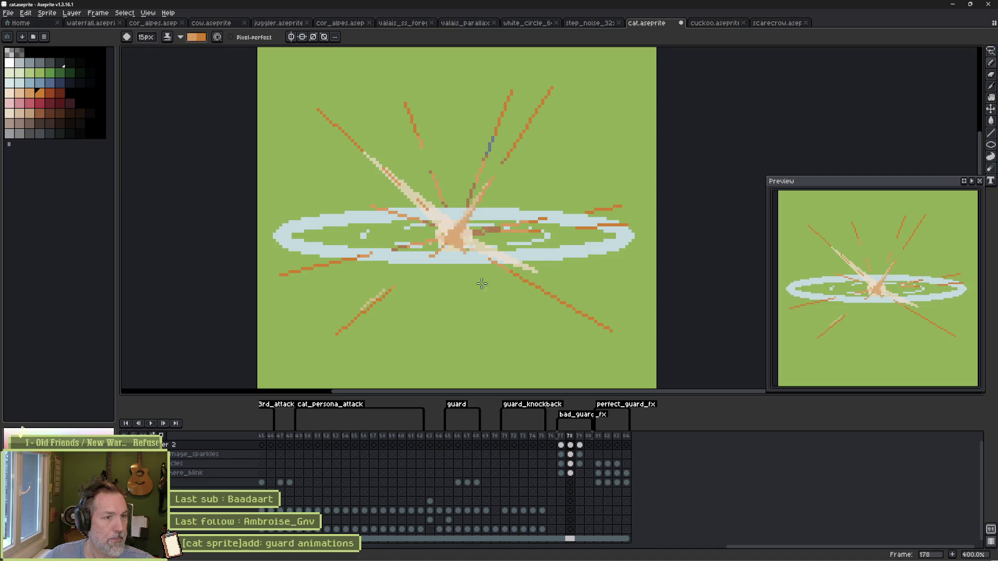
left_click(580, 445)
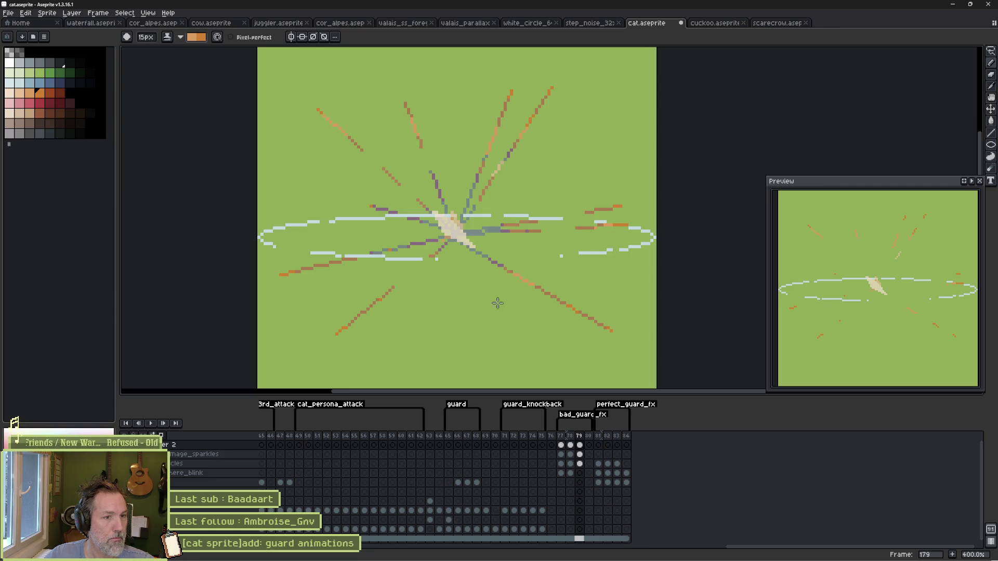
key("Left")
key("Left")
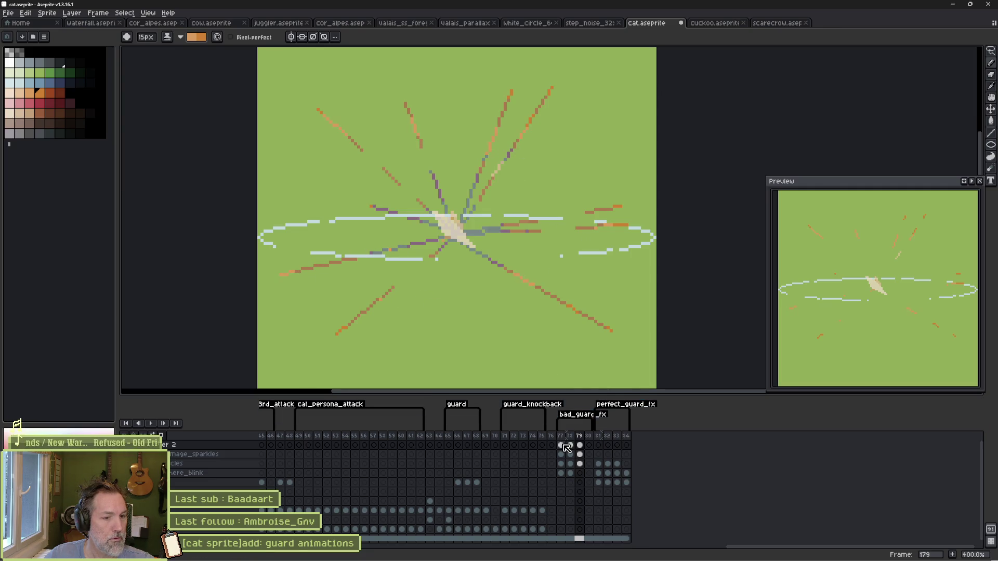
Step: Paint light peach over the burst centre with an 11px brush, then play the animation to check
left_click(22, 94)
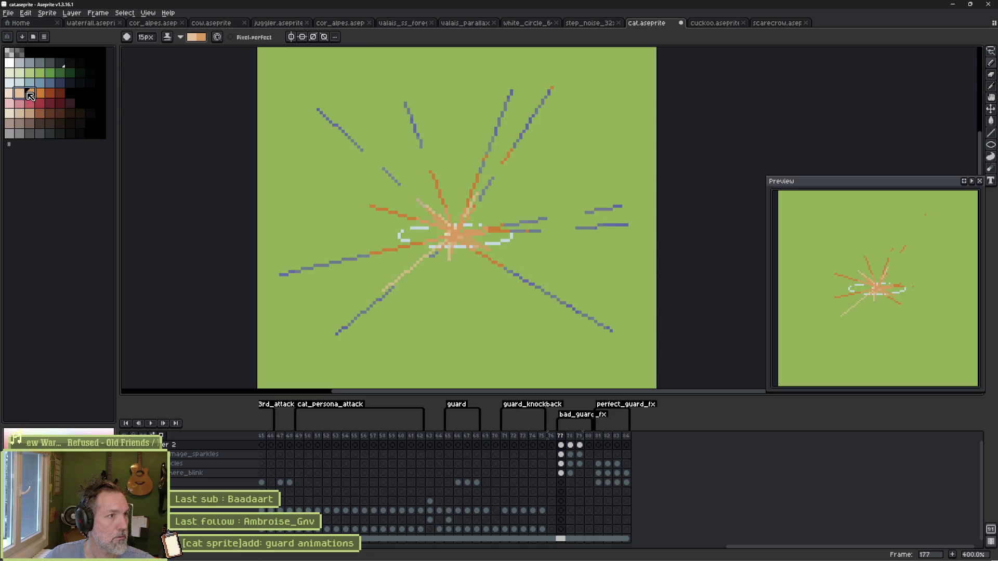
key("minus")
key("minus")
key("minus")
left_click_drag(437, 199, 450, 227)
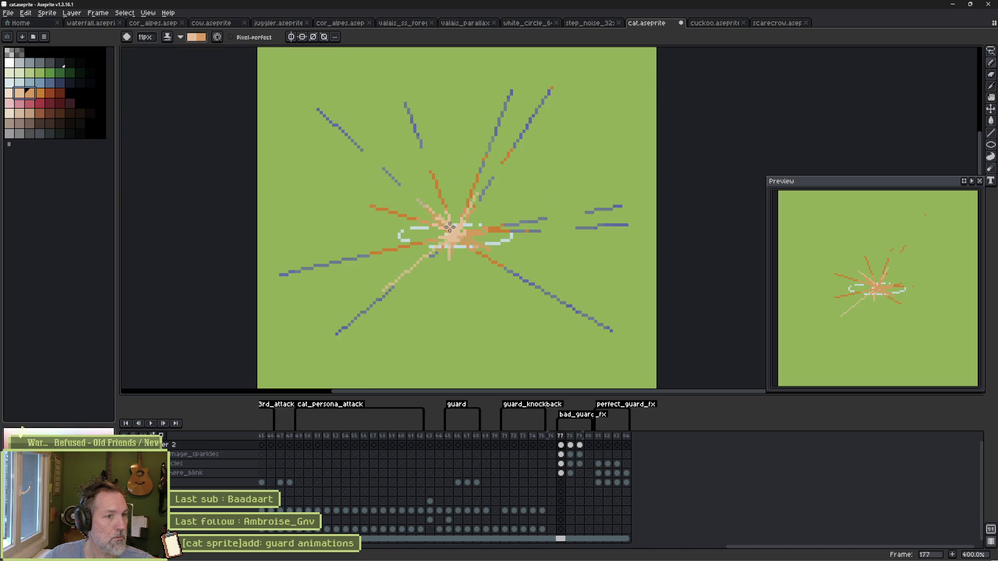
key("Right")
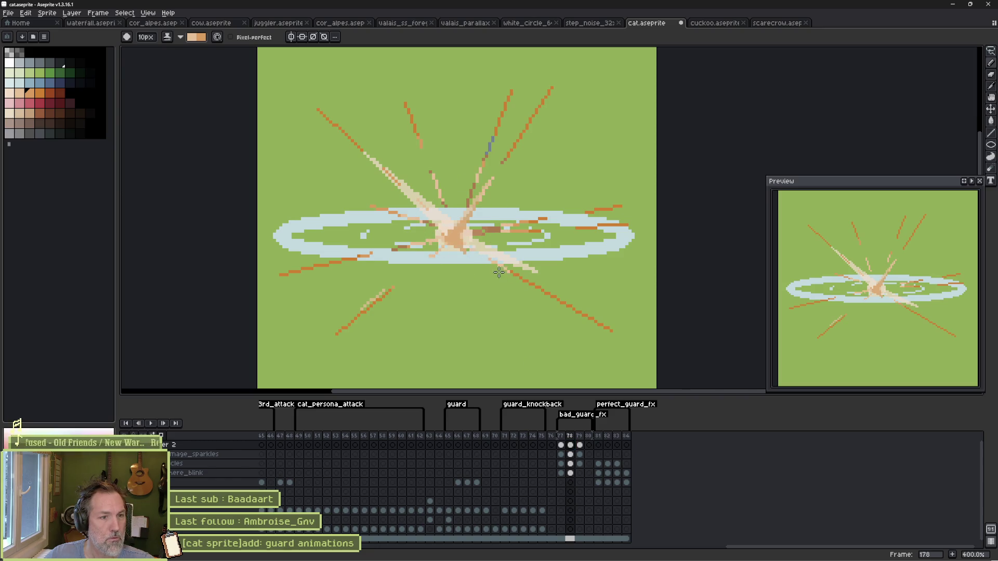
left_click(39, 93)
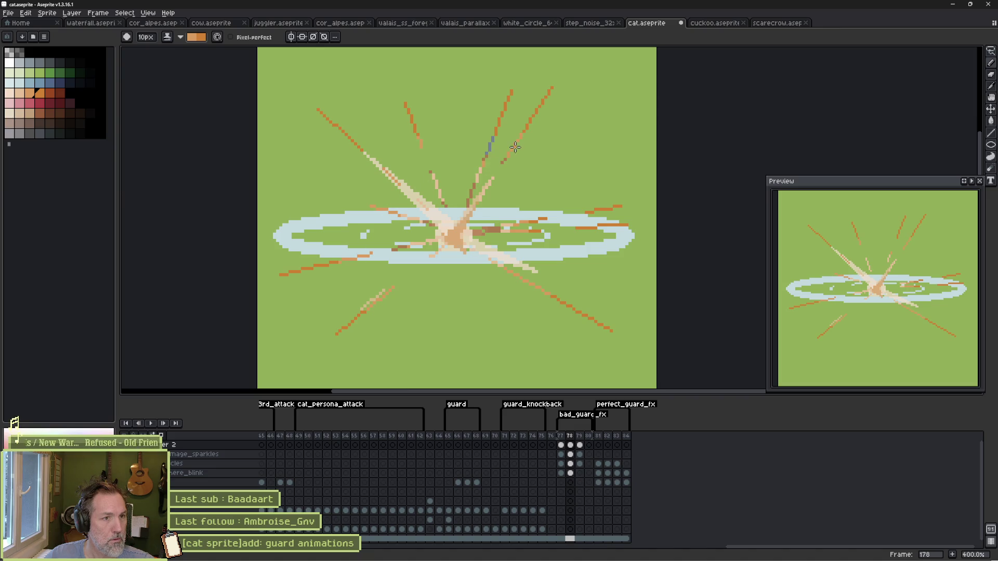
left_click(580, 445)
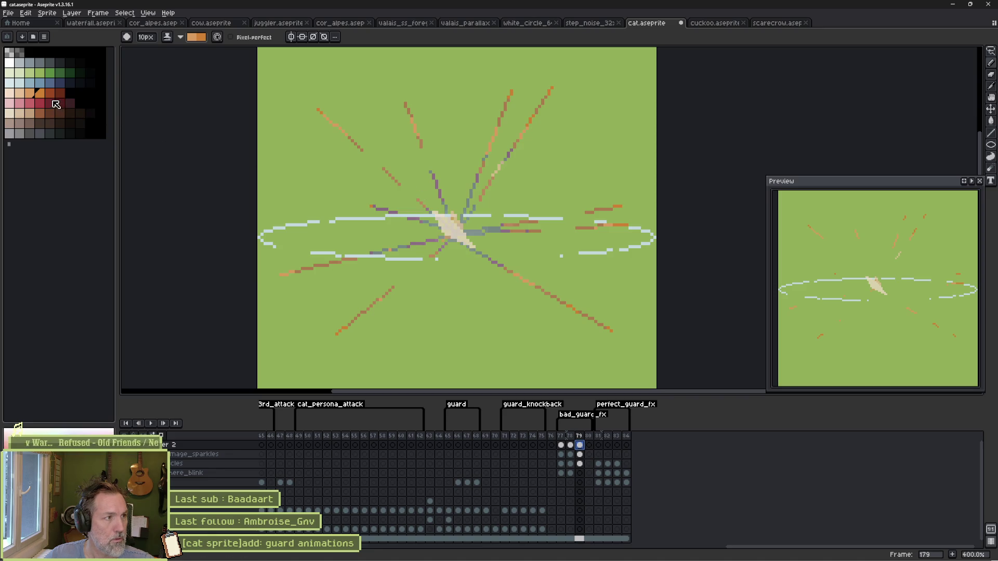
key("Return")
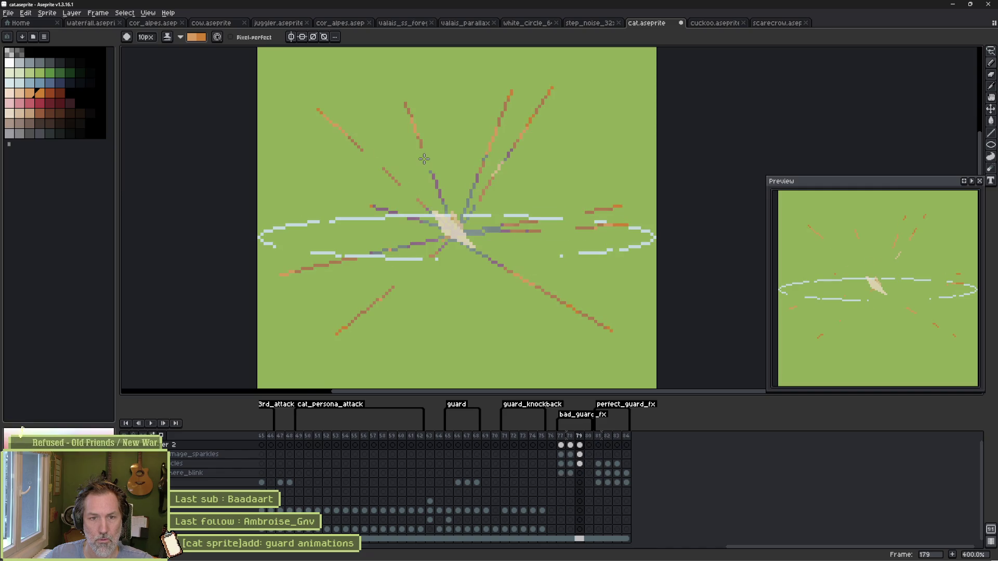
key("Return")
key("Left")
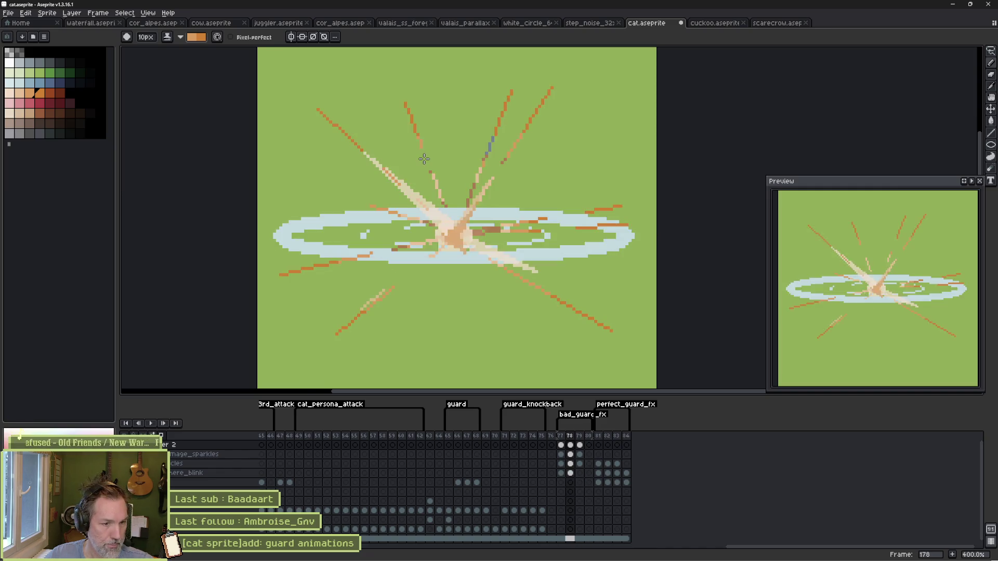
key("Left")
key("Right")
Step: Erase the outer tips of the eight burst rays and play the animation to check
key("e")
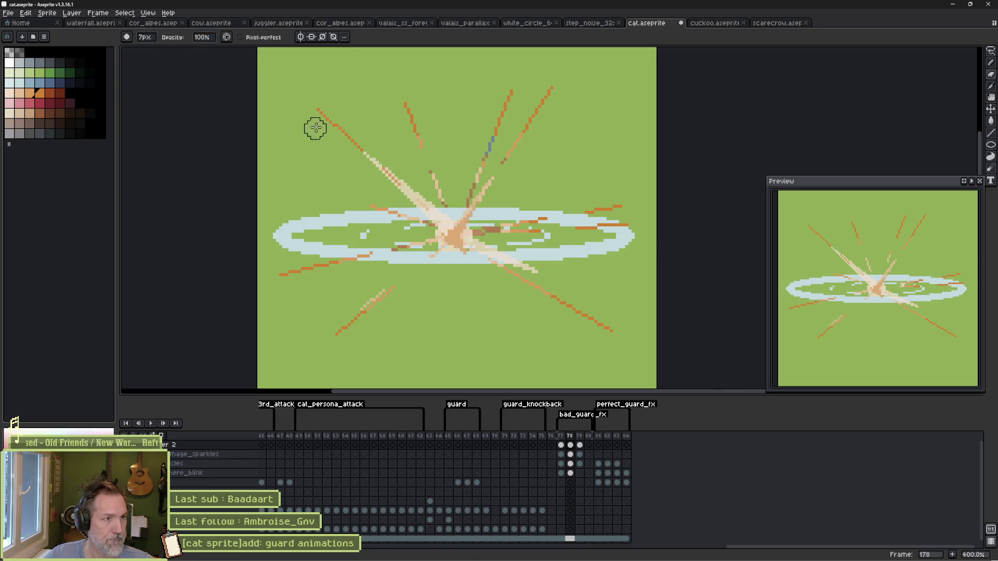
left_click_drag(315, 124, 324, 106)
left_click(511, 93)
left_click(551, 89)
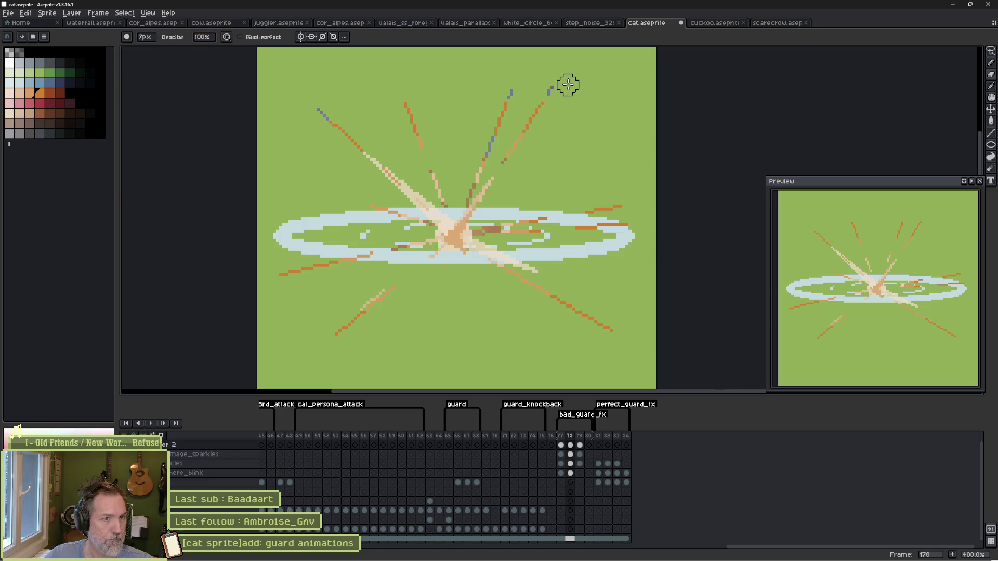
left_click(608, 329)
left_click(343, 331)
left_click(285, 272)
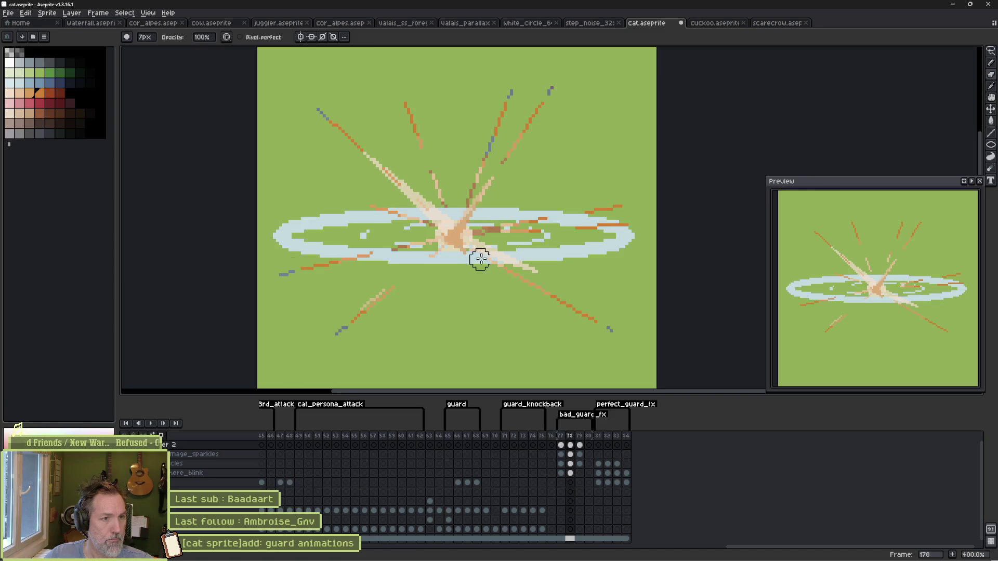
left_click(617, 207)
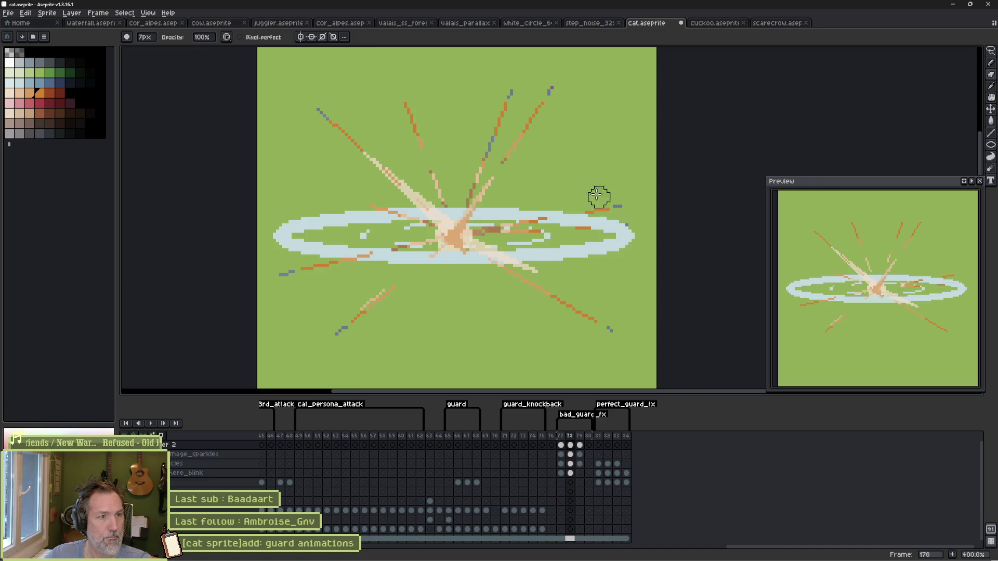
left_click(409, 109)
key("Return")
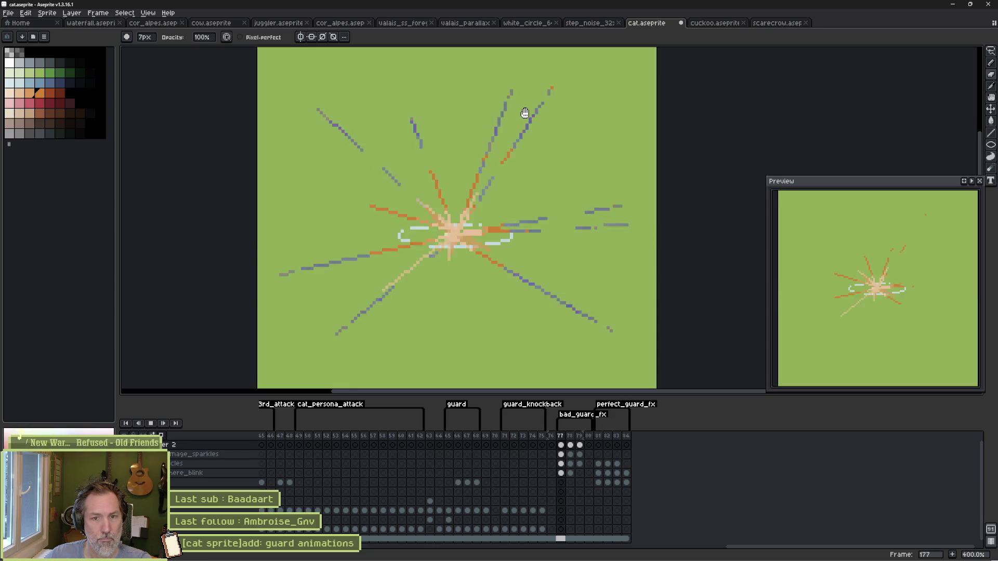
key("Return")
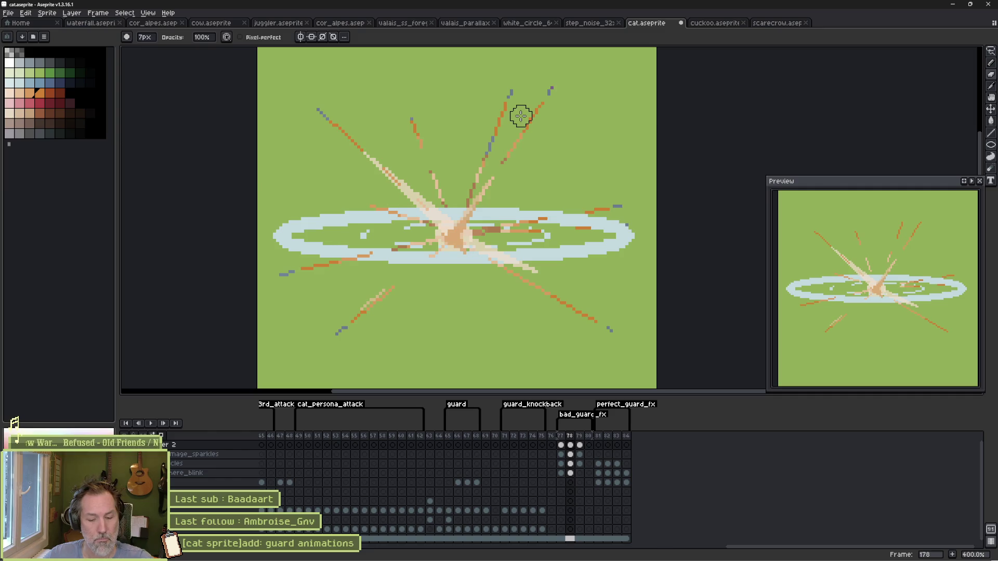
Step: Turn on Repeat in the bad_guard_fx Tag Properties, then switch to Godot
double_click(577, 414)
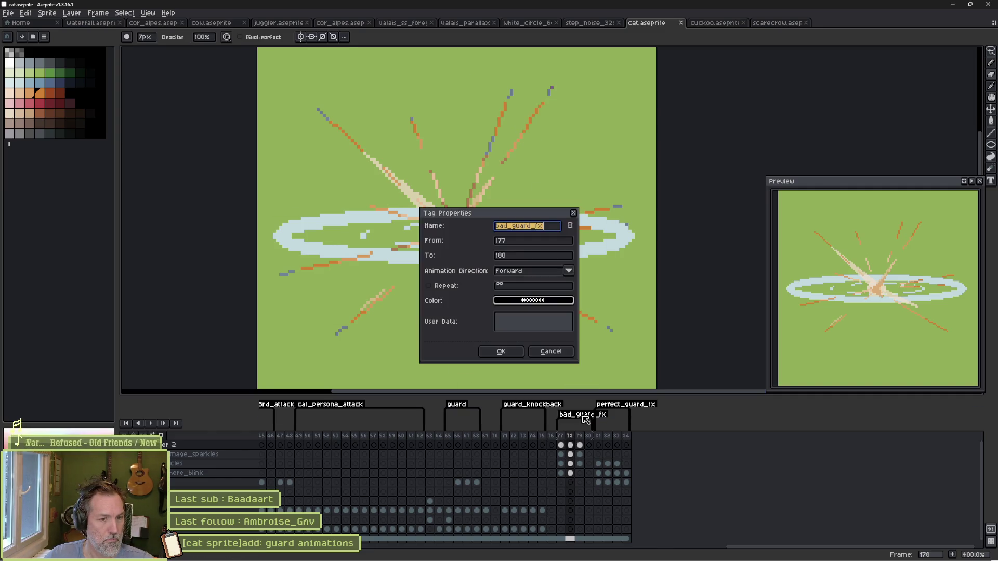
left_click(481, 285)
left_click(500, 351)
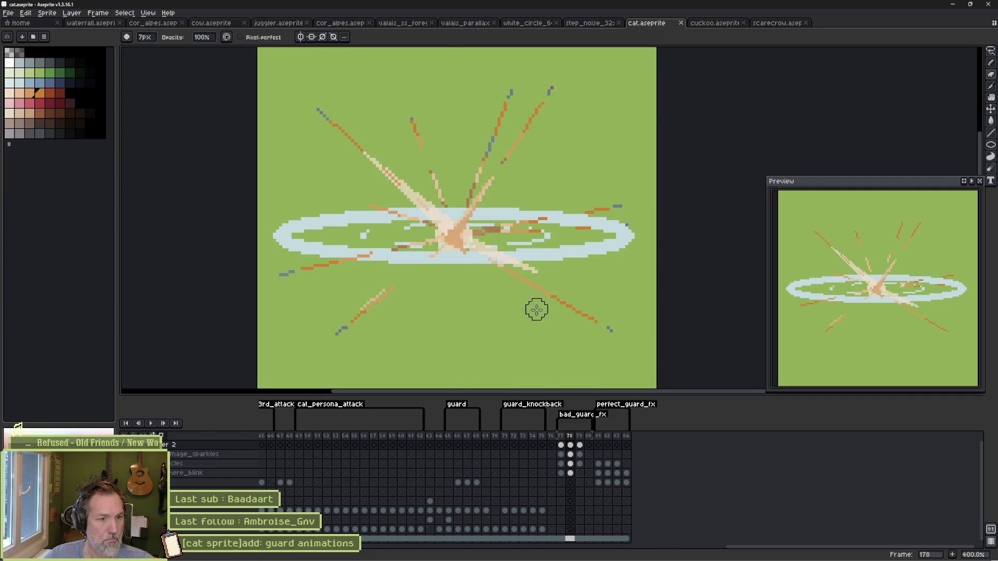
left_click(592, 555)
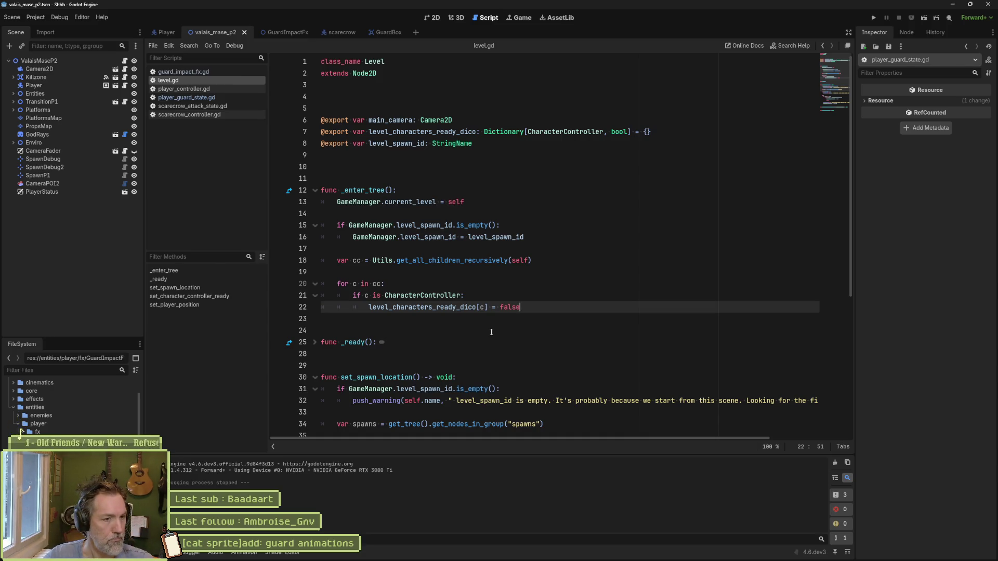
left_click(288, 32)
scroll(925, 494, "down", 2)
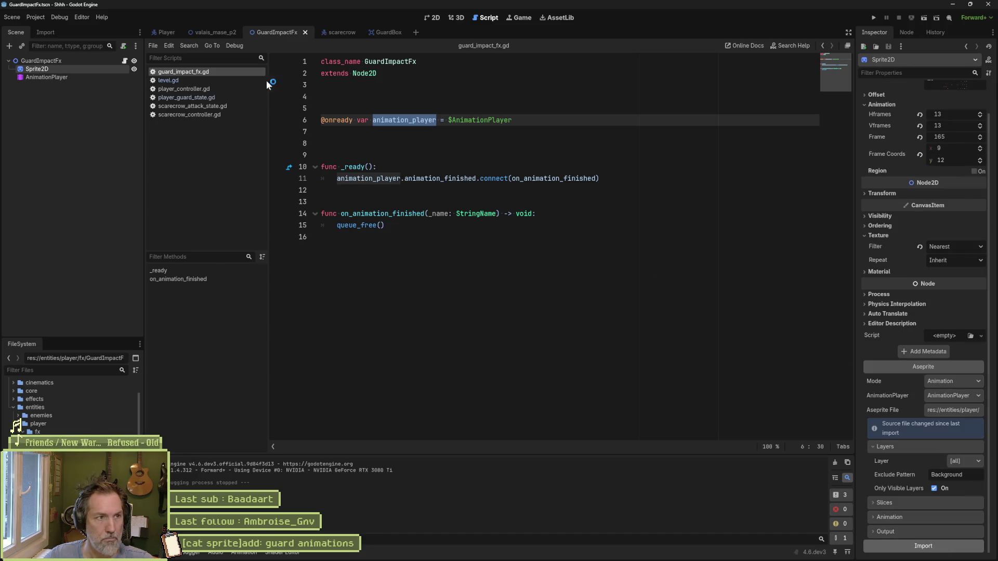
left_click(207, 30)
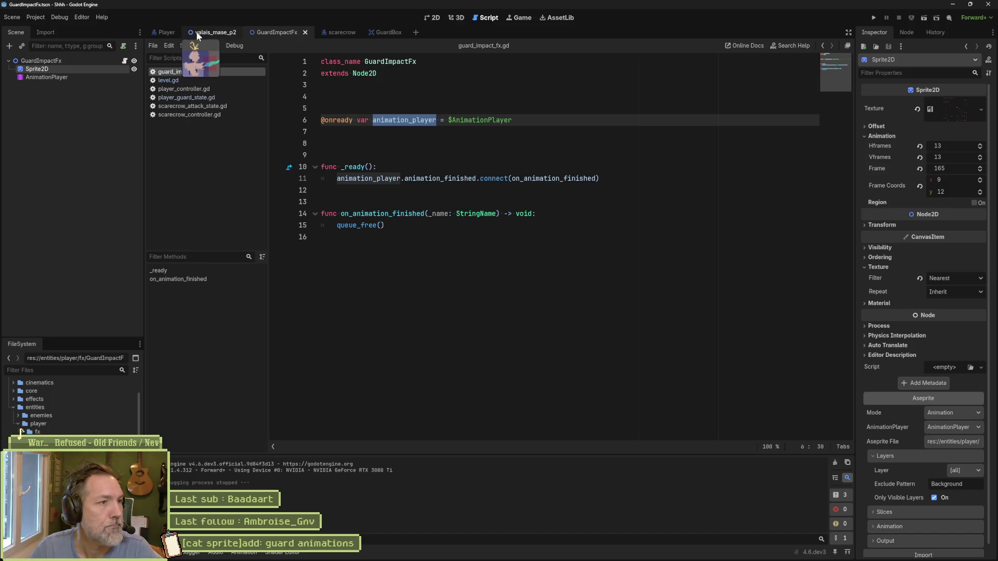
key("F6")
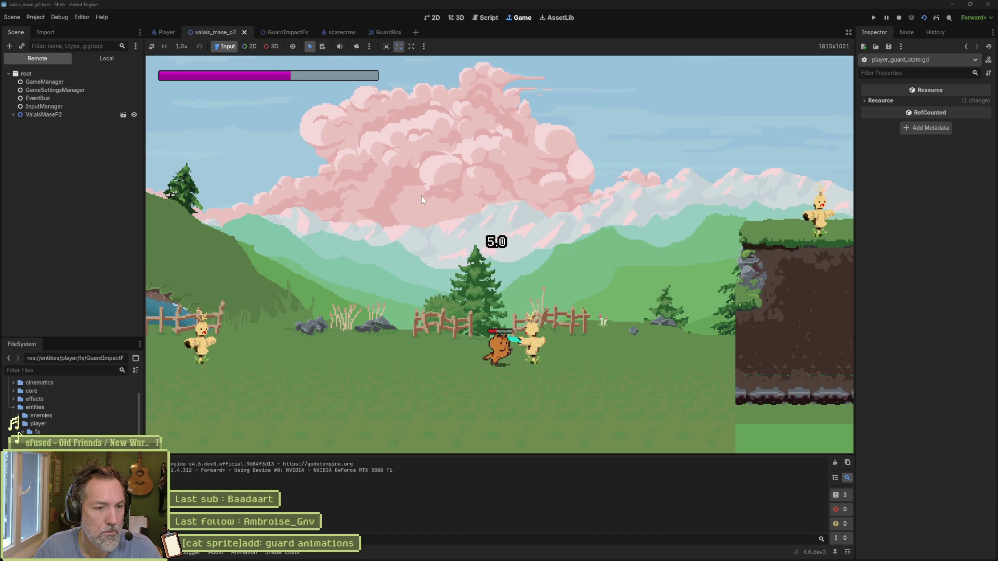
key("F8")
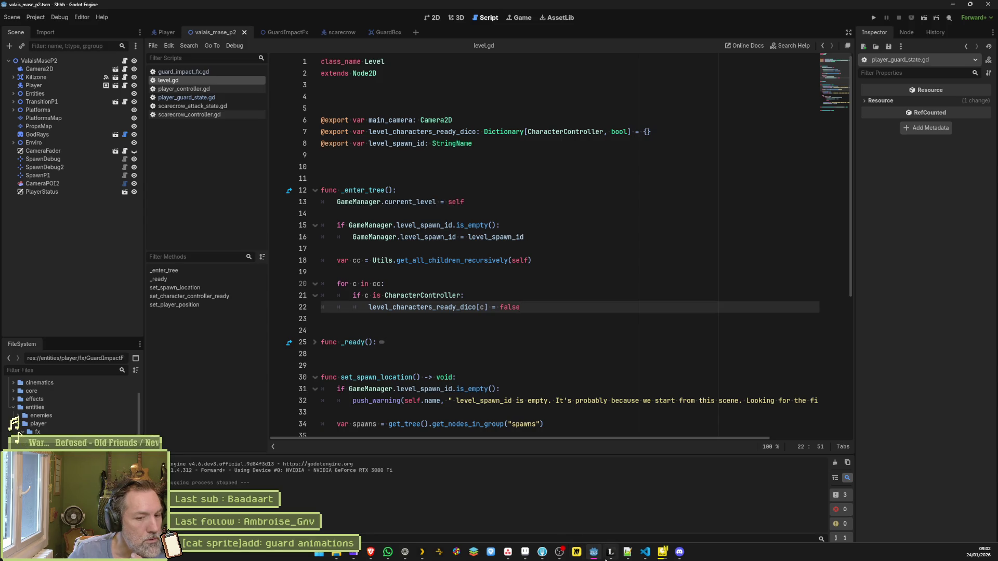
Step: Select cat frames 71–74 and the scarecrow's bad_guard frames 28–31, then return to Godot
left_click(525, 552)
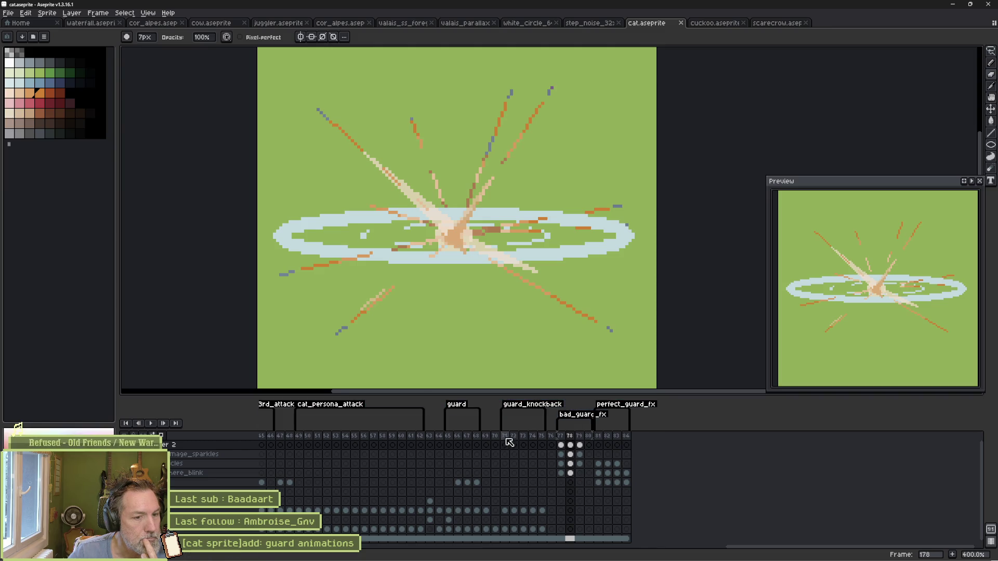
left_click_drag(505, 436, 532, 436)
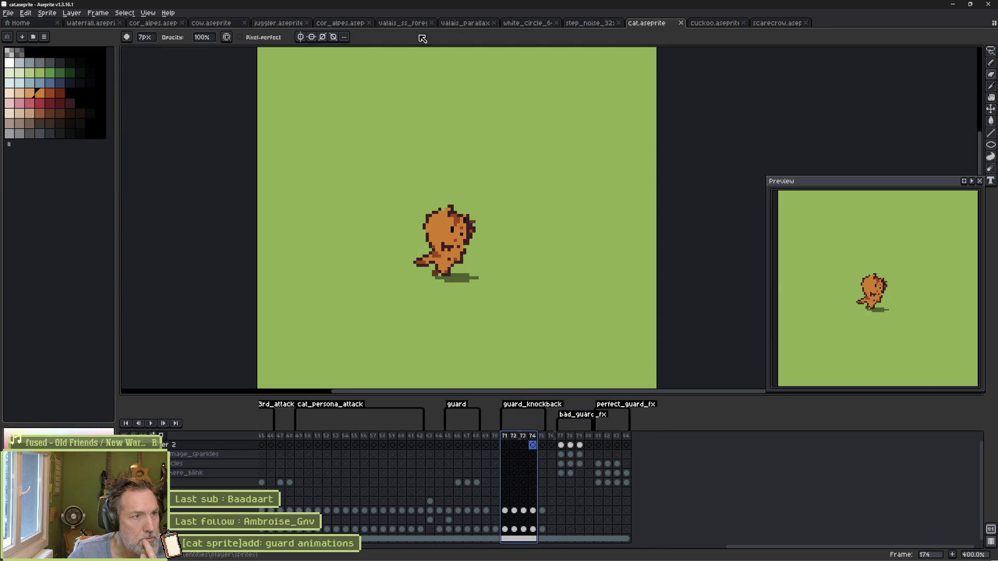
left_click(787, 23)
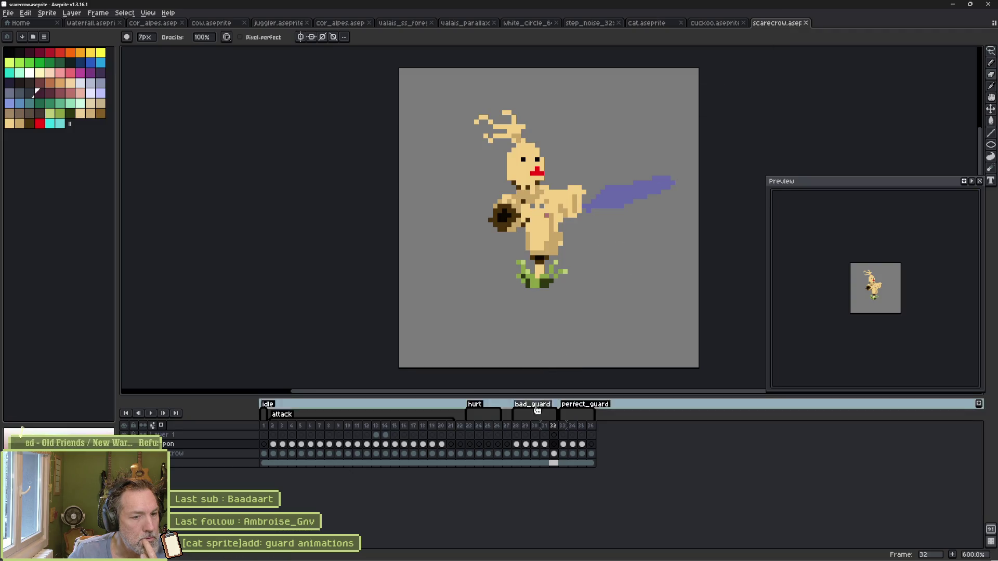
left_click_drag(515, 426, 581, 433)
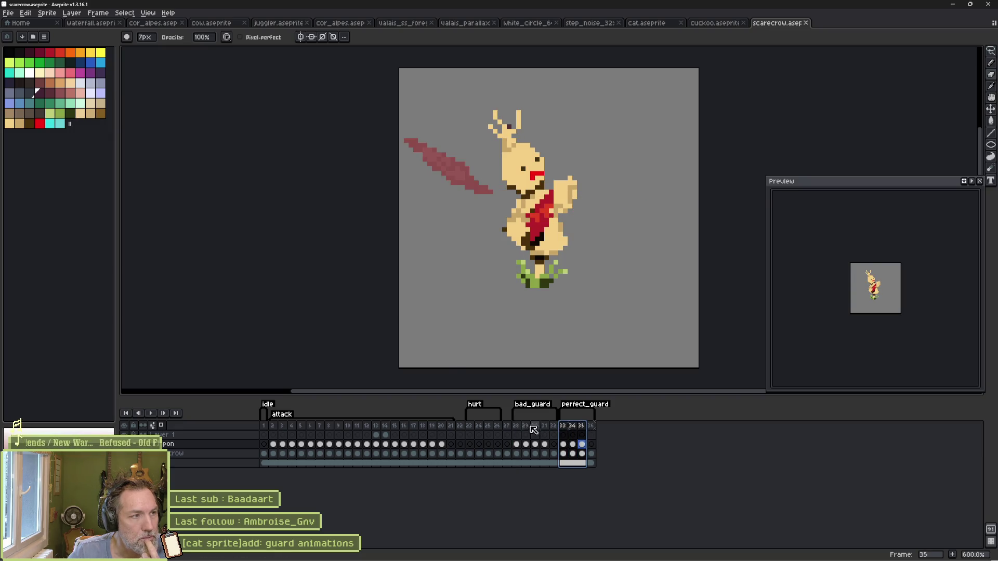
mouse_move(562, 559)
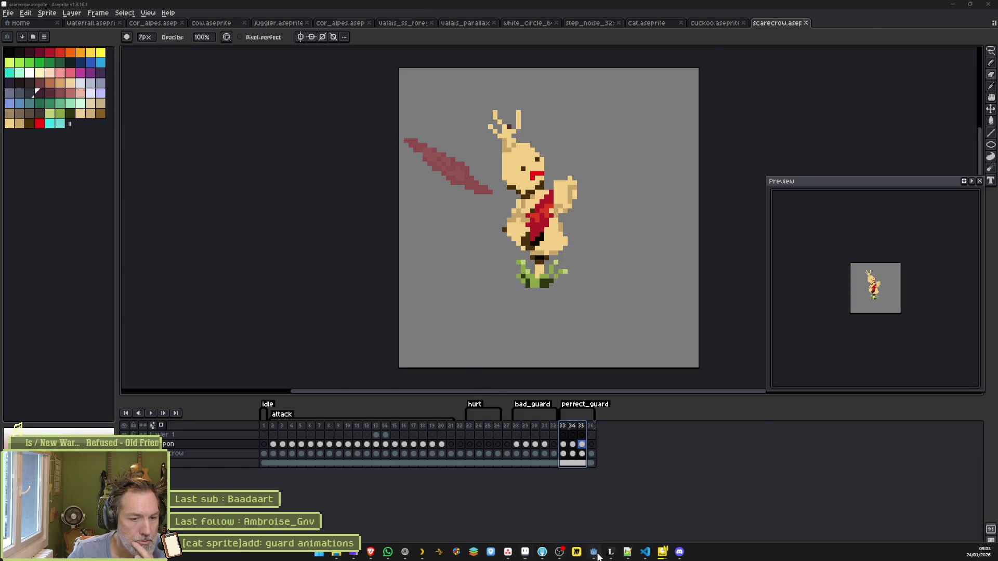
left_click(594, 552)
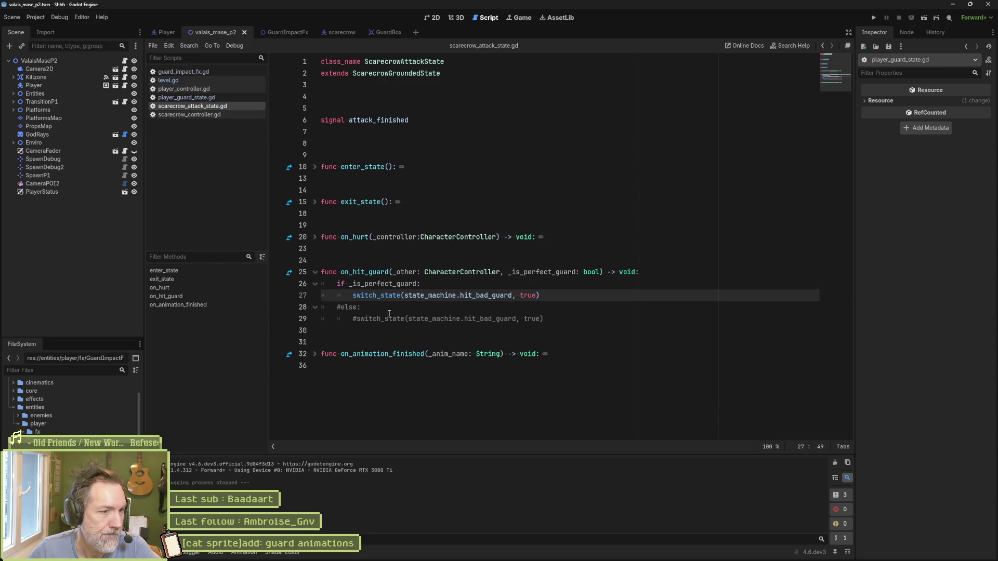
Step: Uncomment on_hit_guard's else branch with Ctrl+K and run the level with F6
left_click_drag(389, 314, 389, 318)
key("ctrl+k")
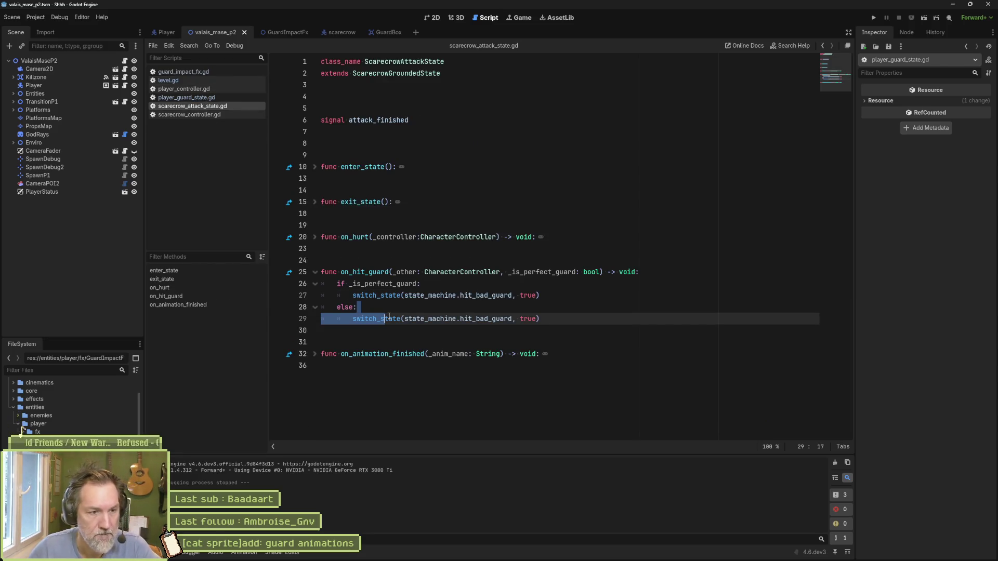
left_click(489, 297)
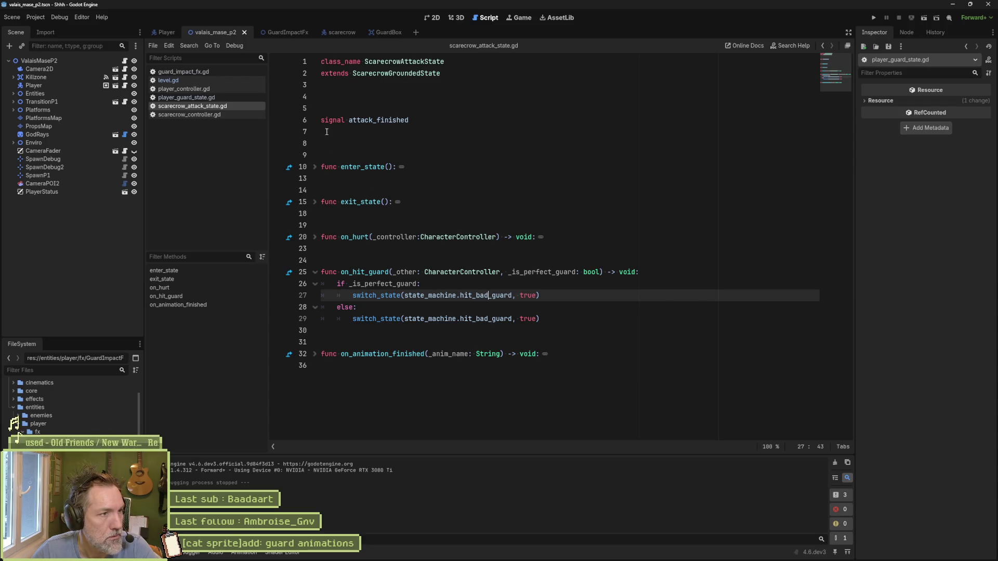
key("F6")
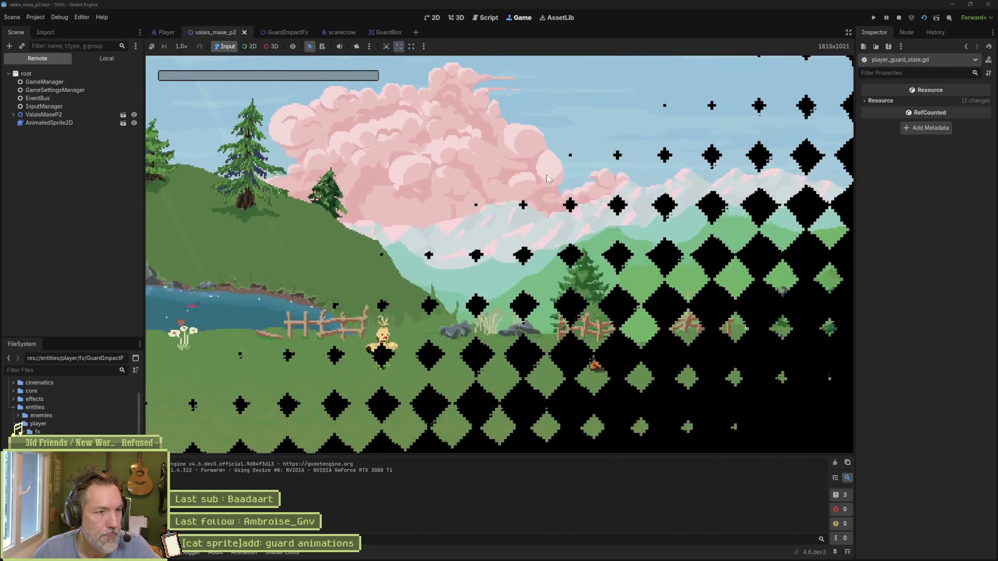
Step: Move the cat to the scarecrow, attack with J and block with K, then Alt+Tab to Aseprite
key("Right")
key("j")
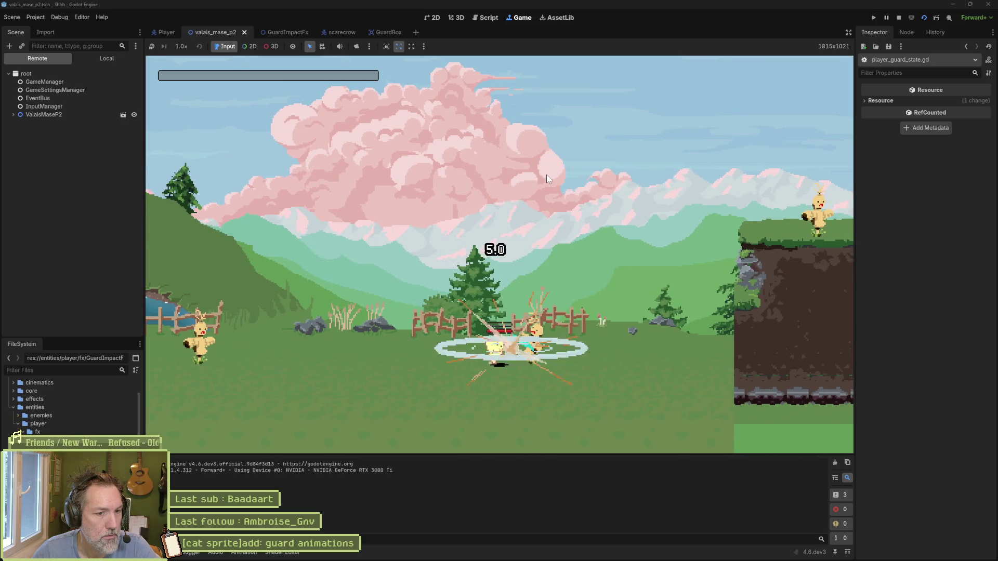
key("k")
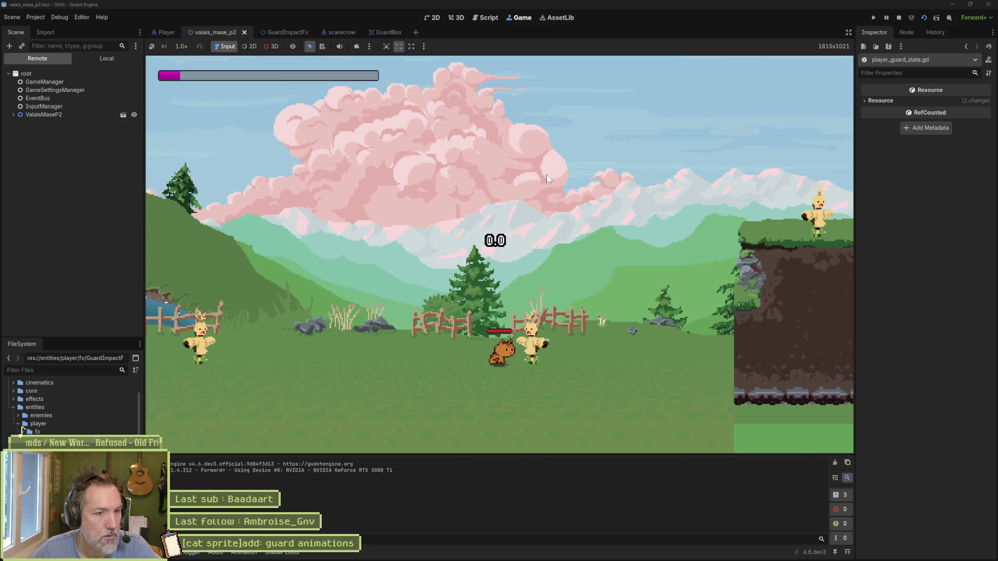
key("j")
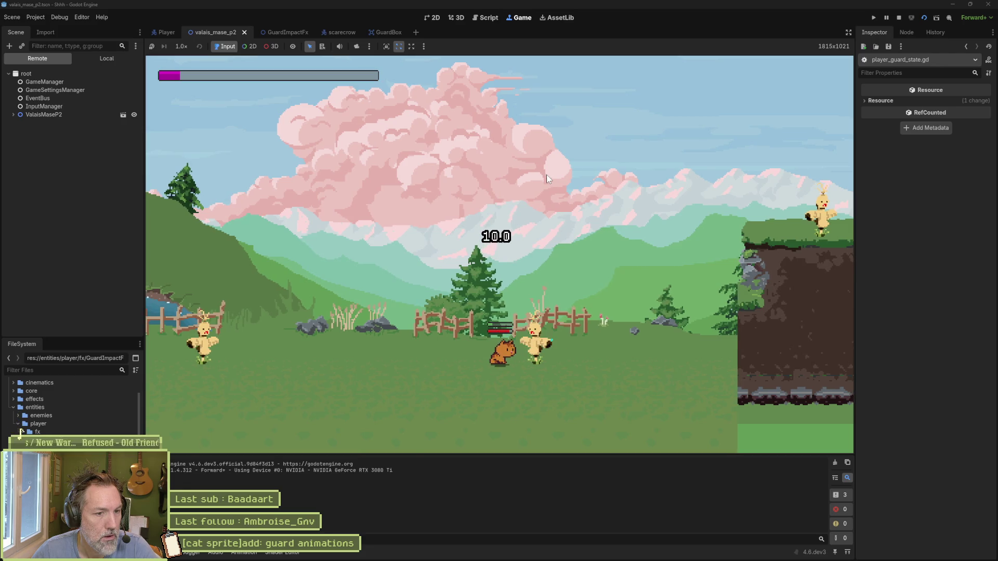
key("j")
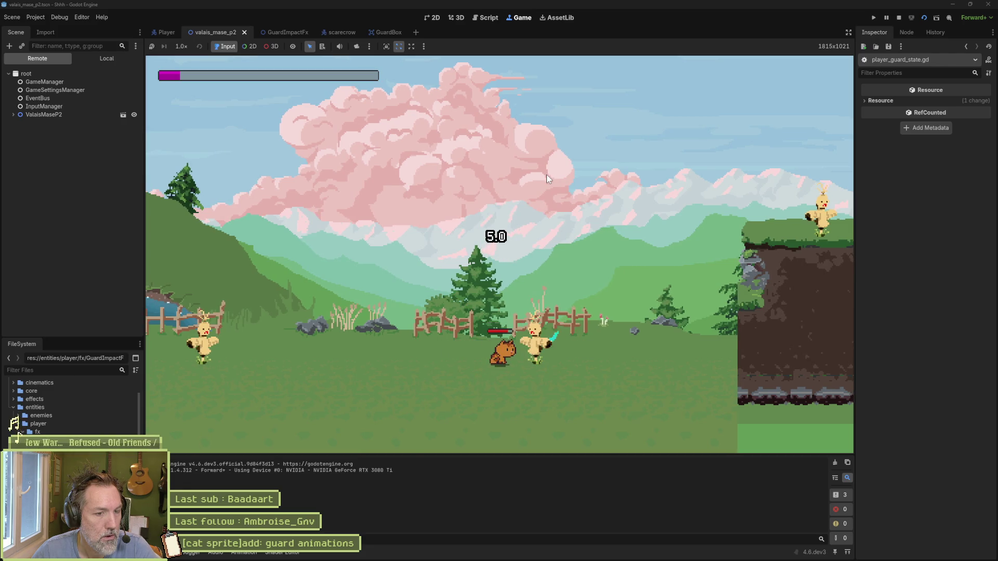
key("k")
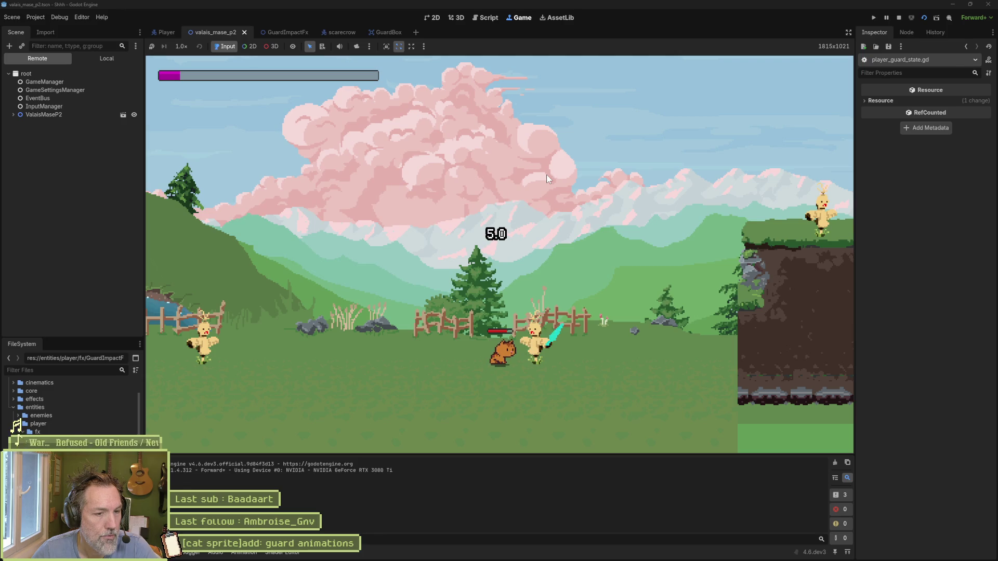
key("alt+Tab")
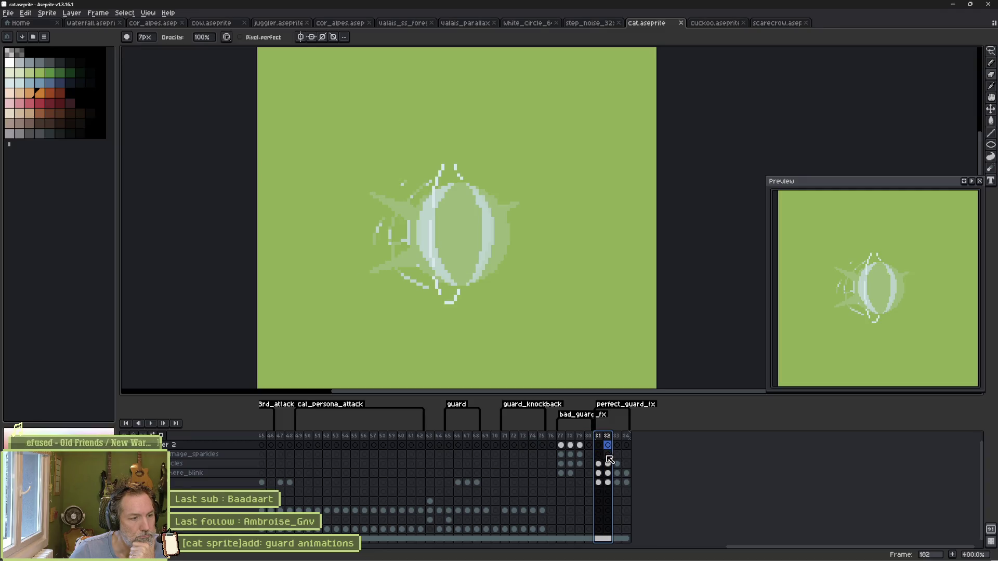
Step: Inspect the here_blink cel at frame 182 in cat.aseprite, then bring up Fork
left_click(607, 472)
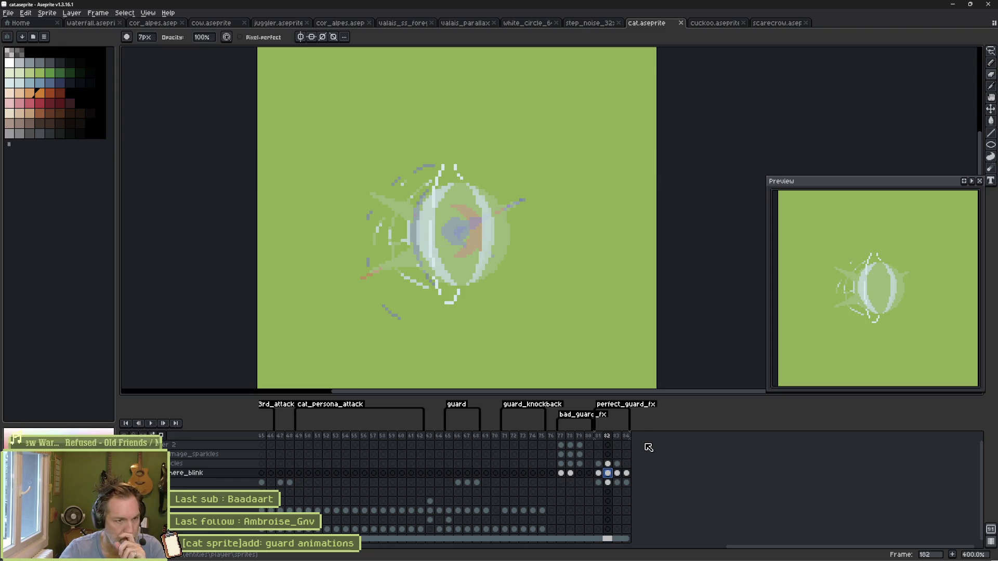
mouse_move(595, 557)
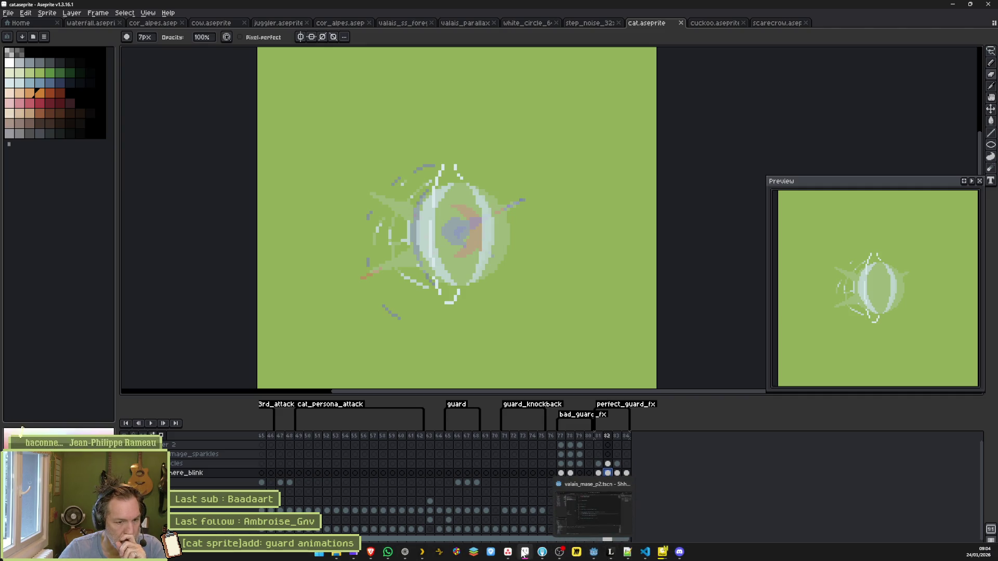
left_click(542, 552)
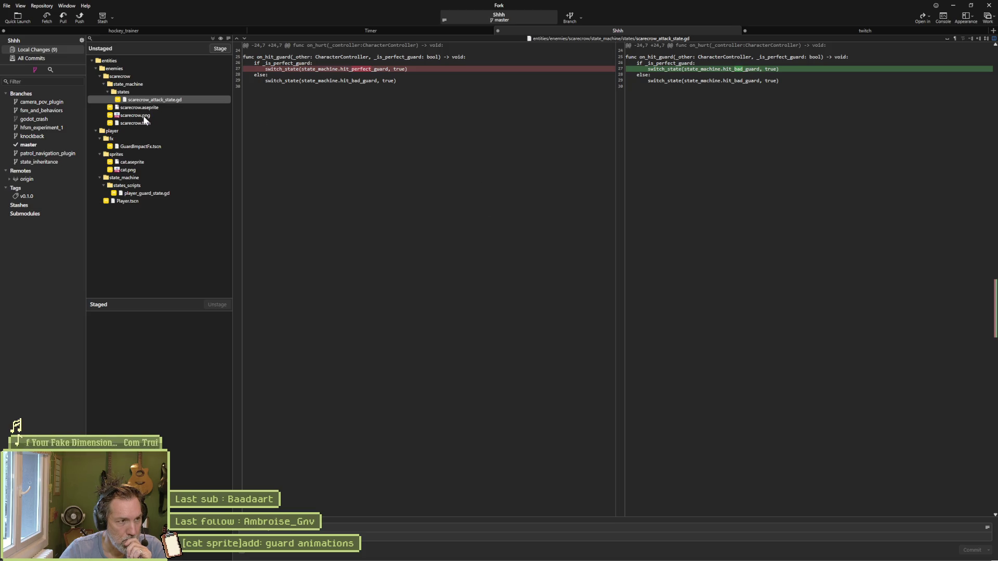
Step: Review the diffs for scarecrow.png, cat.aseprite, cat.png and player_guard_state.gd
mouse_move(602, 556)
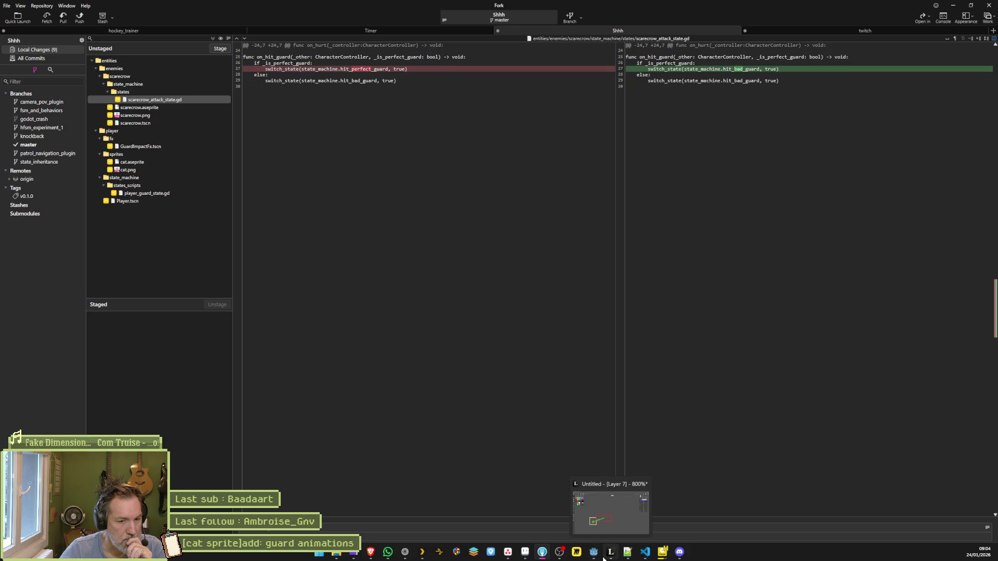
left_click(140, 116)
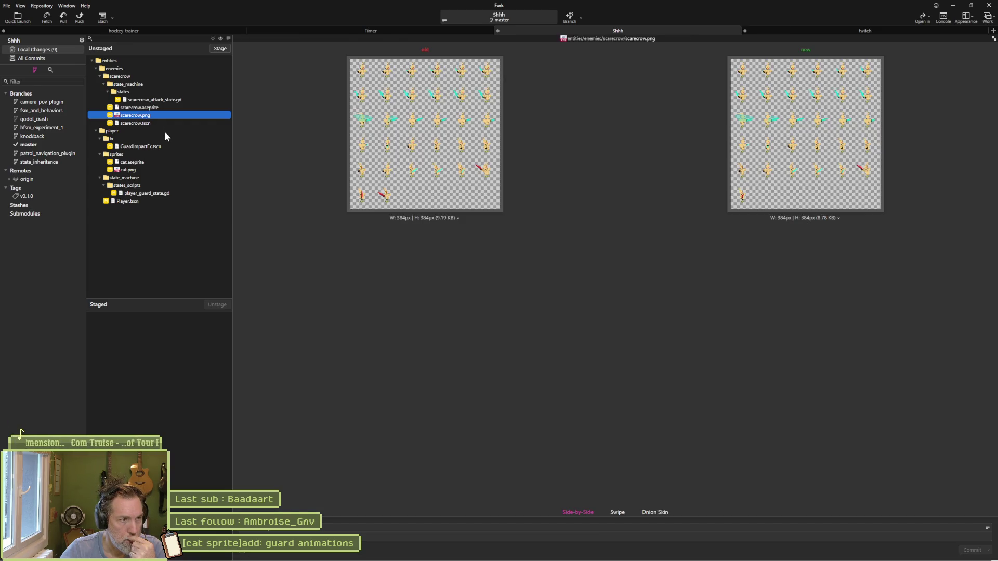
left_click(147, 162)
left_click(145, 168)
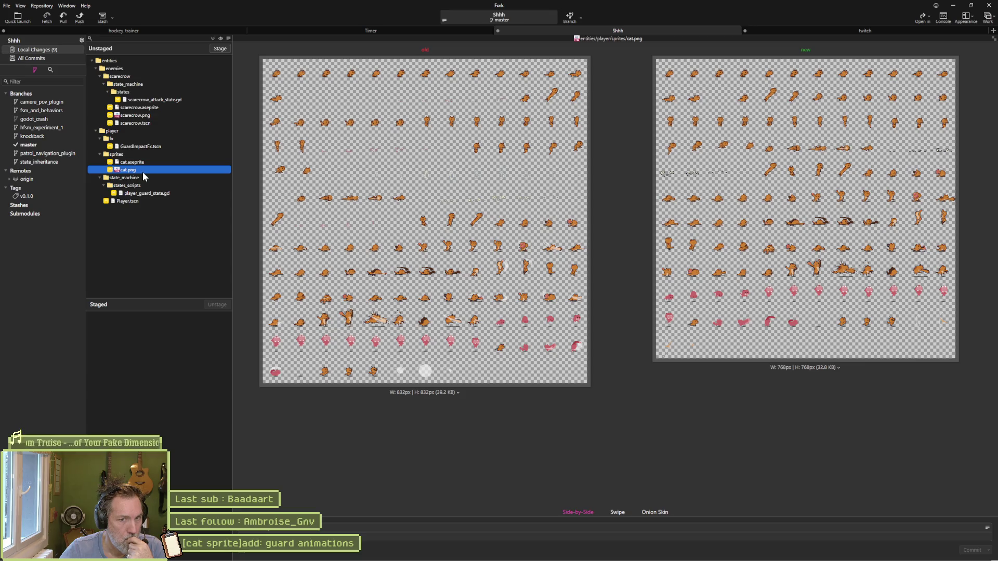
left_click(146, 193)
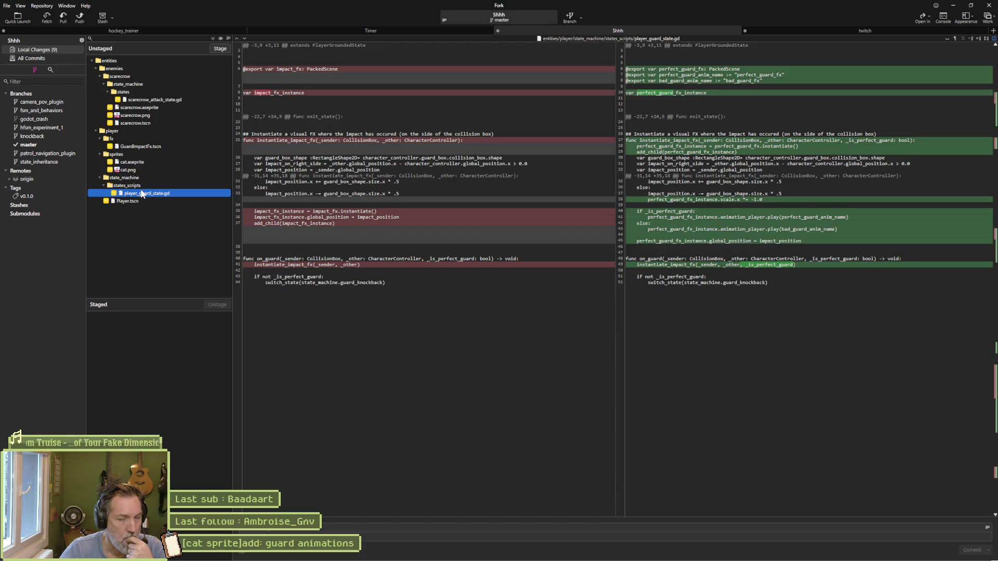
Step: Stage all nine changed files and paste a draft commit summary
left_click(214, 37)
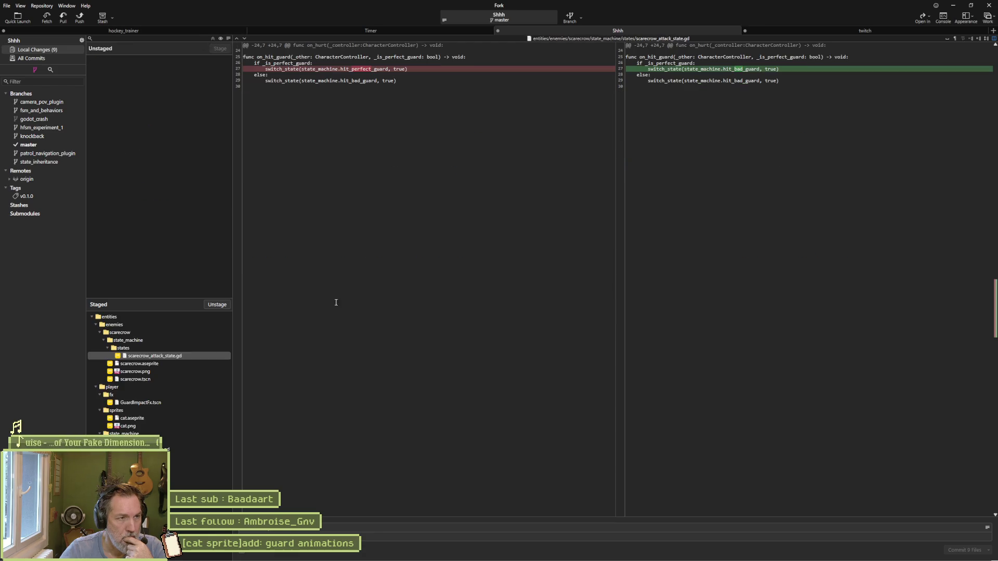
left_click(353, 531)
key("ctrl+v")
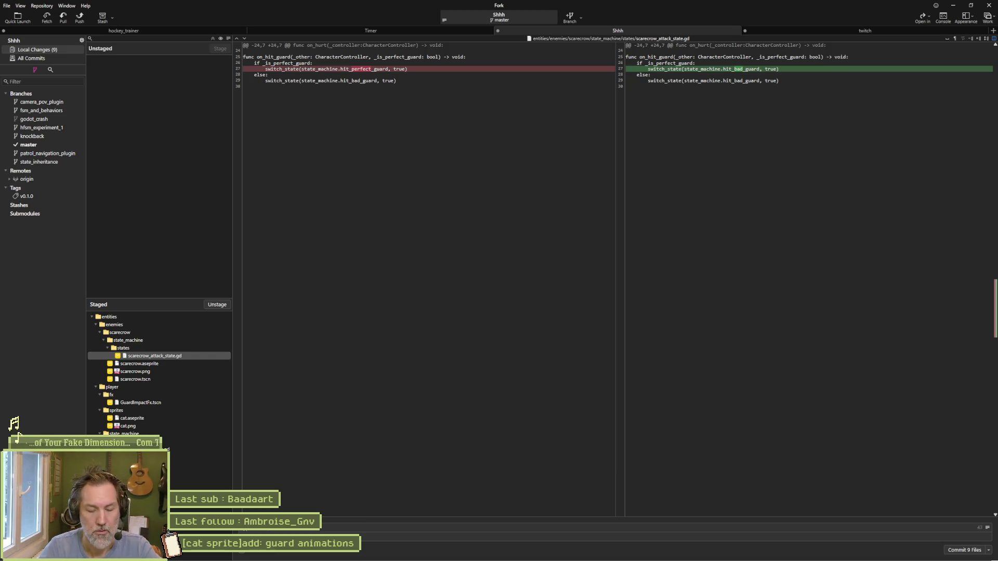
key("BackSpace")
key("BackSpace")
key("BackSpace")
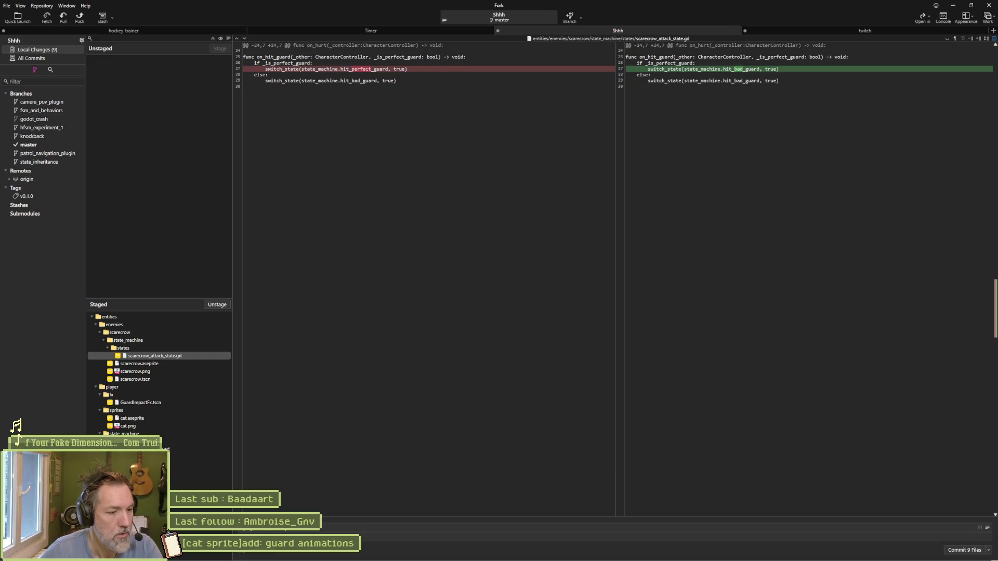
mouse_move(502, 556)
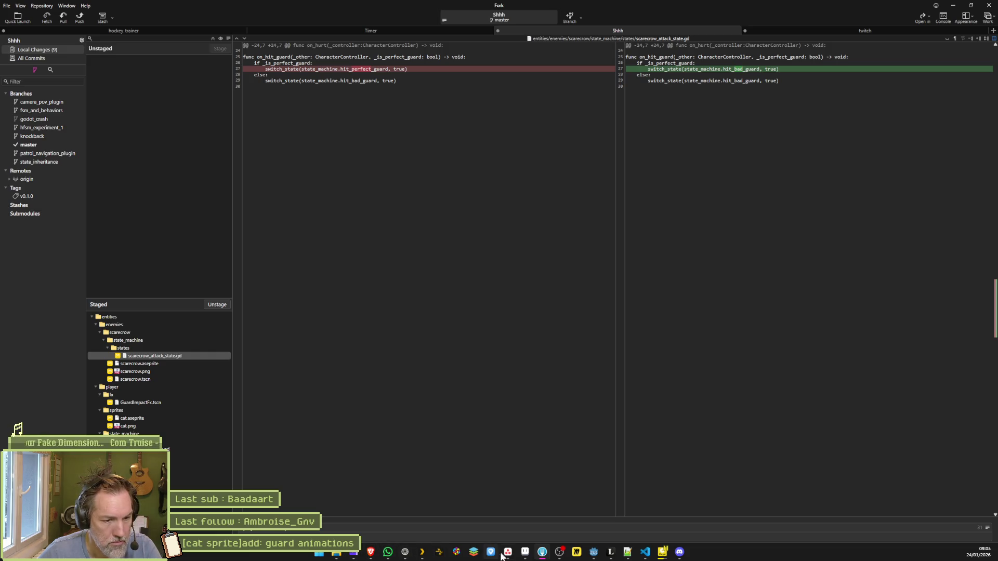
left_click(502, 556)
Step: Select the '[cat sprite]add: guard animations' task title in Asana, then minimize Asana
triple_click(842, 71)
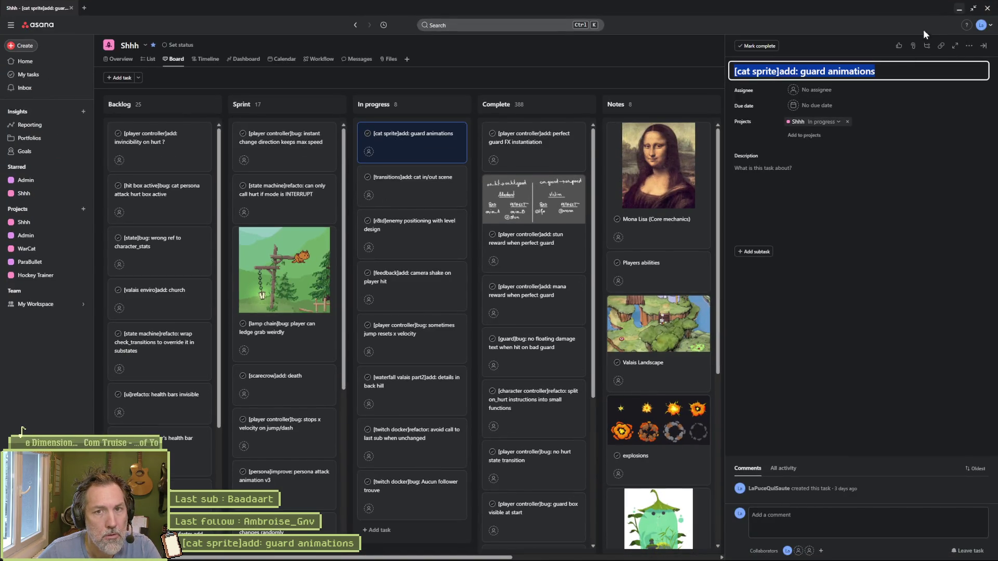
left_click(959, 8)
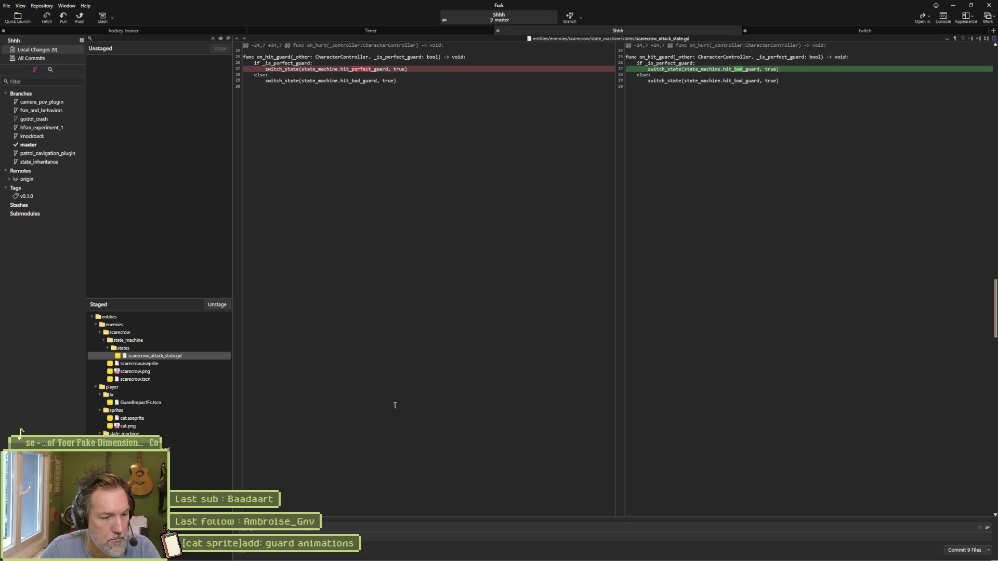
Step: Finish the guard animations commit message, commit the nine files, and push master to origin
key("BackSpace")
key("BackSpace")
key("BackSpace")
type("guard")
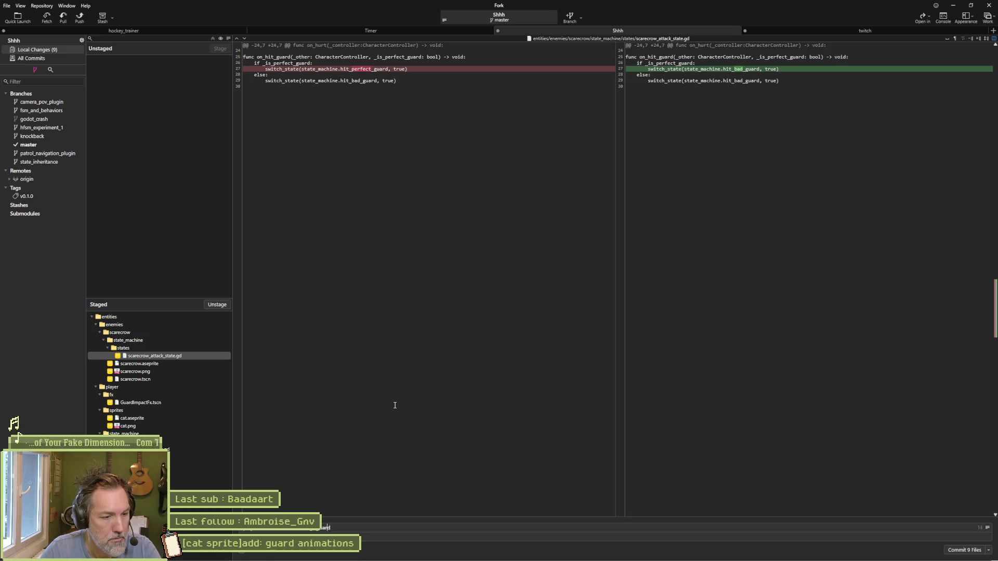
type("nimations")
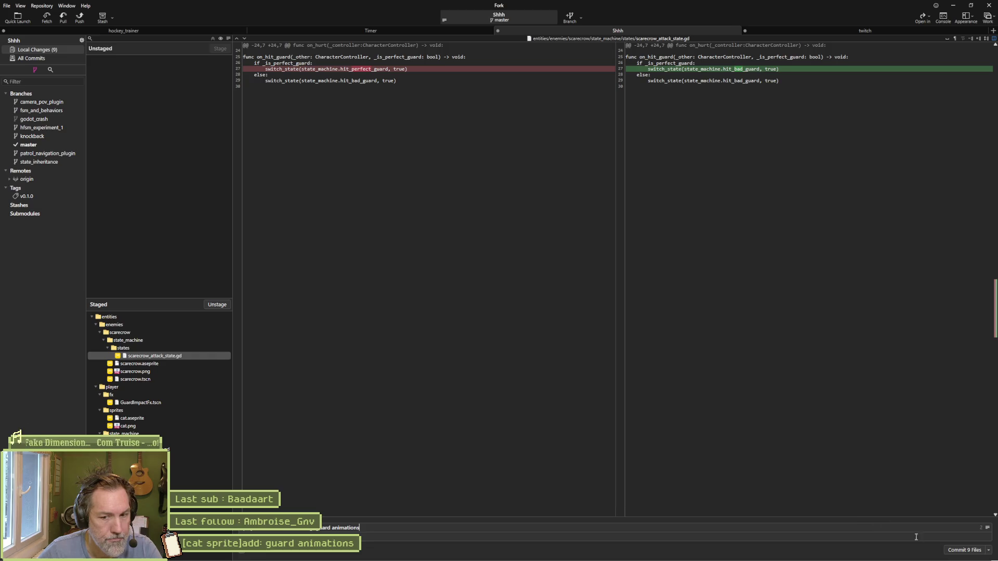
left_click(964, 550)
left_click(80, 18)
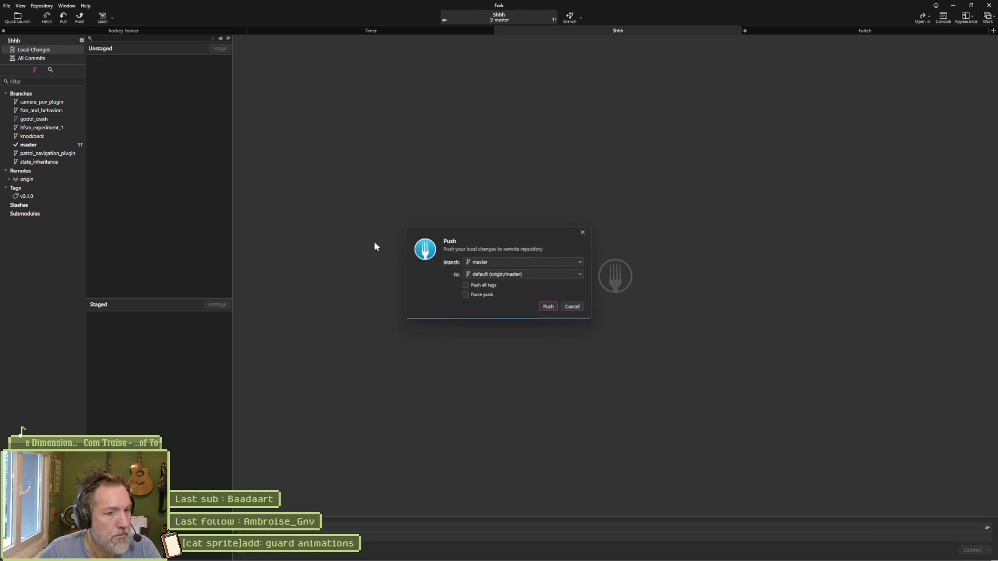
left_click(549, 307)
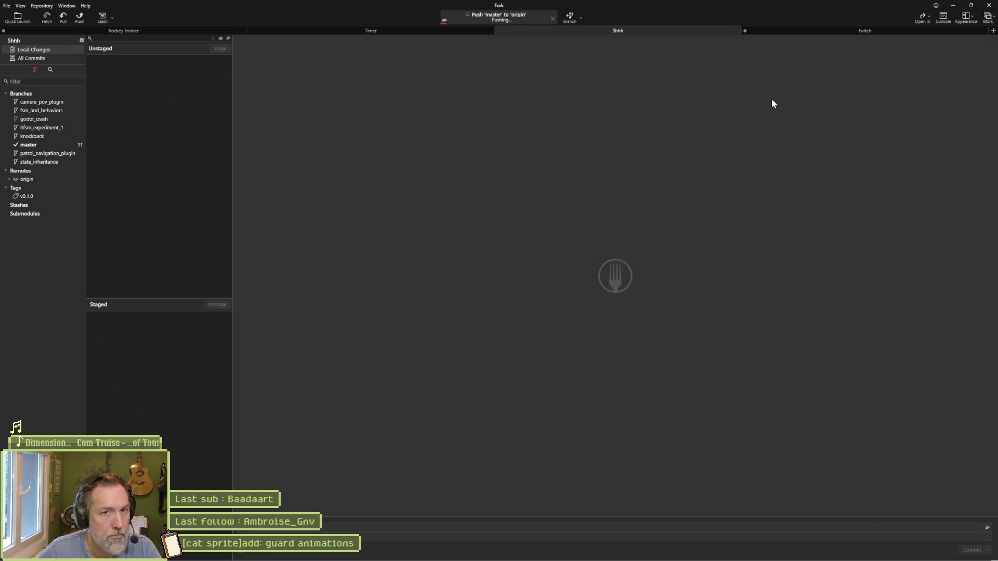
left_click(953, 7)
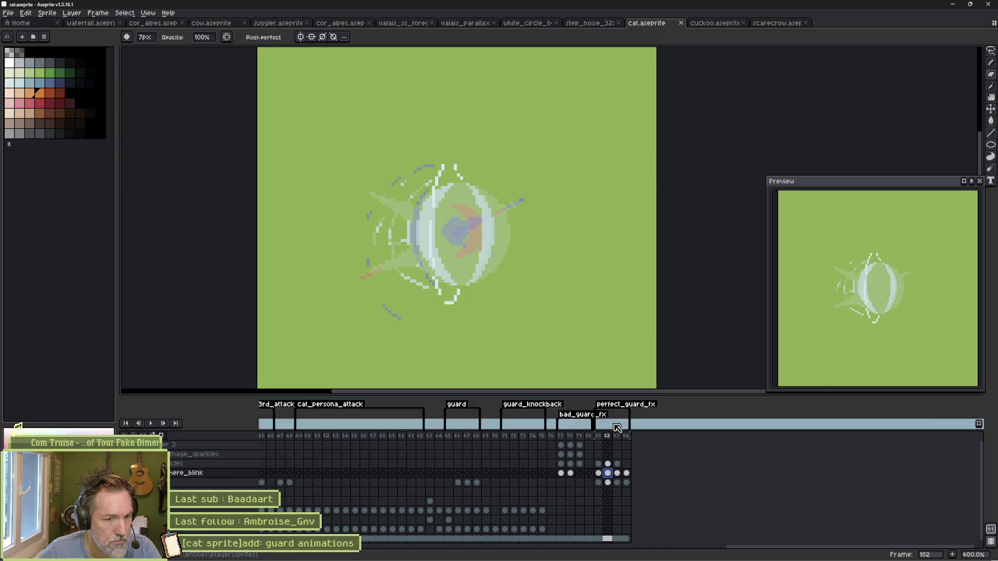
Step: Preview the cat's guard FX frames 77–82, then switch to scarecrow.aseprite
mouse_move(563, 442)
left_mouse_down()
mouse_move(620, 438)
mouse_move(601, 439)
left_mouse_up()
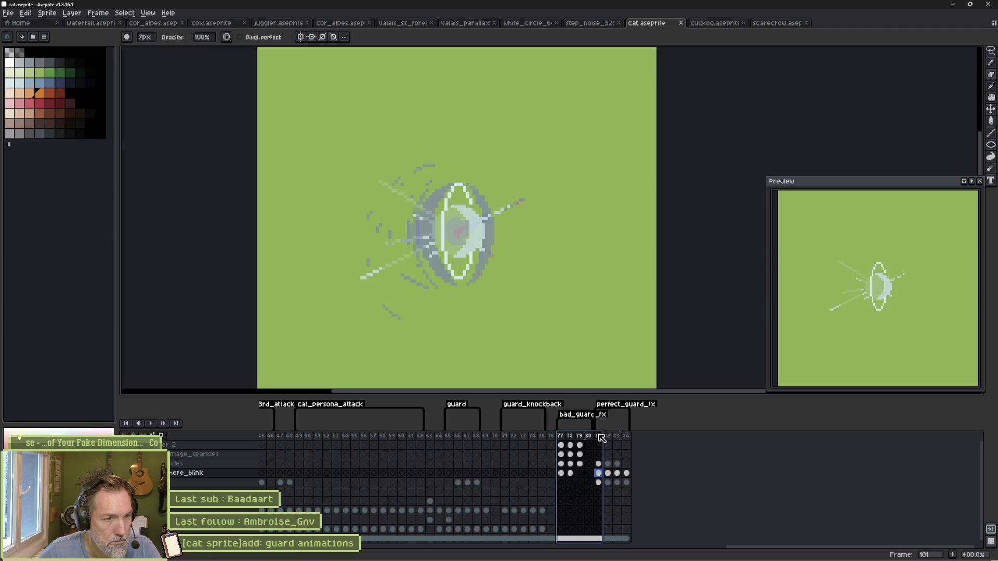
left_click_drag(601, 438, 609, 438)
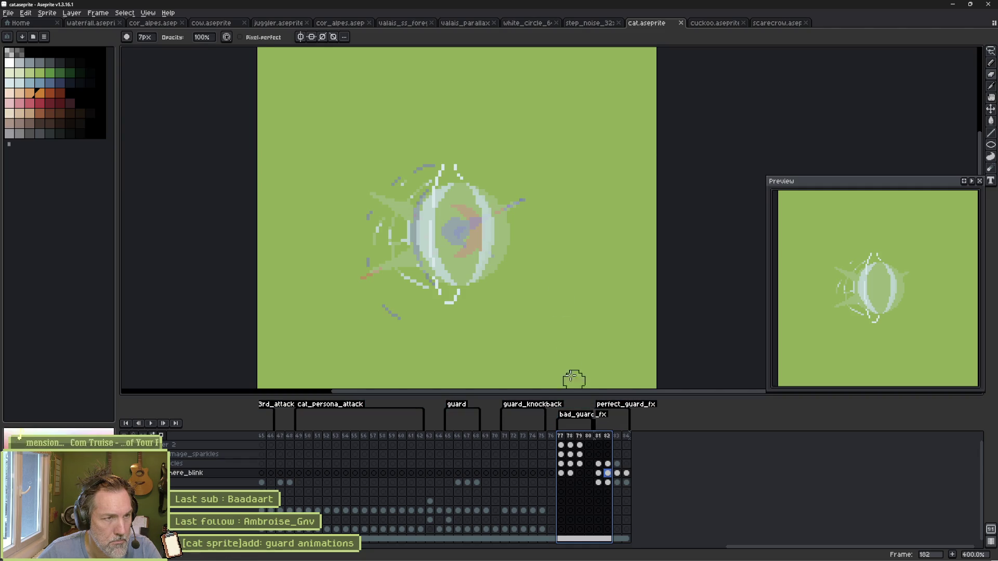
left_click(770, 23)
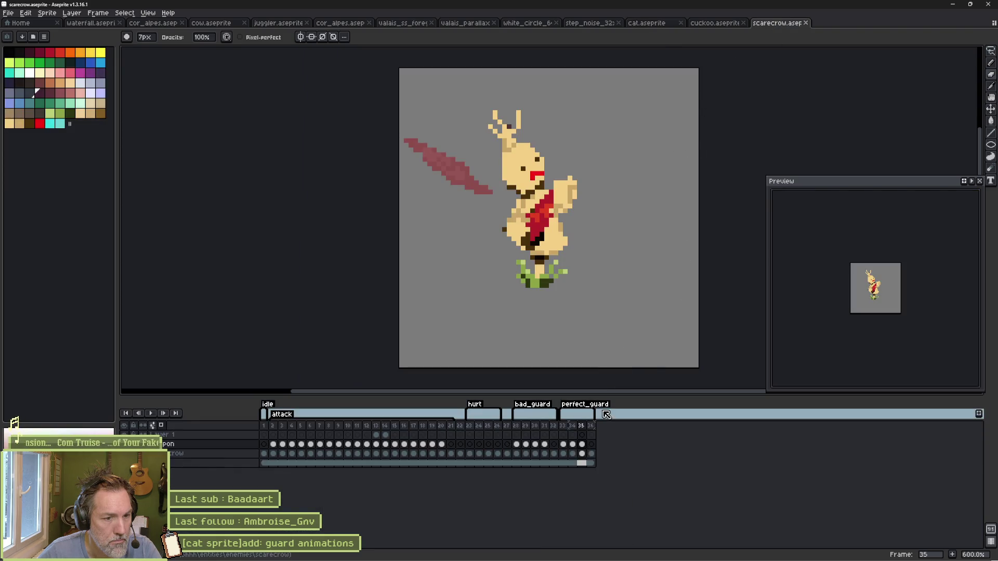
Step: Rename the scarecrow's bad_guard tag to hit_guard
left_click_drag(516, 428, 597, 427)
double_click(535, 412)
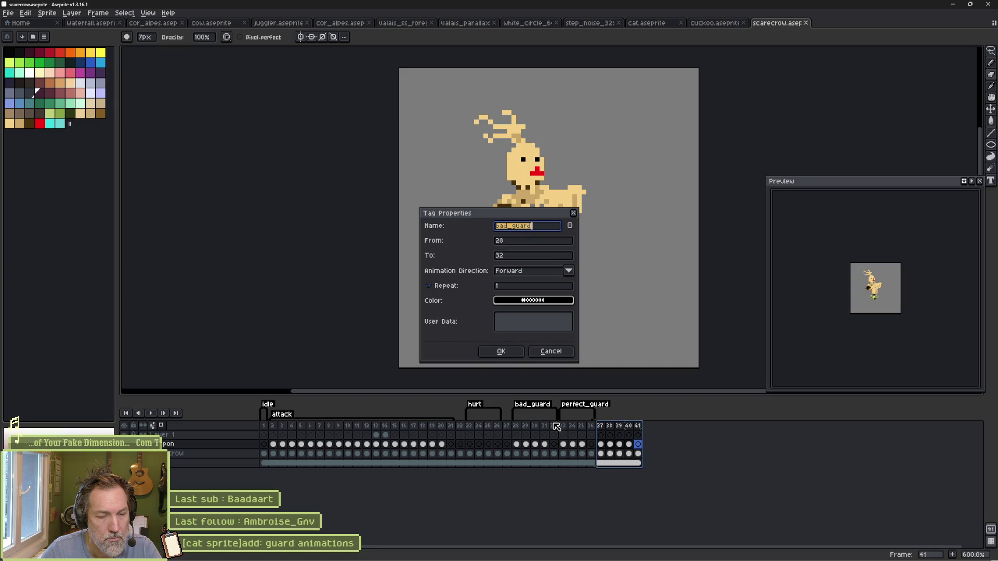
type("hit")
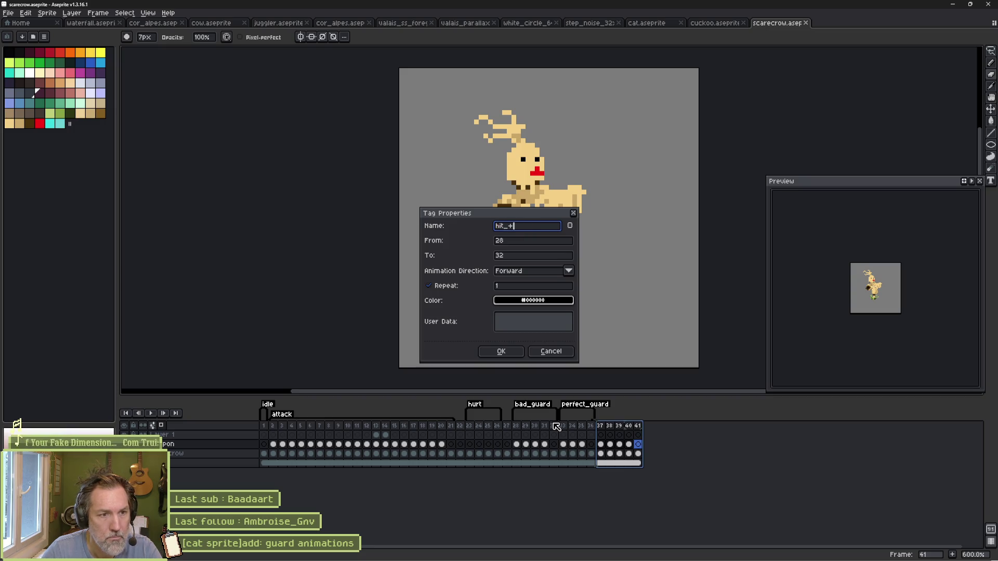
type("_guard")
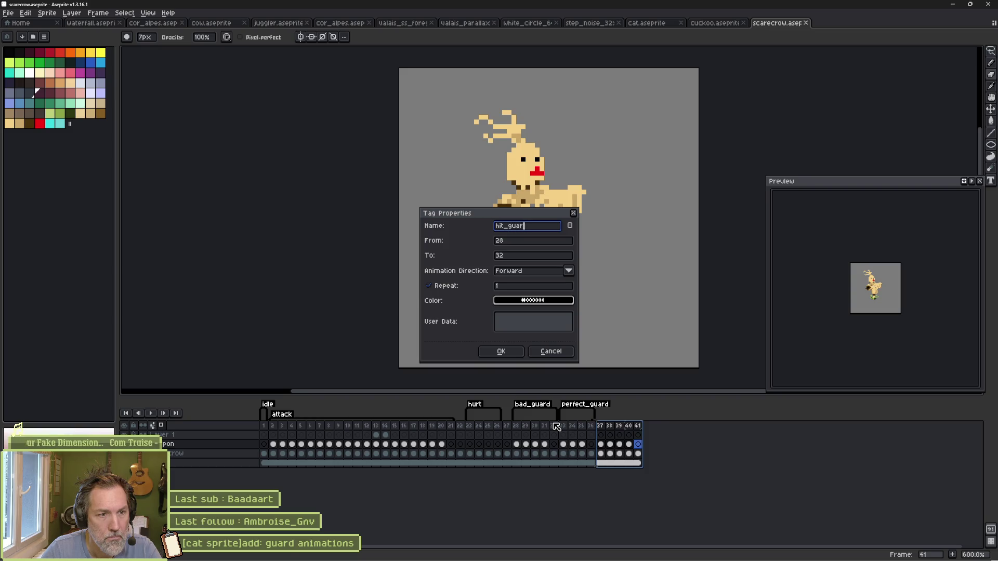
key("Return")
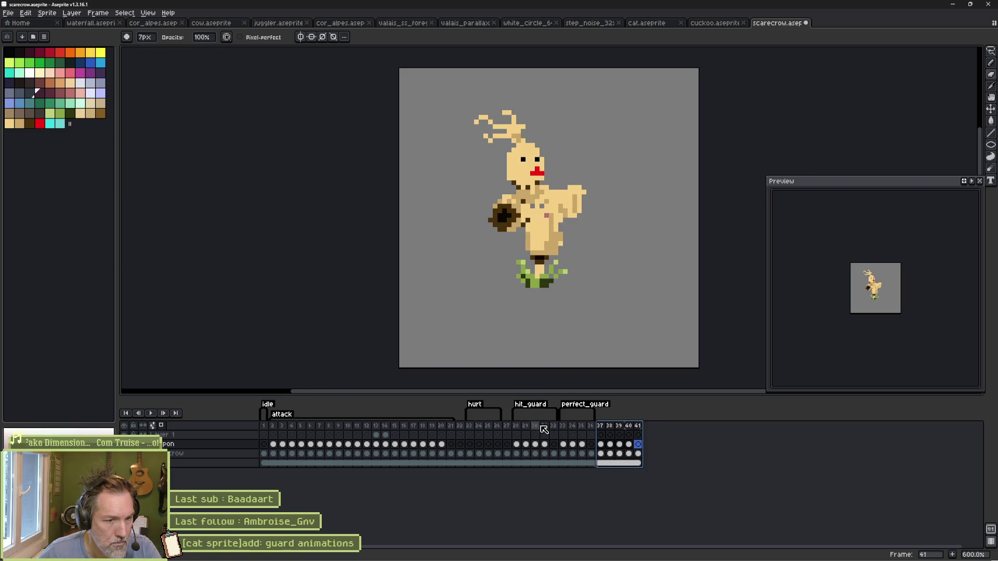
double_click(535, 411)
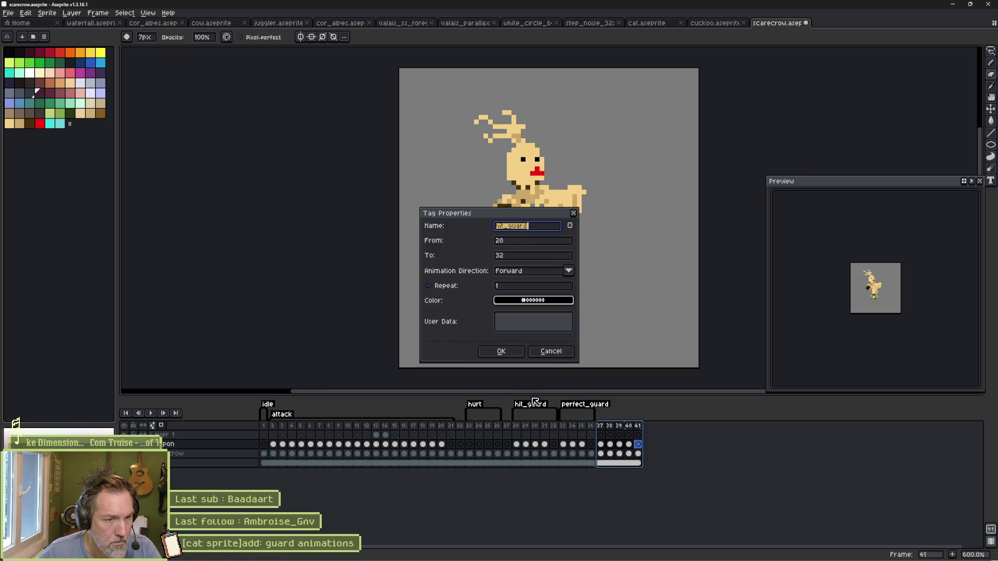
left_click(550, 351)
Step: Delete the perfect_guard frames 33–41 and save the scarecrow sprite
left_click(516, 426)
left_click_drag(524, 424, 553, 428)
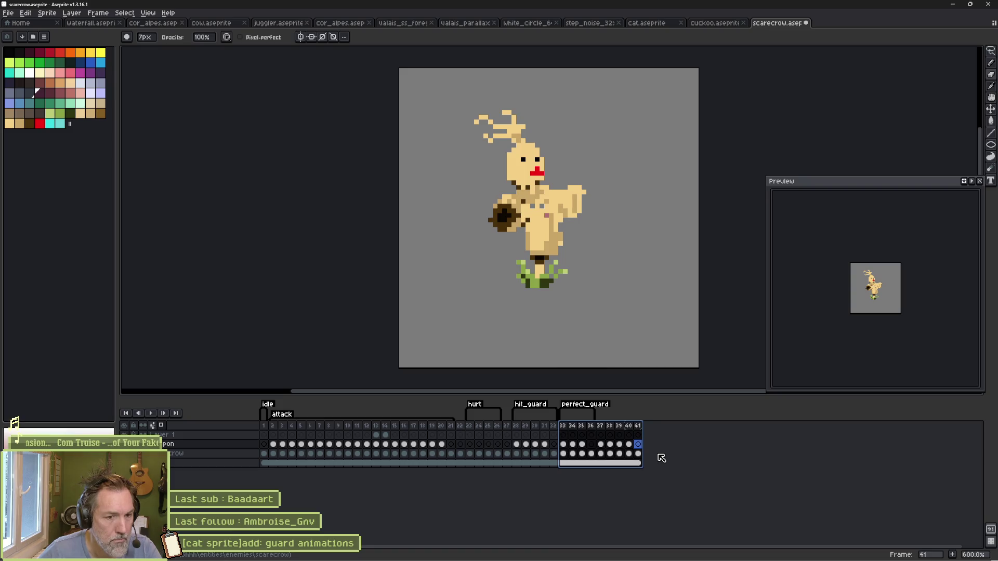
key("Delete")
left_click_drag(518, 427, 553, 427)
key("ctrl+s")
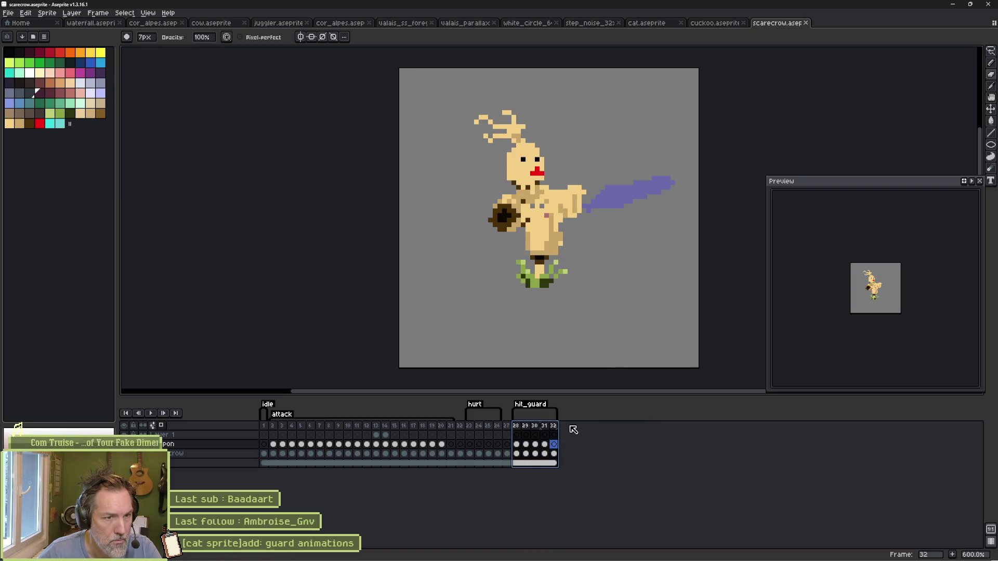
Step: Check frames 27 and 28 and the first hit_guard frame's properties
left_click_drag(544, 425, 553, 425)
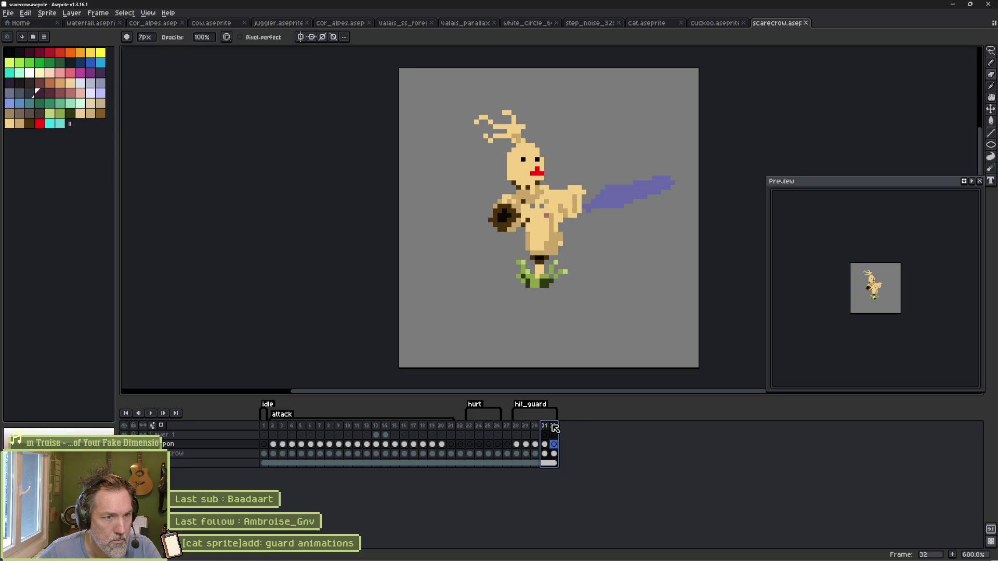
left_click(508, 426)
left_click(517, 426)
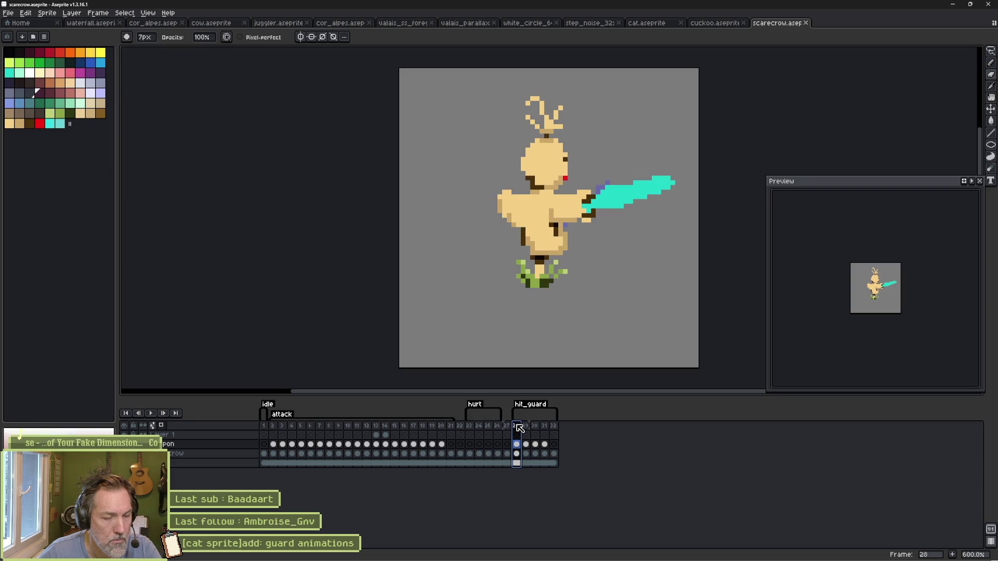
double_click(519, 426)
key("Escape")
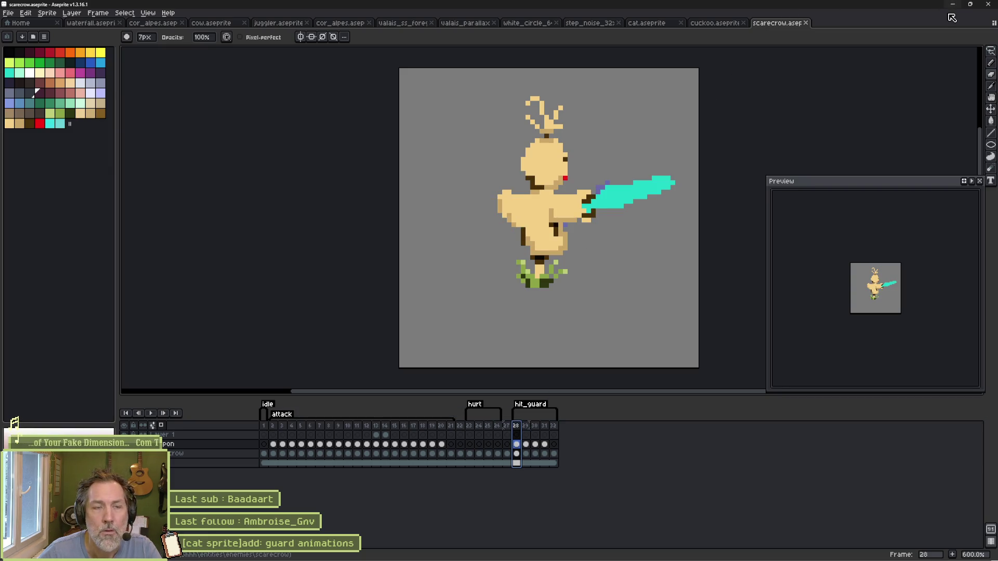
Step: Open the scarecrow scene in Godot and reimport the updated scarecrow Aseprite file
left_click(952, 4)
left_click(333, 33)
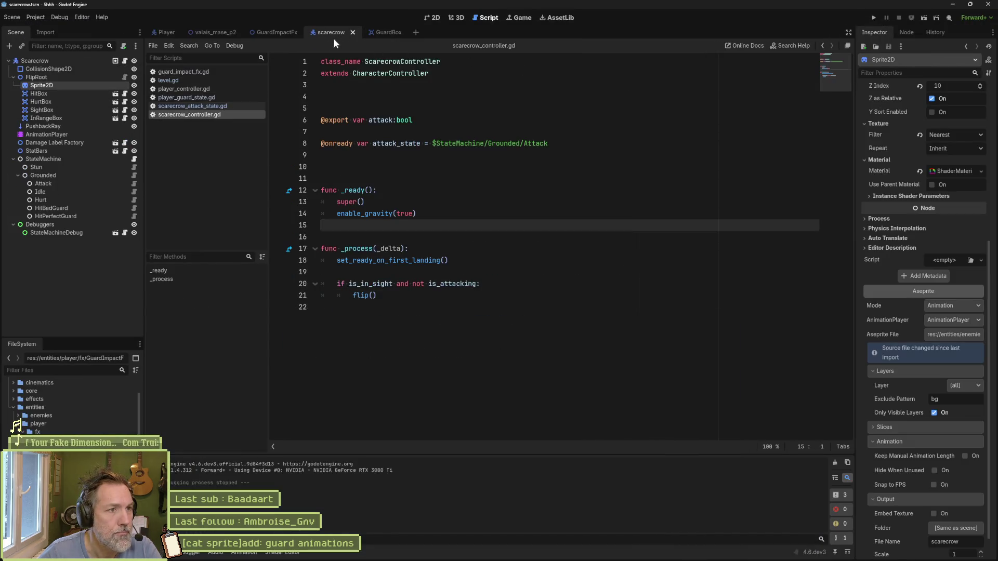
scroll(920, 468, "down", 1)
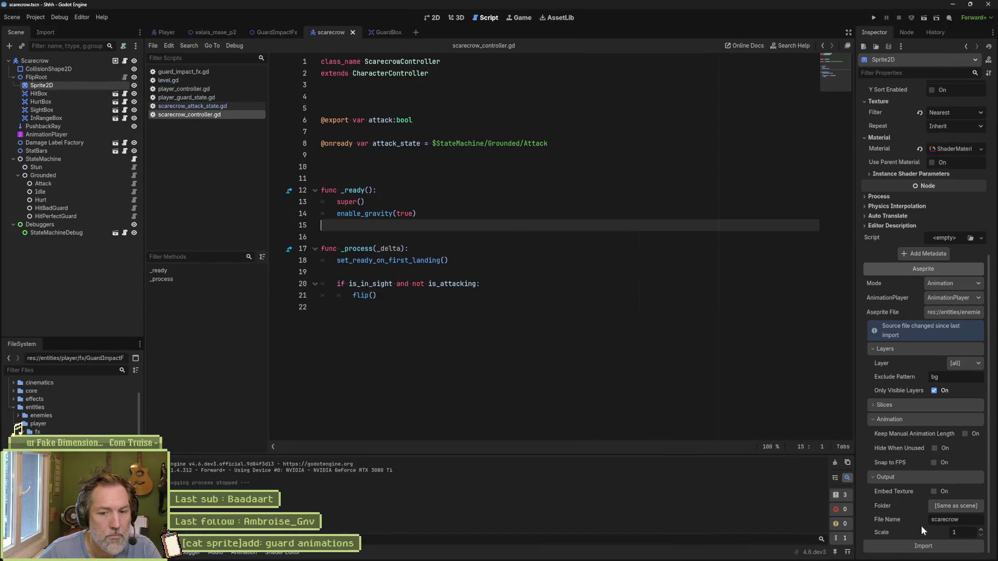
left_click(923, 546)
left_click(436, 18)
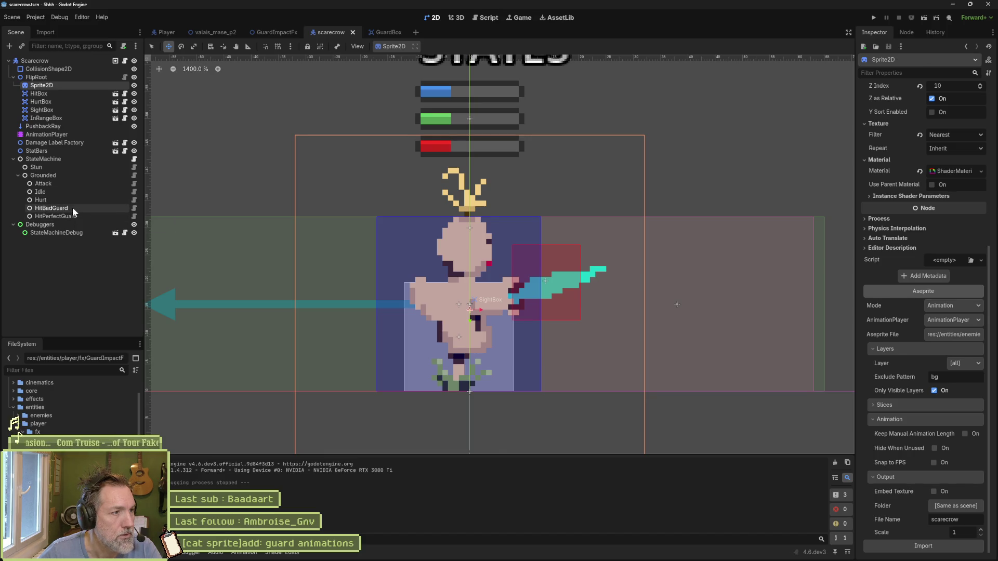
Step: Change hit_bad_guard to hit_guard on line 27 of scarecrow_attack_state.gd
left_click(134, 184)
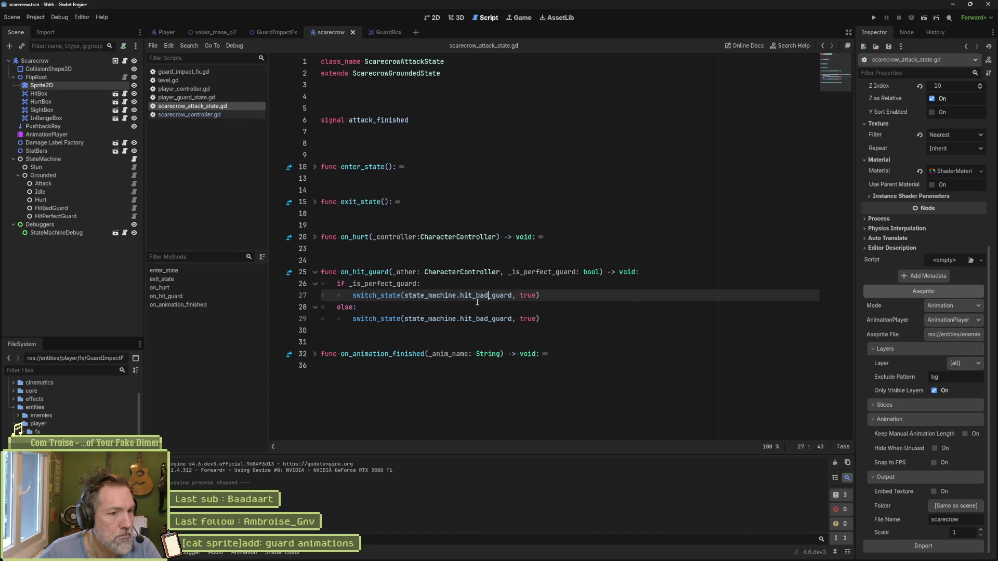
key("BackSpace")
key("BackSpace")
key("BackSpace")
key("Delete")
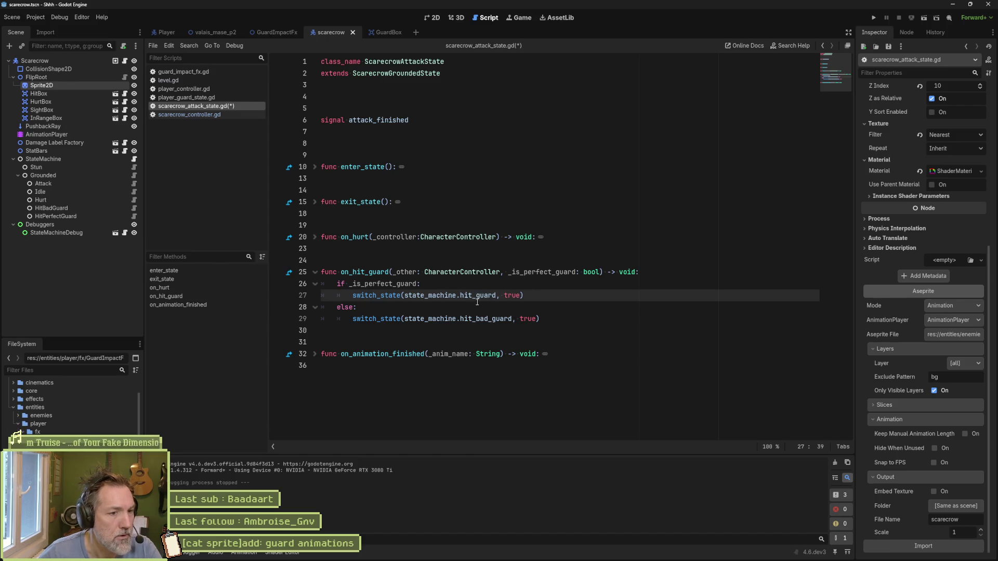
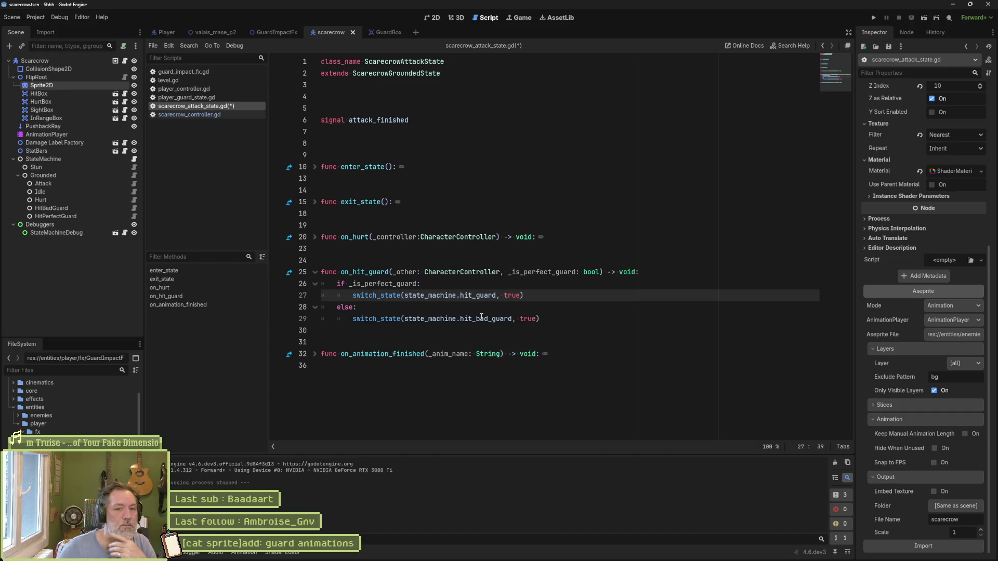
Step: Bring the PotPlayer gameplay recording window to the front over Godot
mouse_move(630, 550)
mouse_move(662, 552)
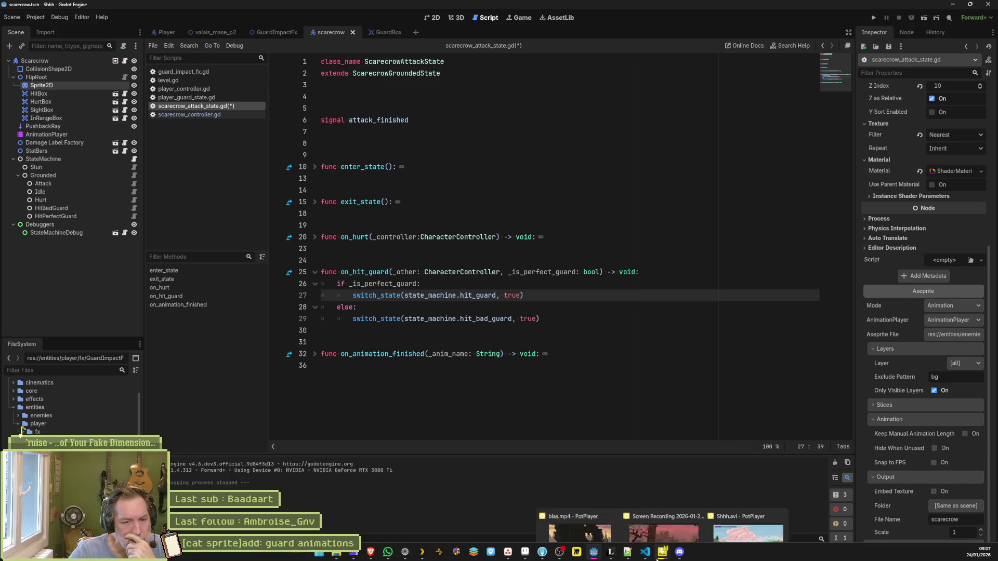
left_click(675, 492)
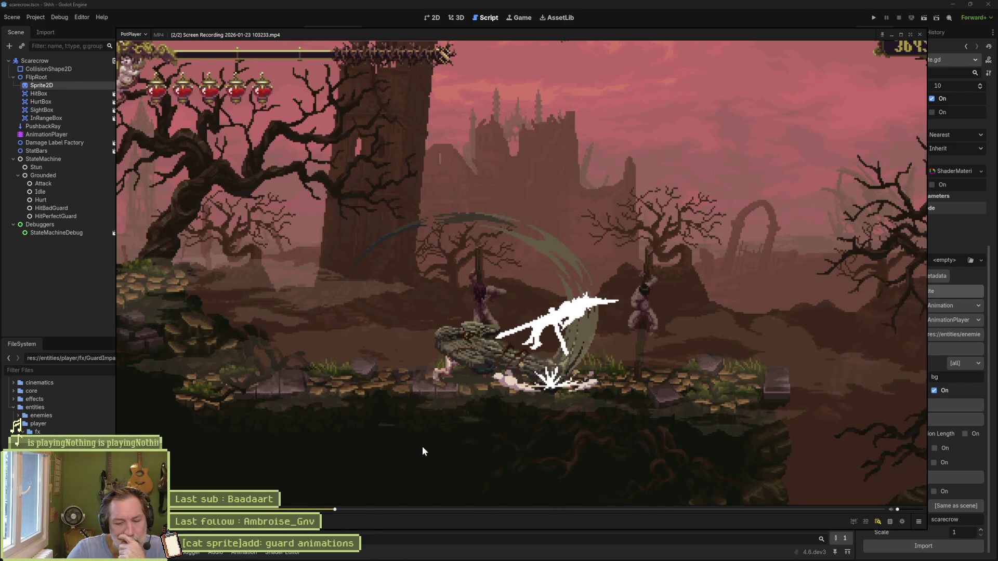
Step: Play and skip ahead through the gameplay recording, pausing before the knight's attack
key("f")
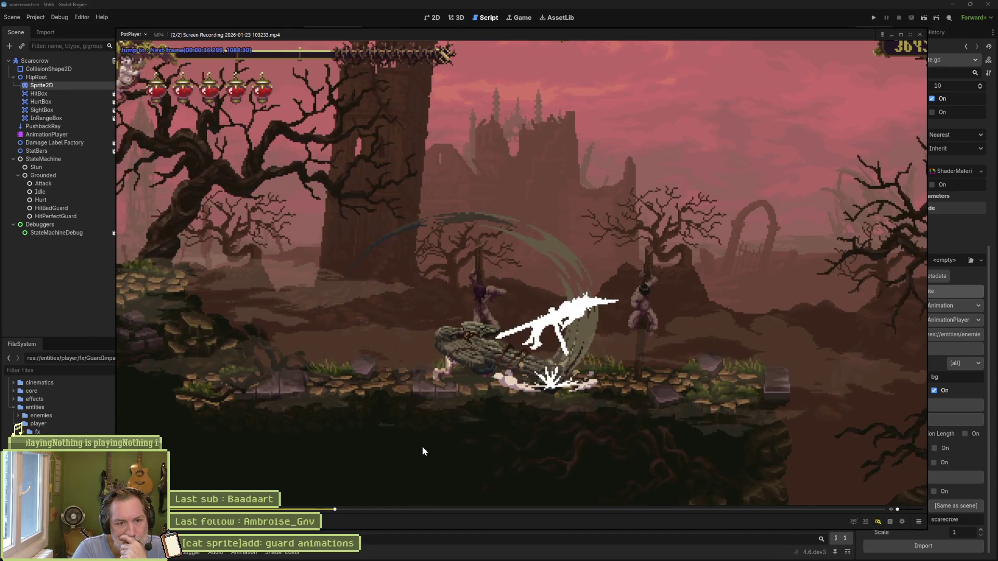
key("space")
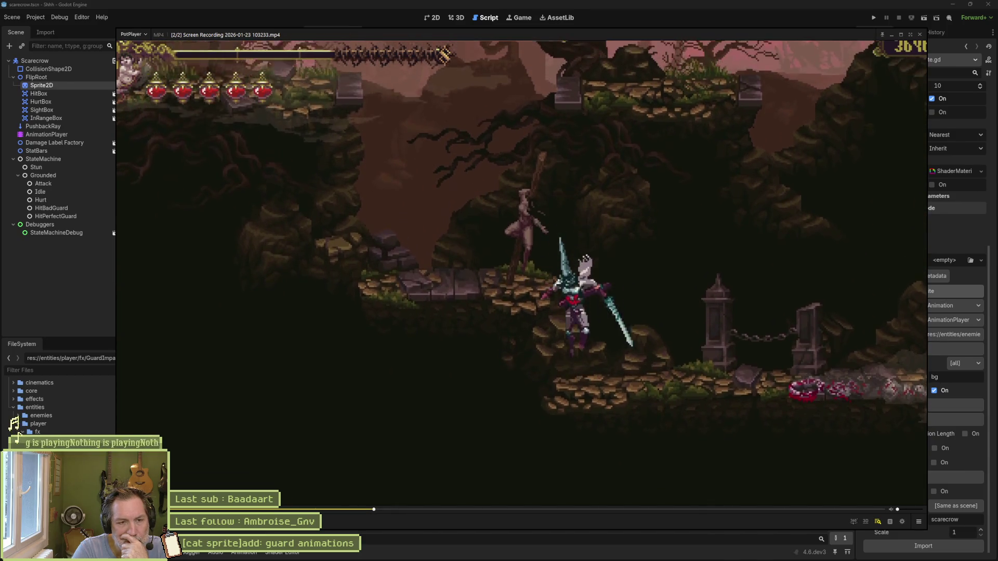
key("Right")
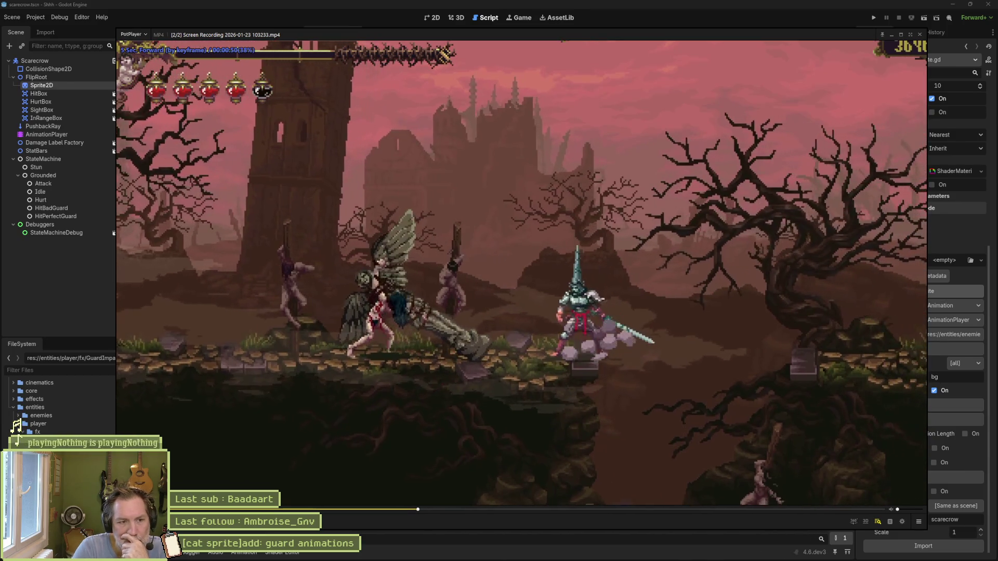
key("space")
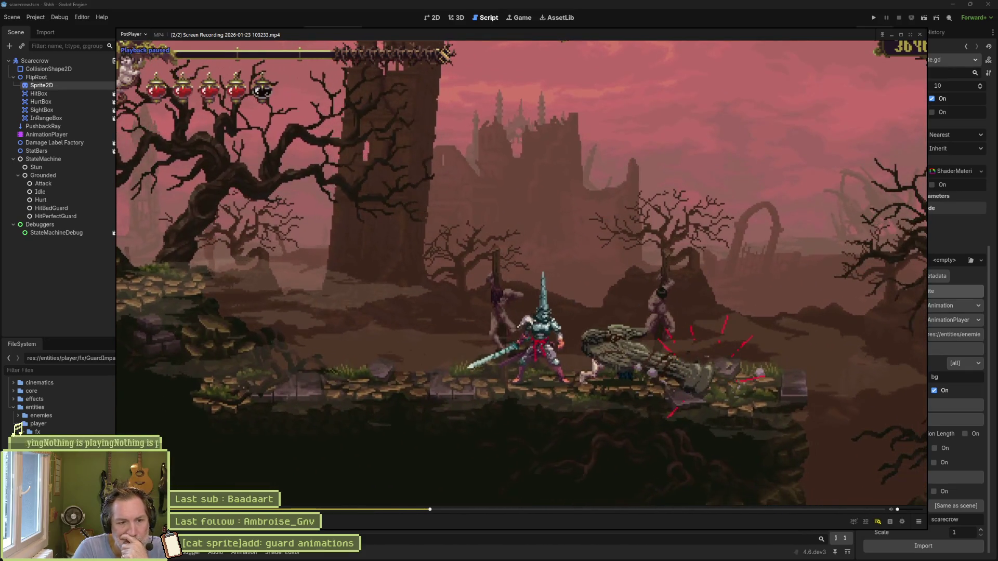
key("space")
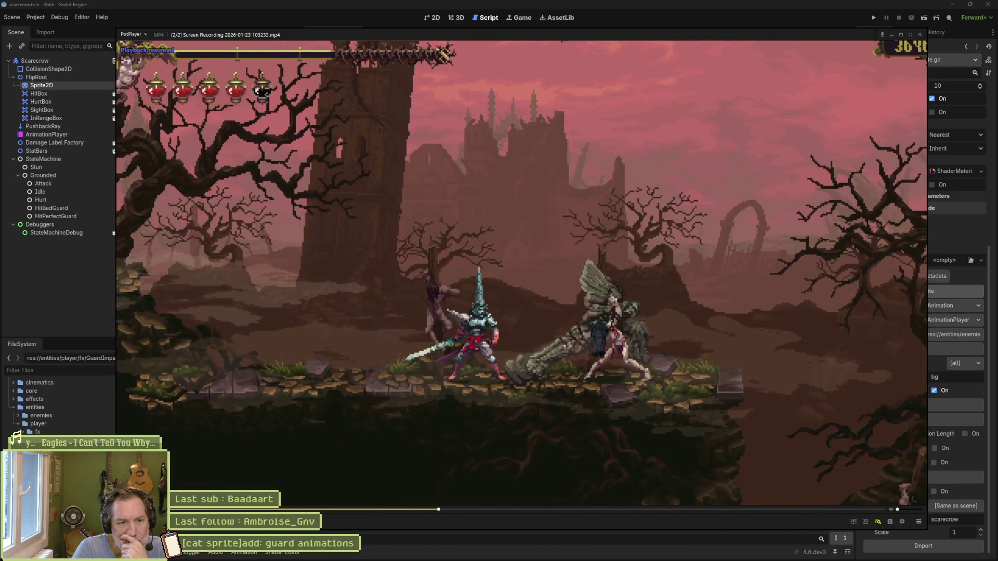
key("space")
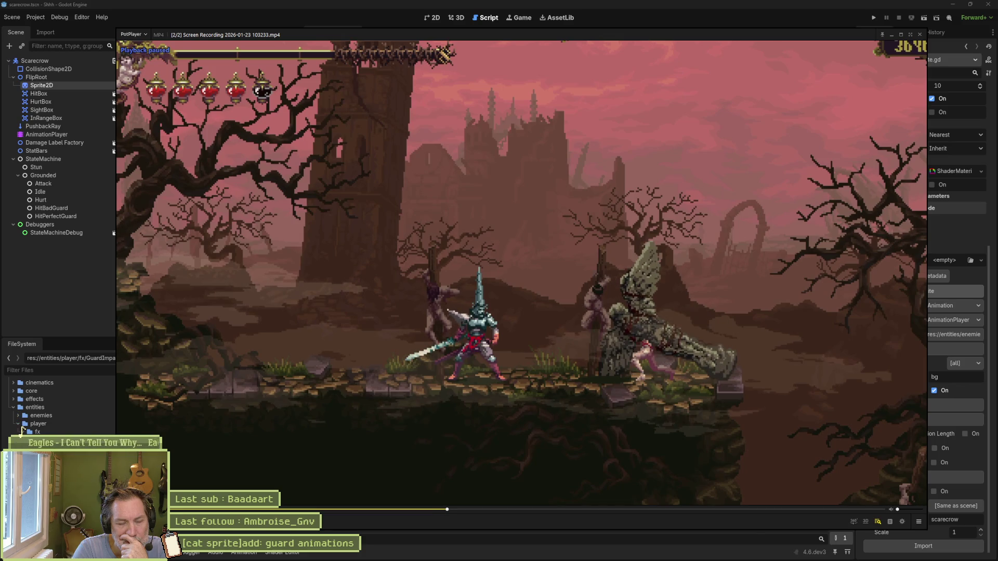
Step: Step frame by frame through the knight's white-flash attack, then let playback continue
key("space")
key("space")
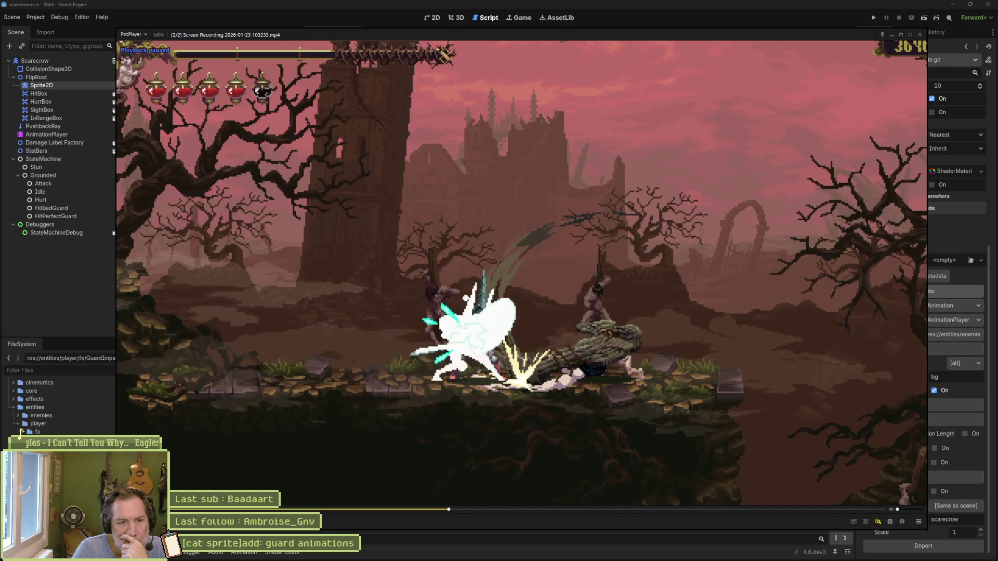
key("d")
key("d")
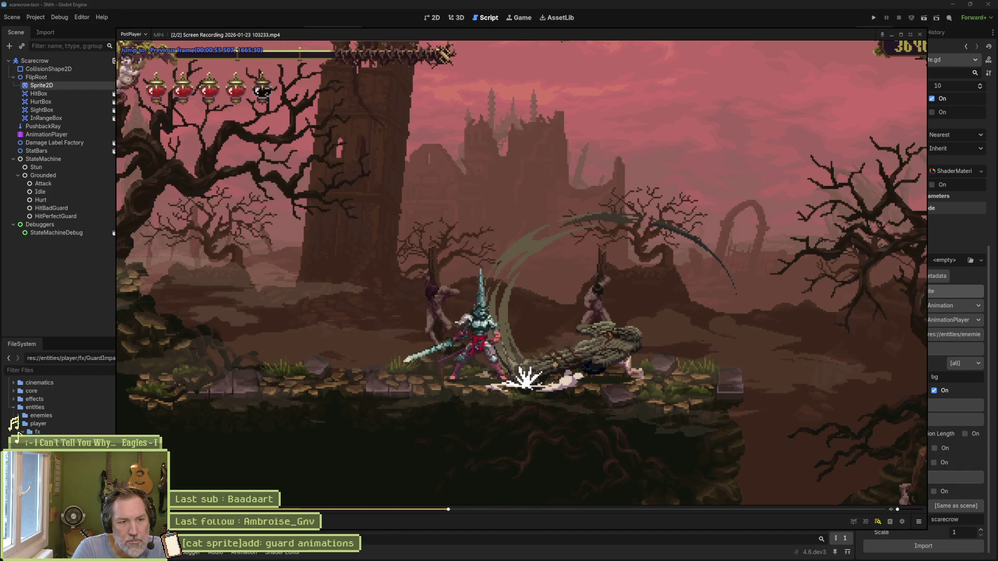
key("f")
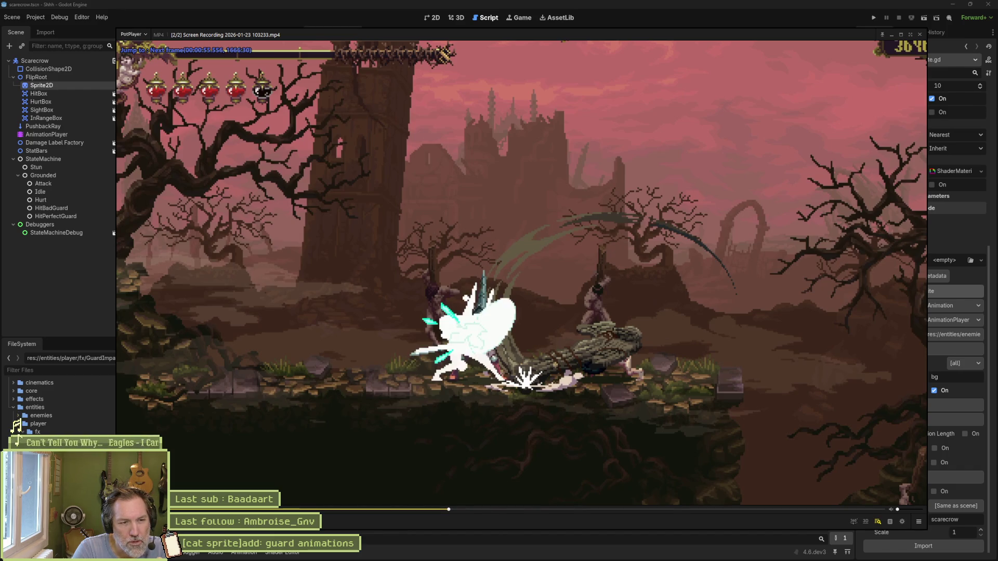
key("f")
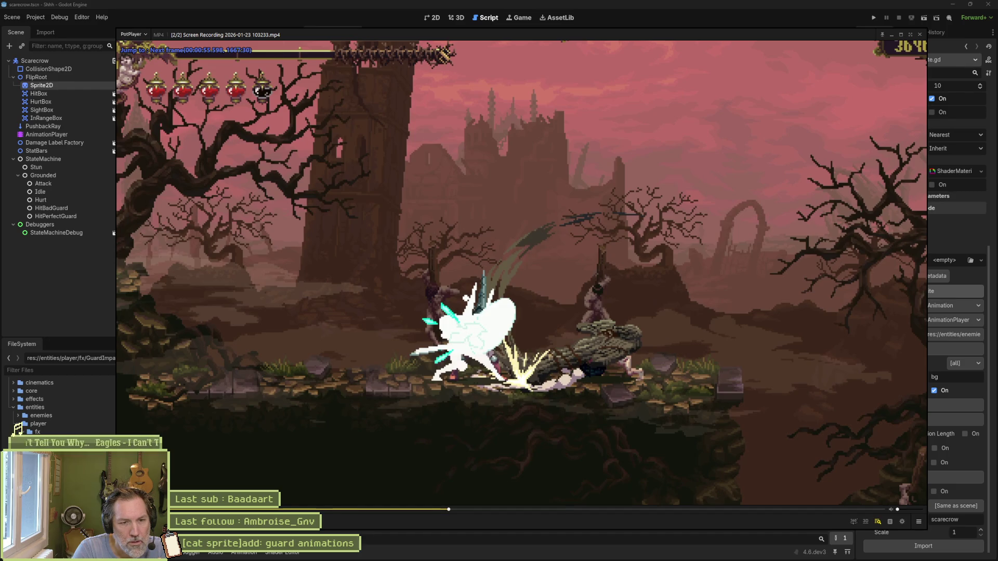
key("f")
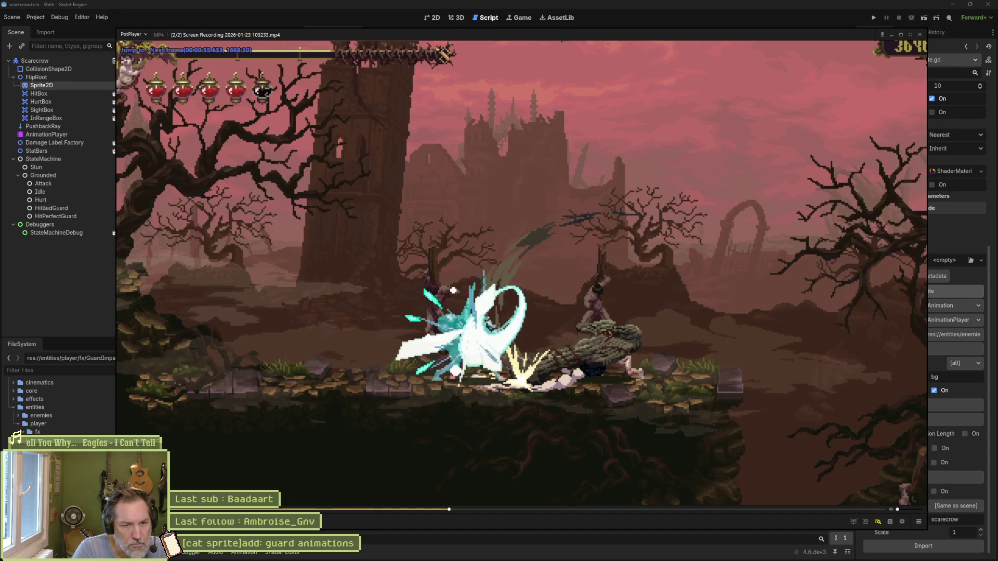
key("space")
key("space")
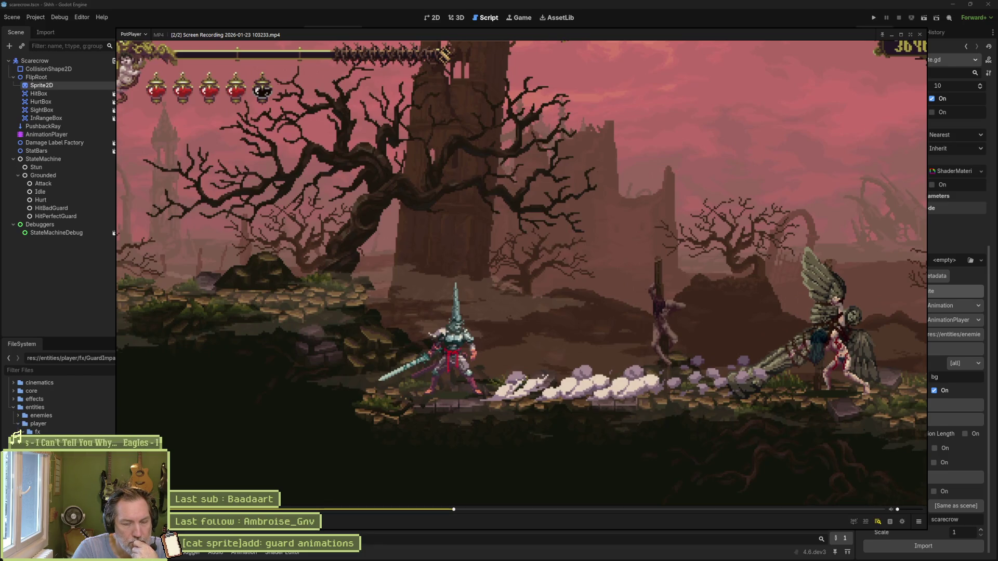
Step: Play the blas.mp4 reference video and pause as the parry flash appears
mouse_move(613, 555)
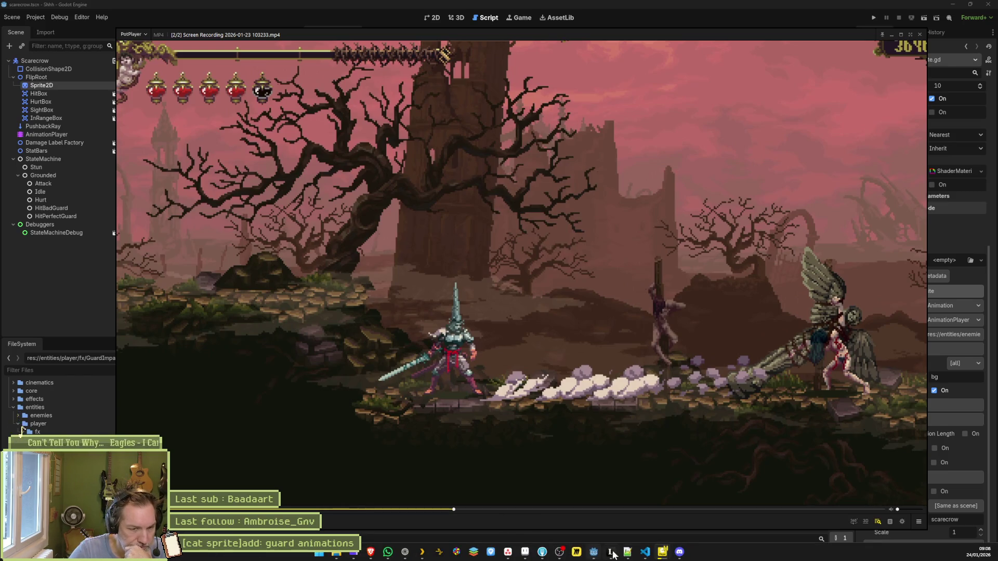
left_click(581, 505)
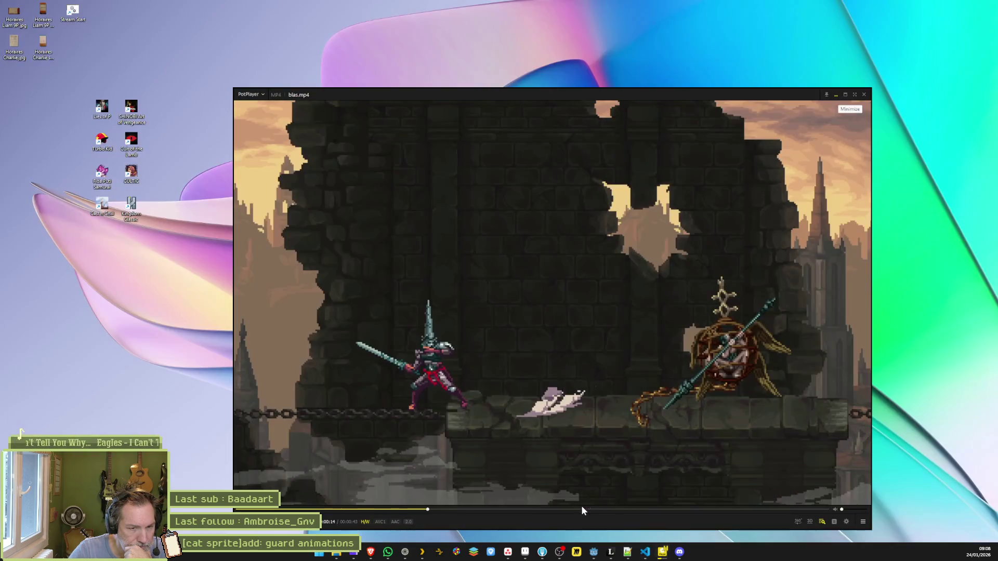
left_click(600, 419)
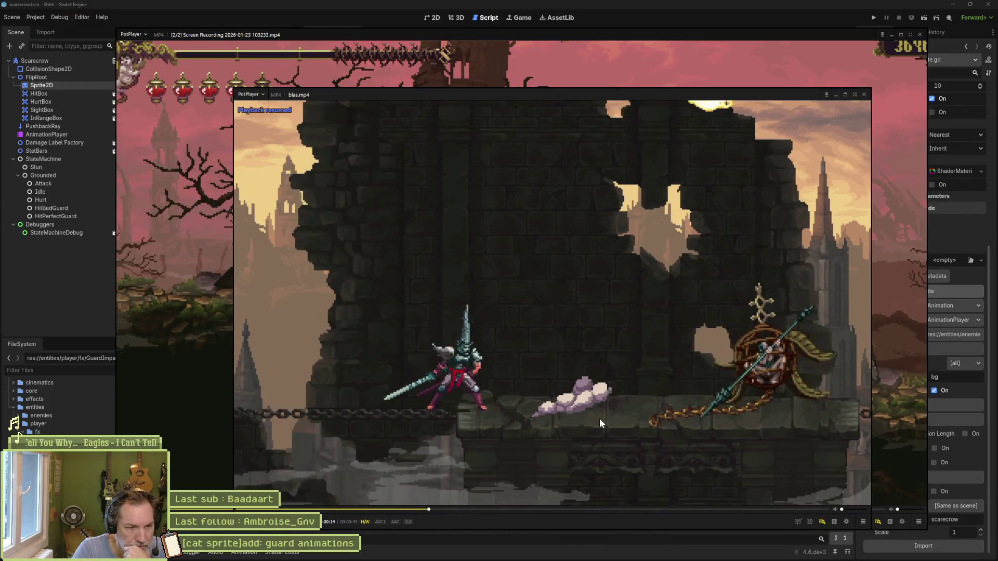
key("space")
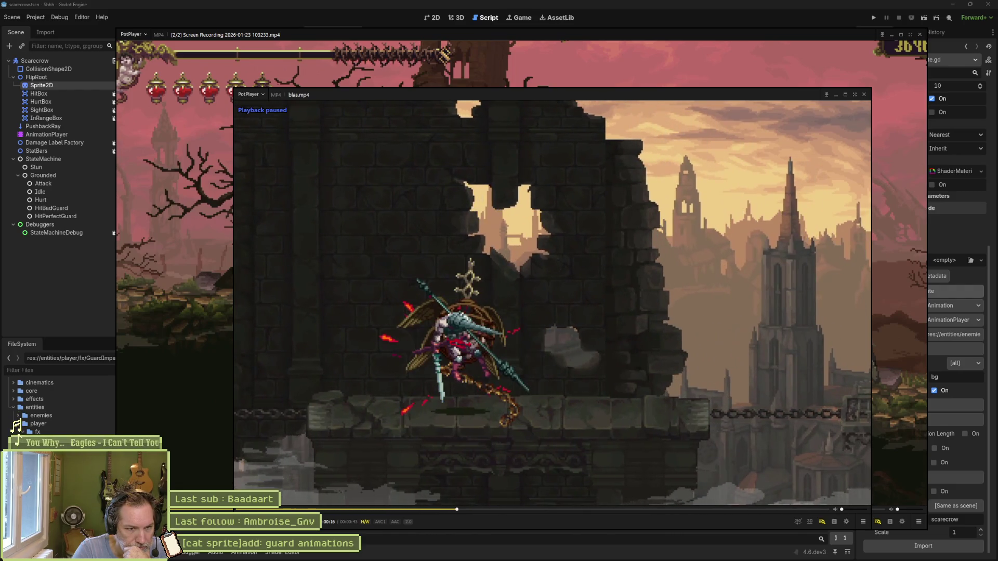
key("space")
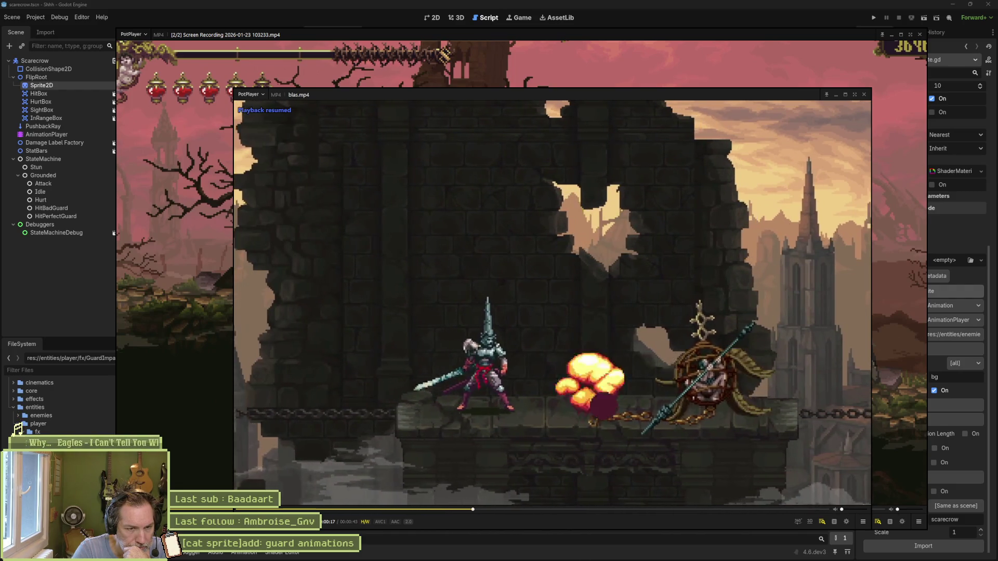
key("space")
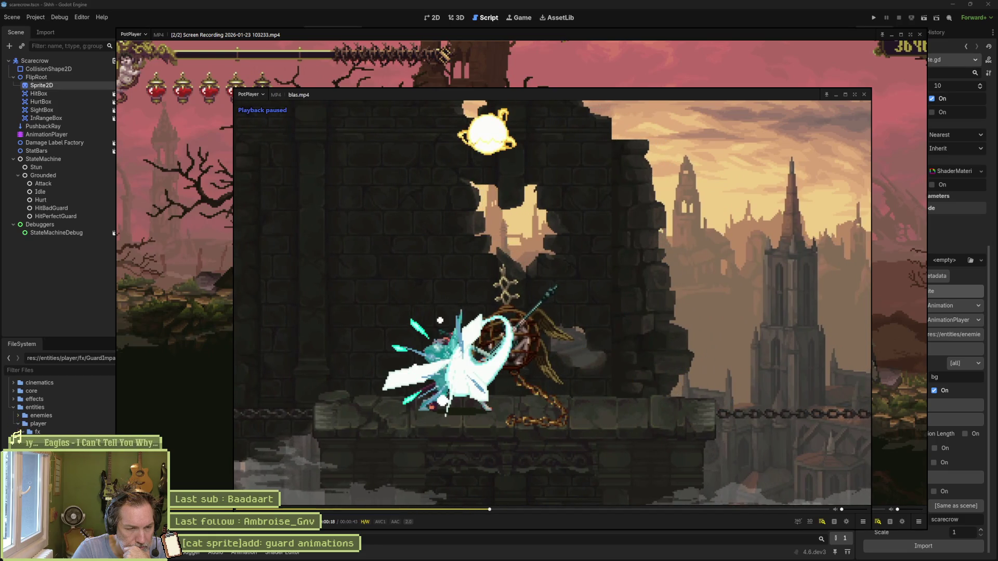
Step: Step through the parry flash's impact frames until the smoke and effect fade
key("f")
key("f")
key("f")
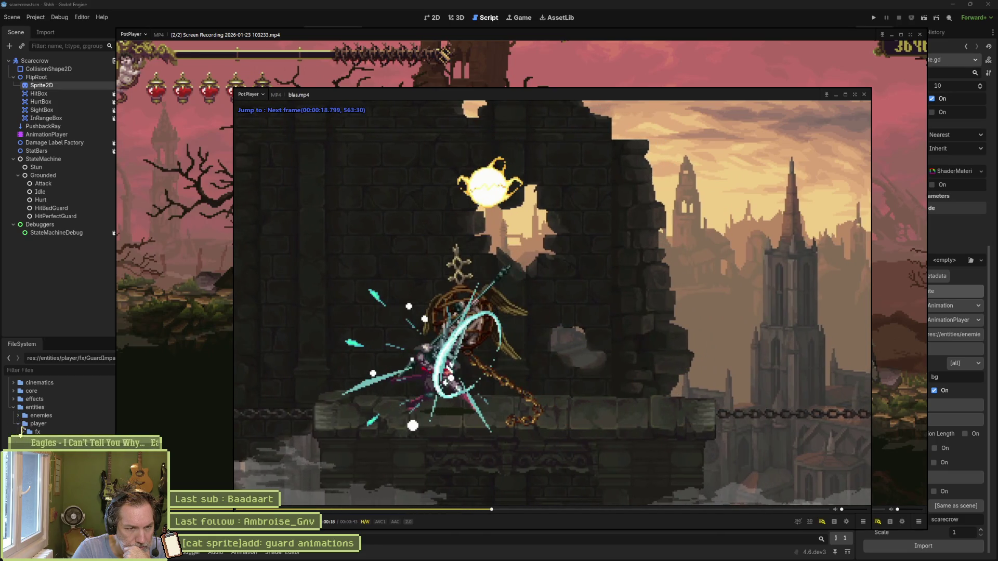
key("f")
key("f")
key("f")
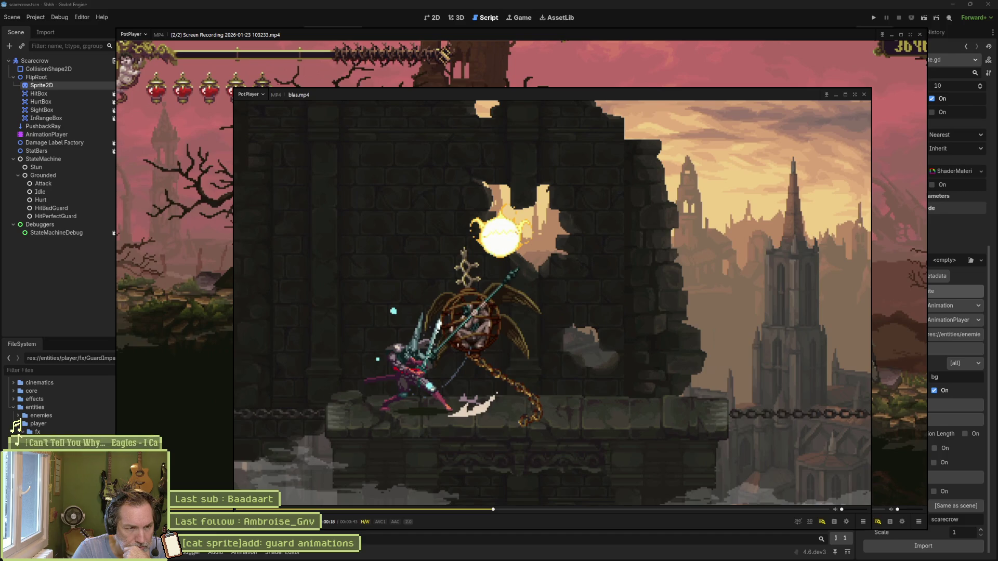
key("f")
key("f")
key("f")
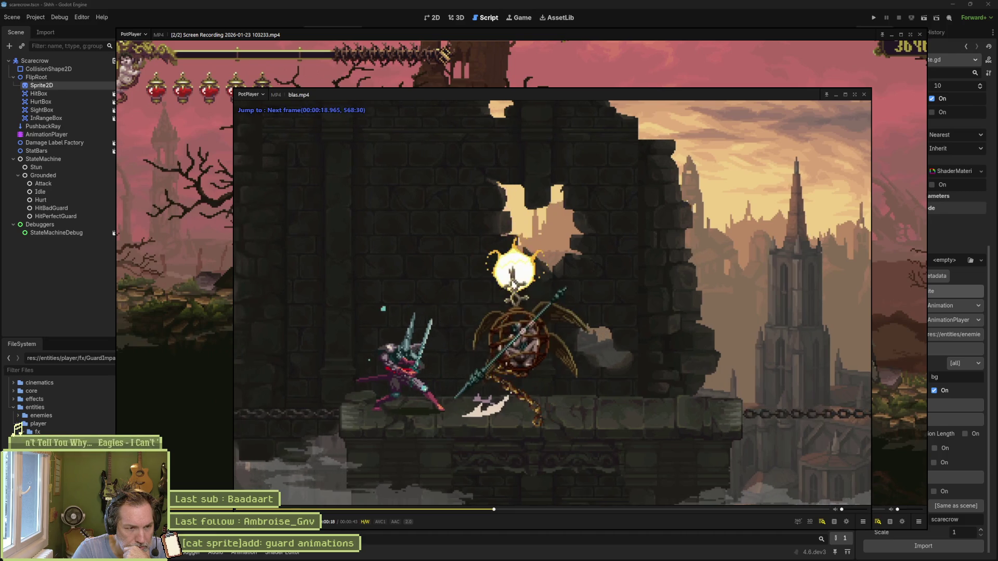
key("f")
key("f")
key("f")
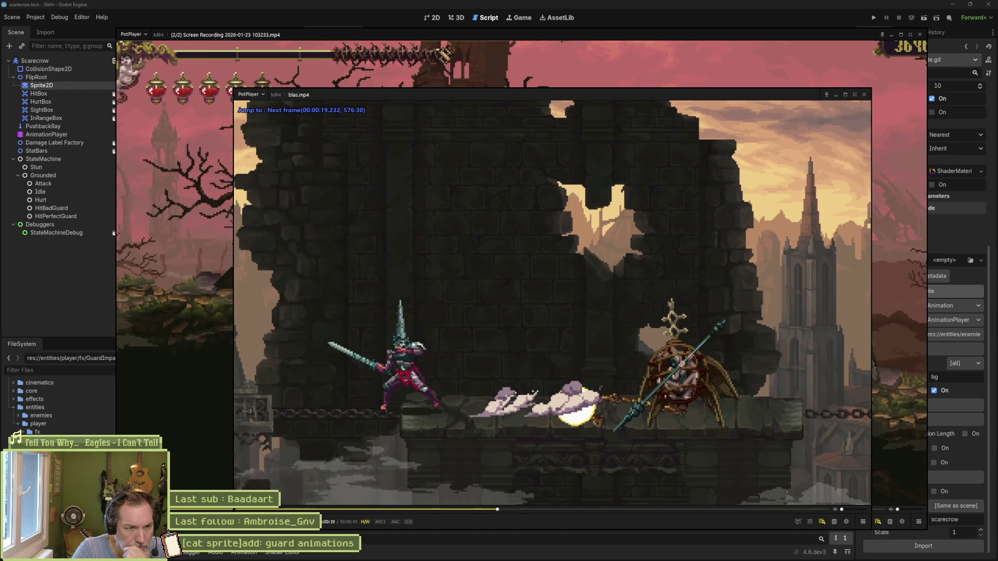
key("f")
key("f")
key("f")
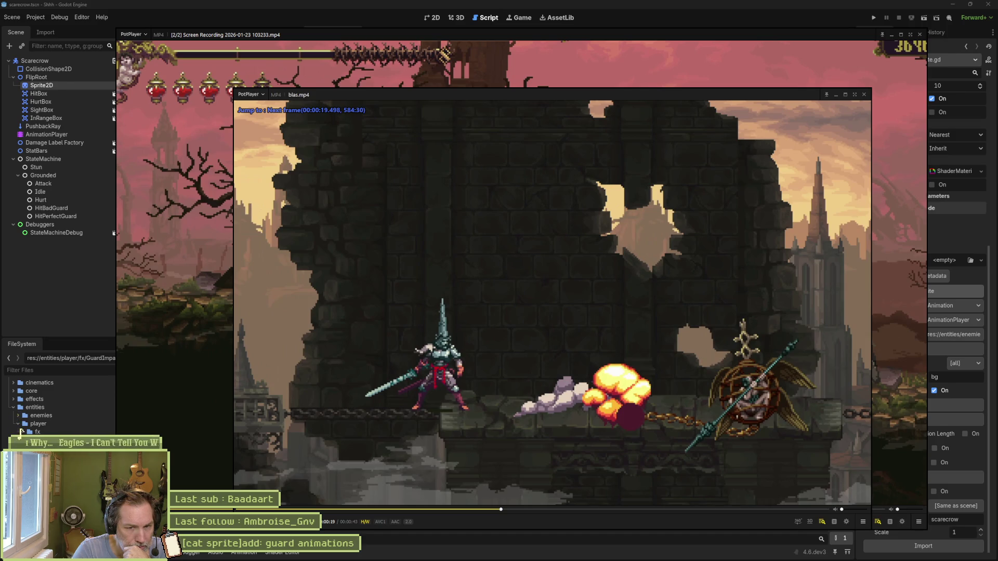
key("f")
key("f")
key("f")
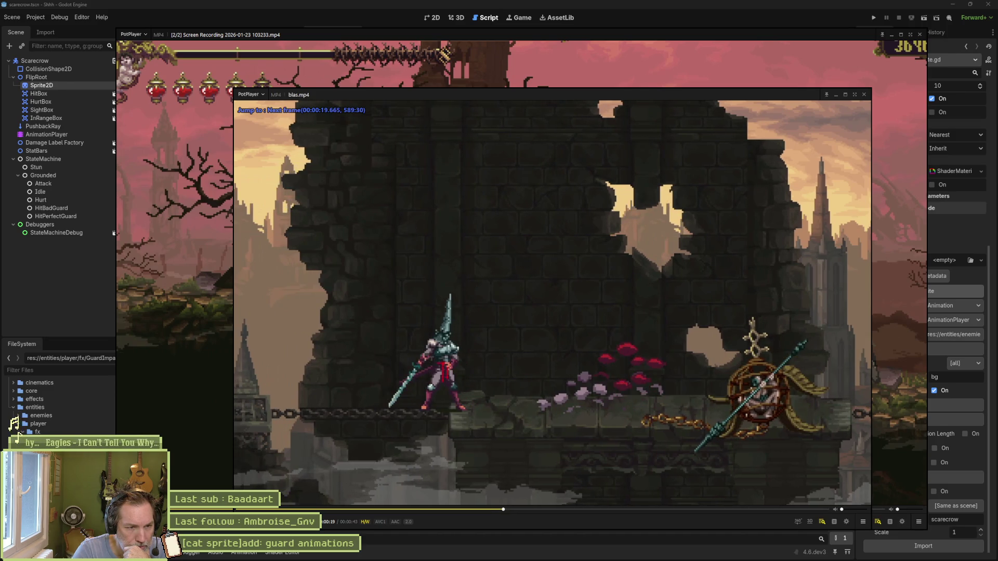
key("f")
key("f")
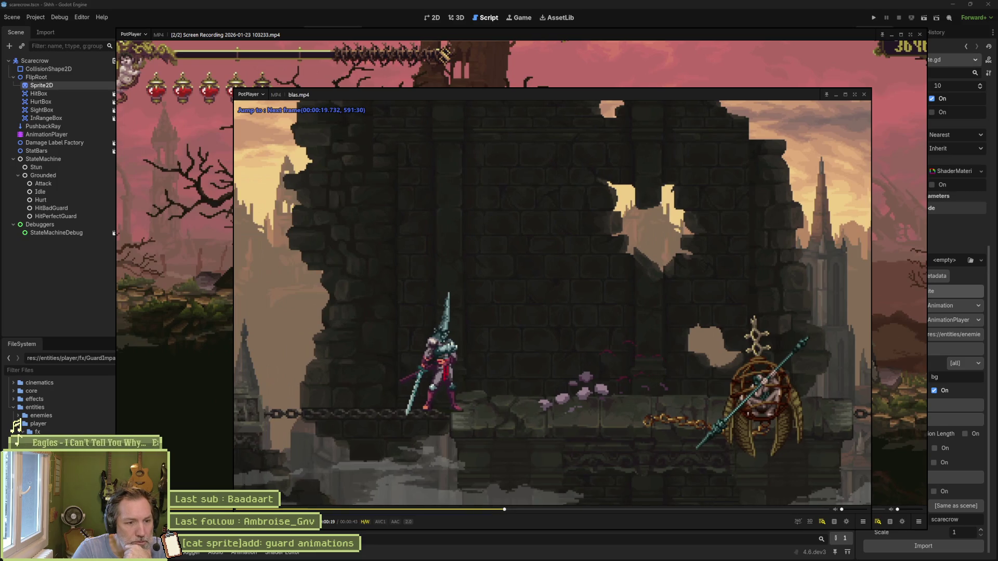
key("f")
key("f")
key("f")
key("f")
key("f")
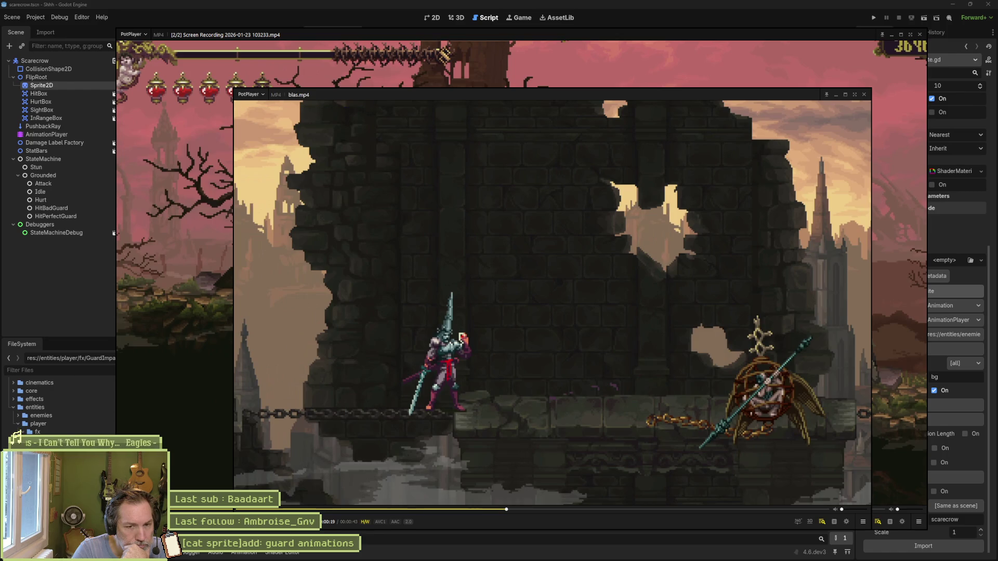
key("f")
key("f")
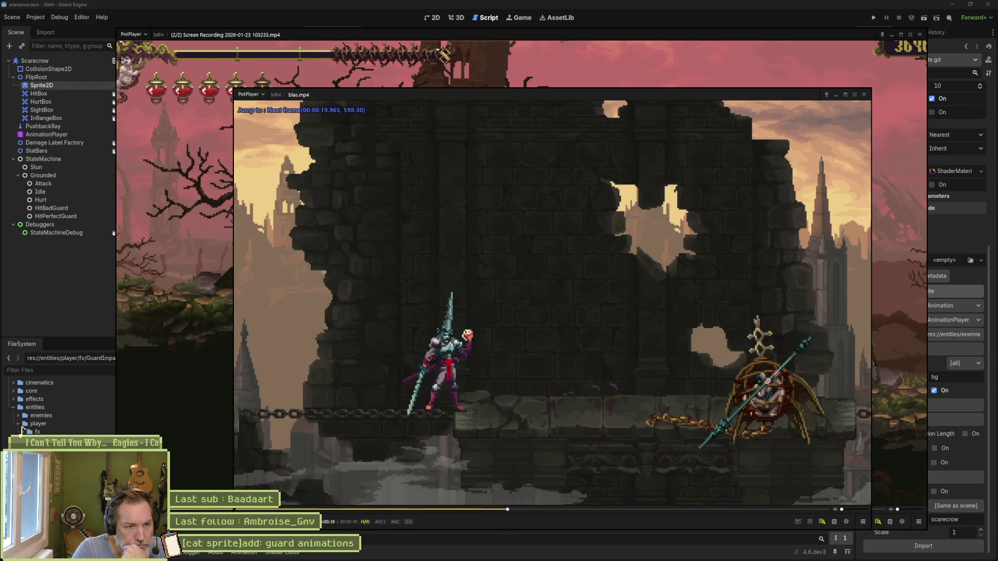
Step: Replay the clip, pause at the next guard moment and step through its impact frames
key("space")
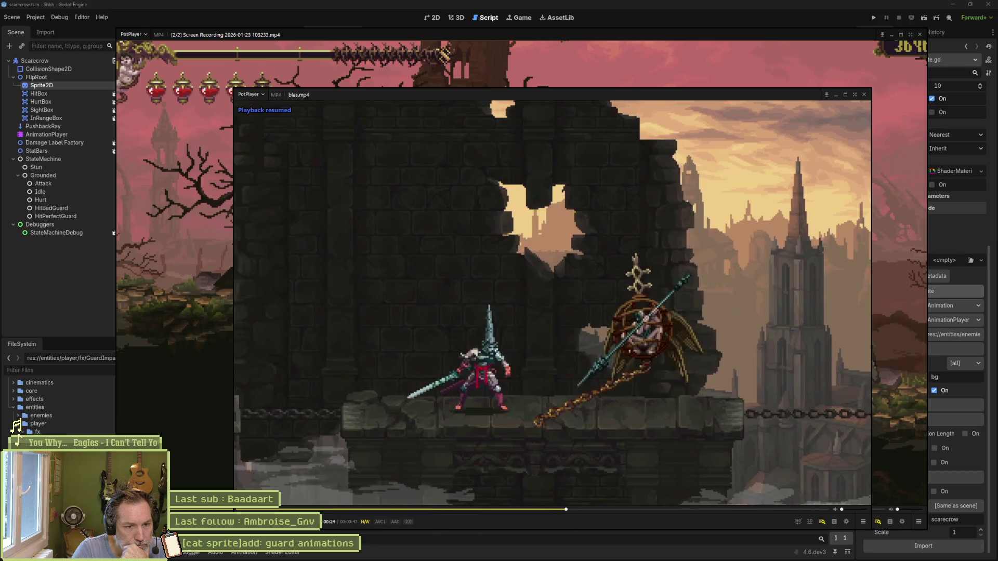
key("space")
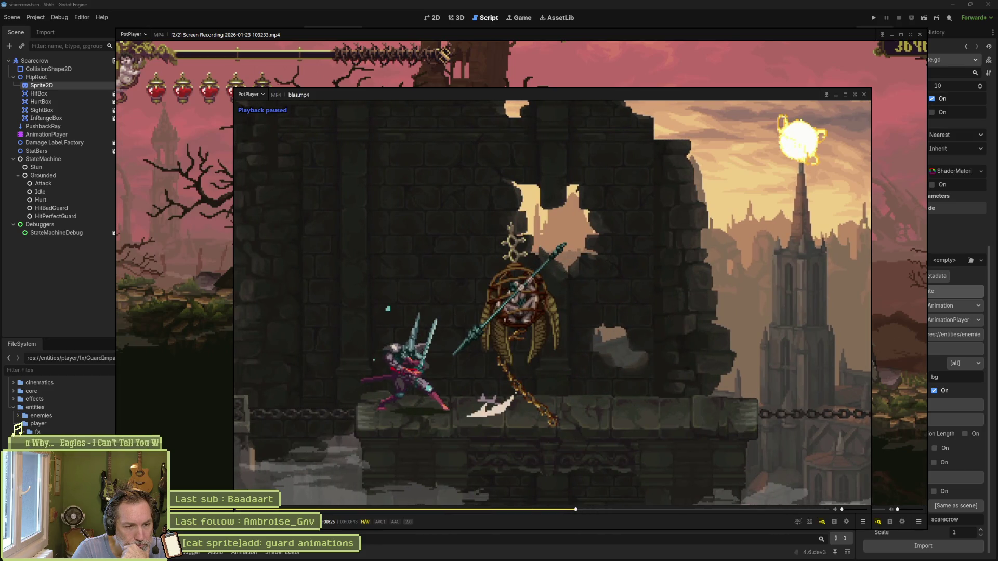
key("space")
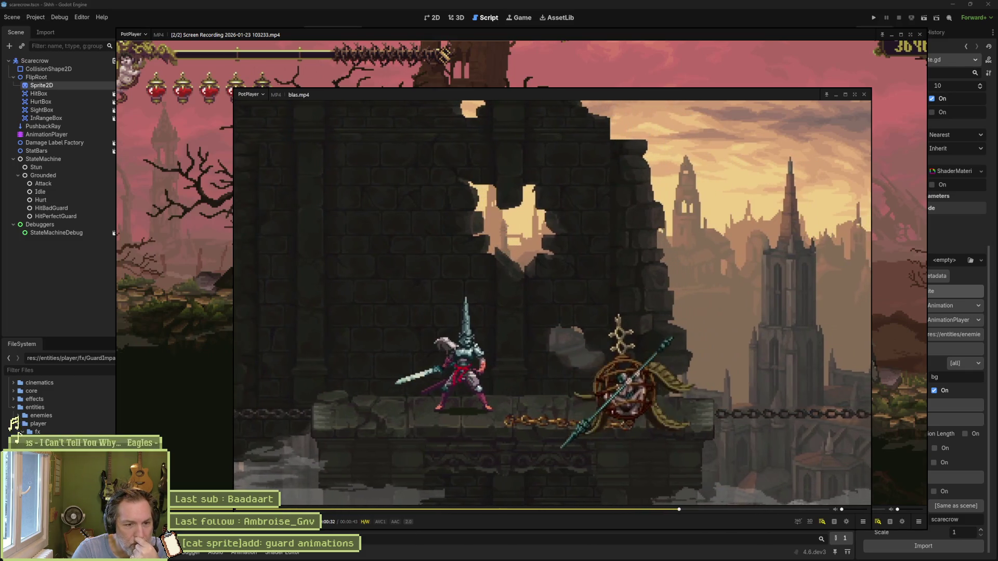
key("space")
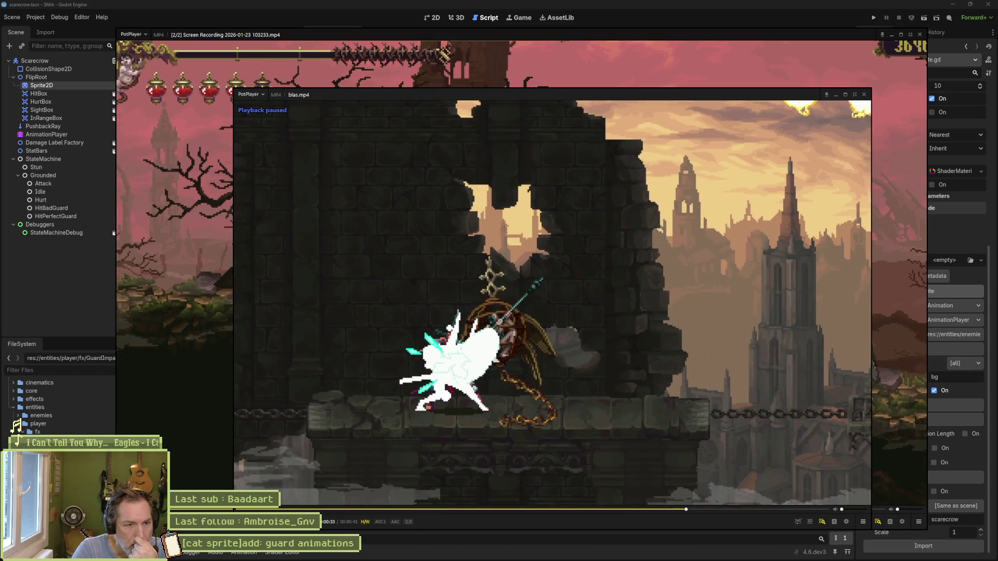
key("f")
key("f")
key("f")
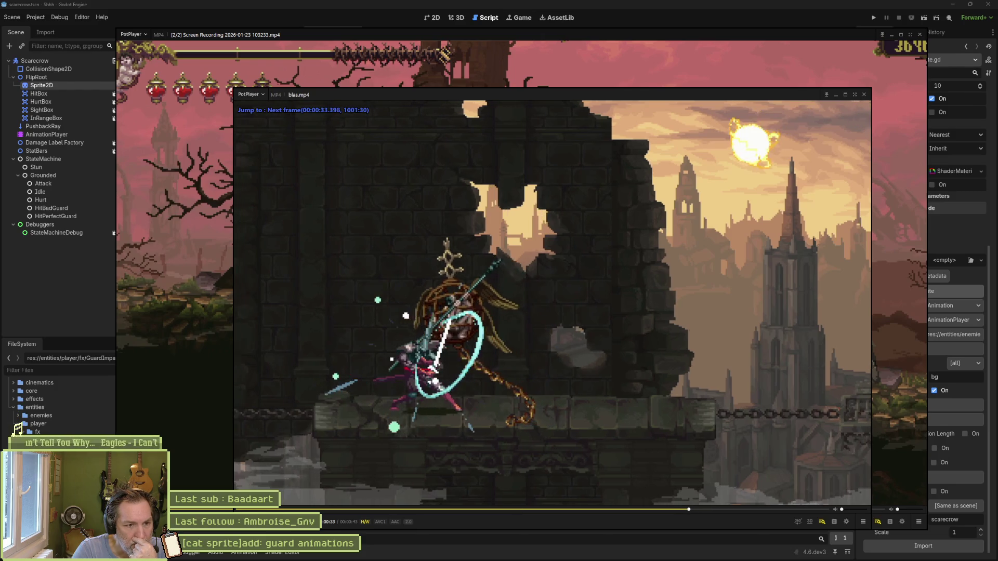
key("f")
key("f")
key("f")
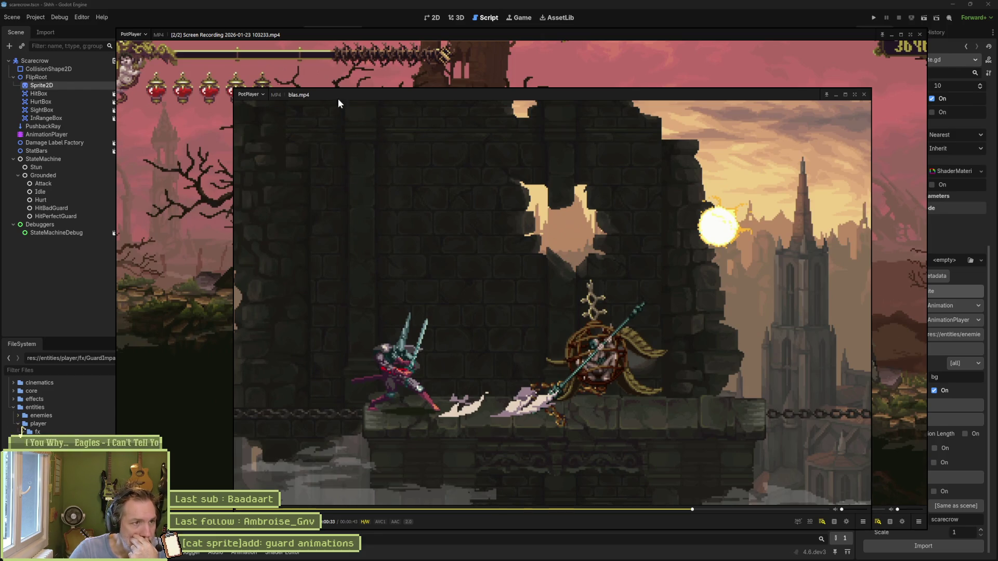
Step: Bring the game recording forward, seek to about 01:21 and pause before the guard exchange
left_click(419, 34)
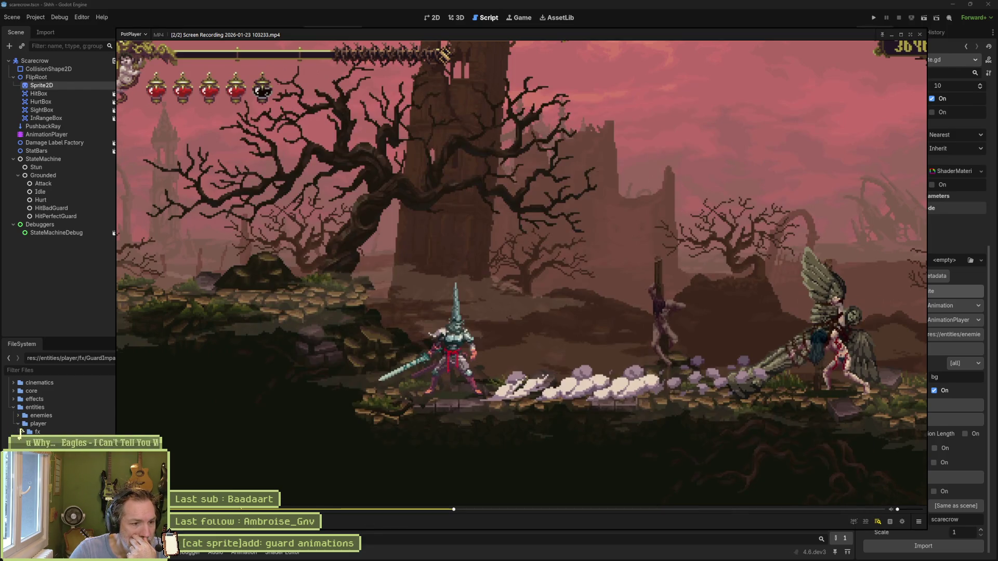
left_click(231, 509)
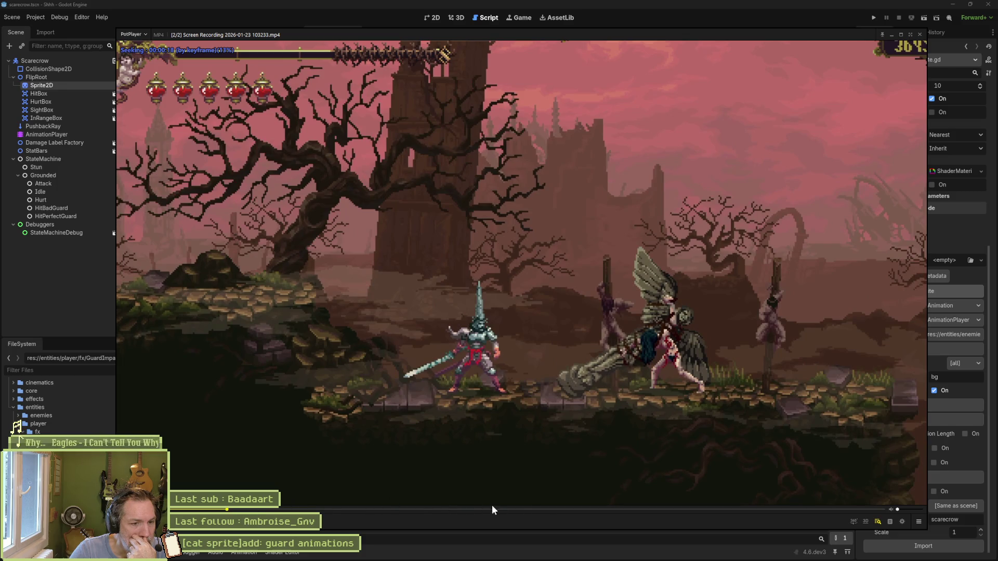
left_click(528, 509)
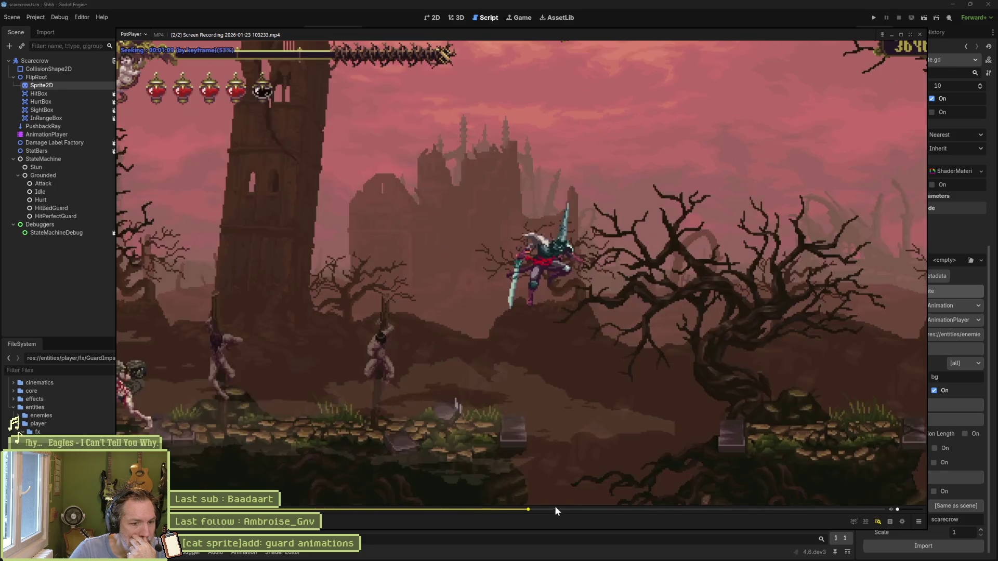
left_click(600, 511)
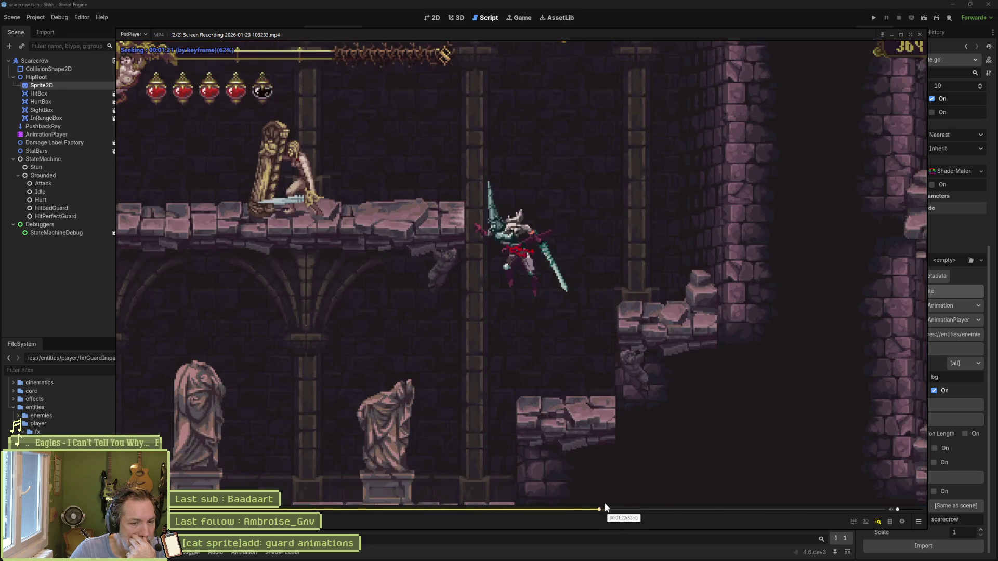
left_click(582, 379)
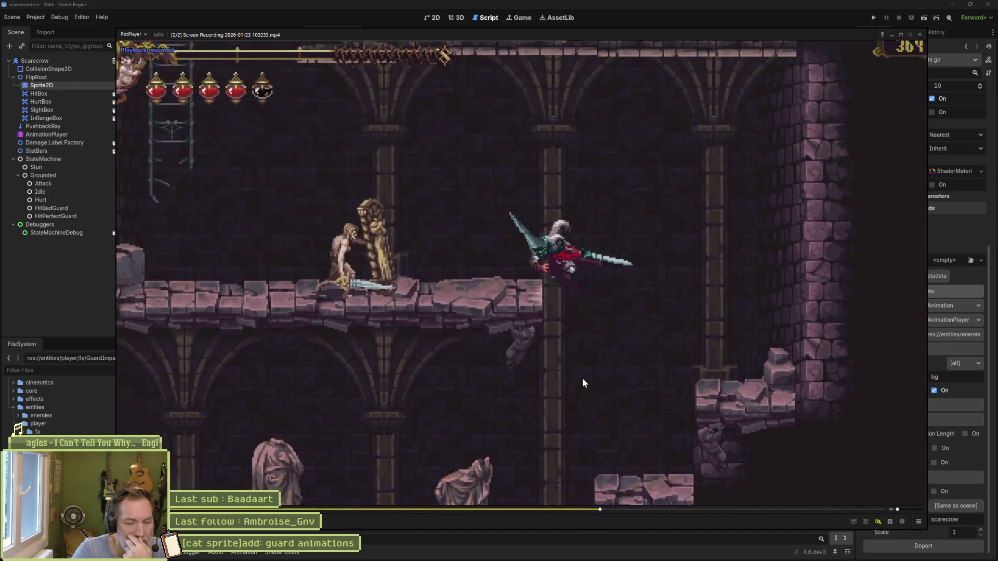
left_click(583, 378)
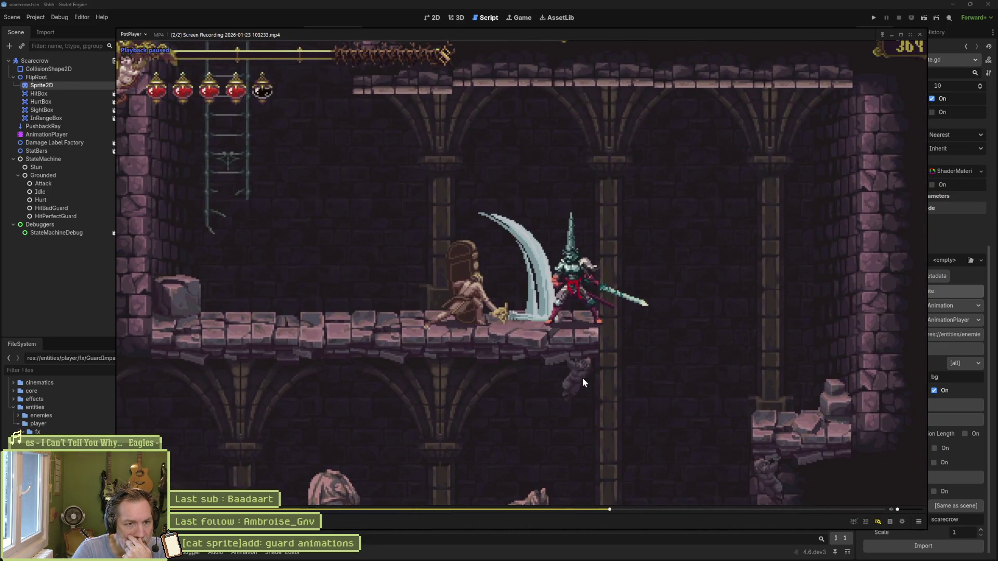
Step: Step forward onto the guard-impact flash and past it, then back to before it
key("f")
key("f")
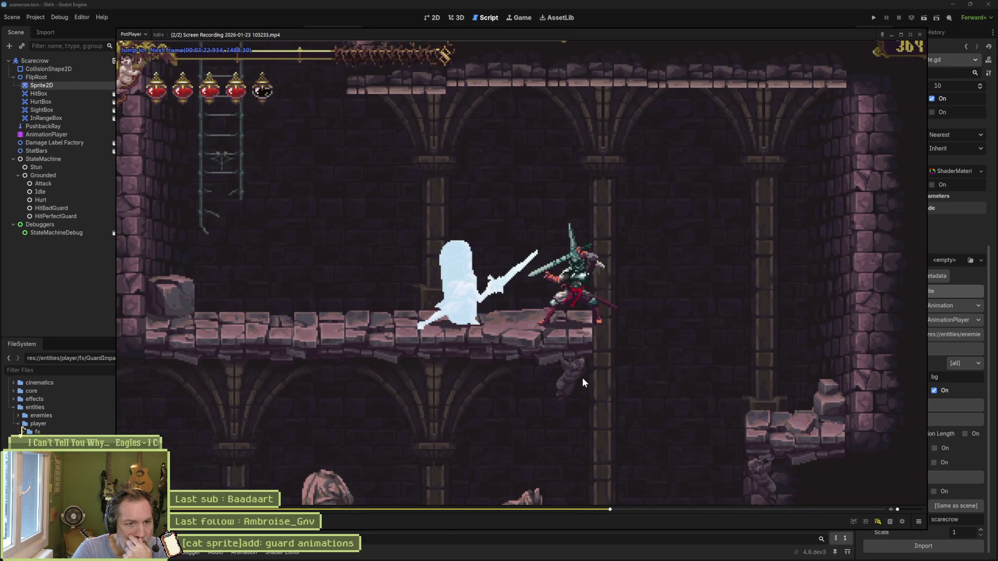
key("f")
key("f")
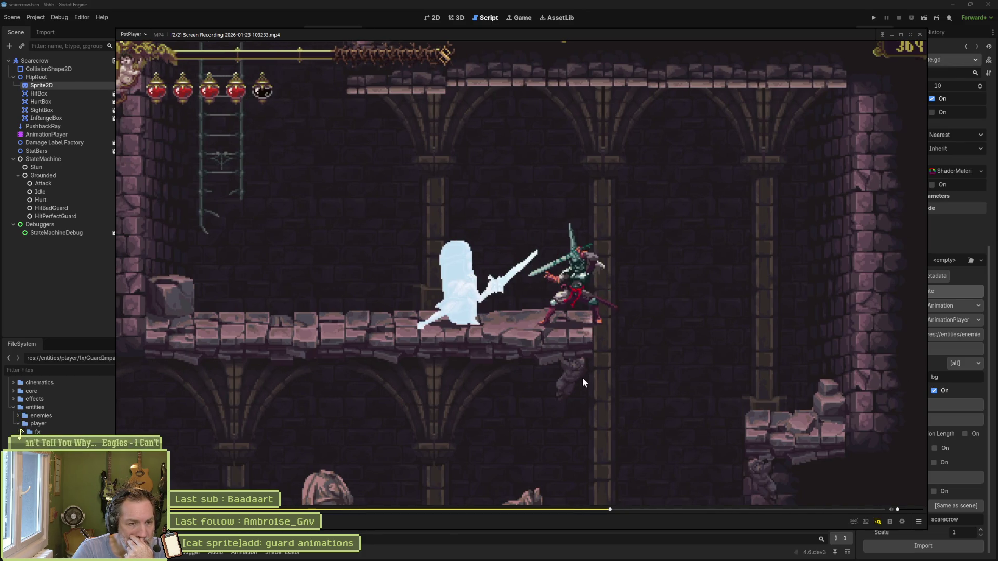
key("f")
key("f")
key("f")
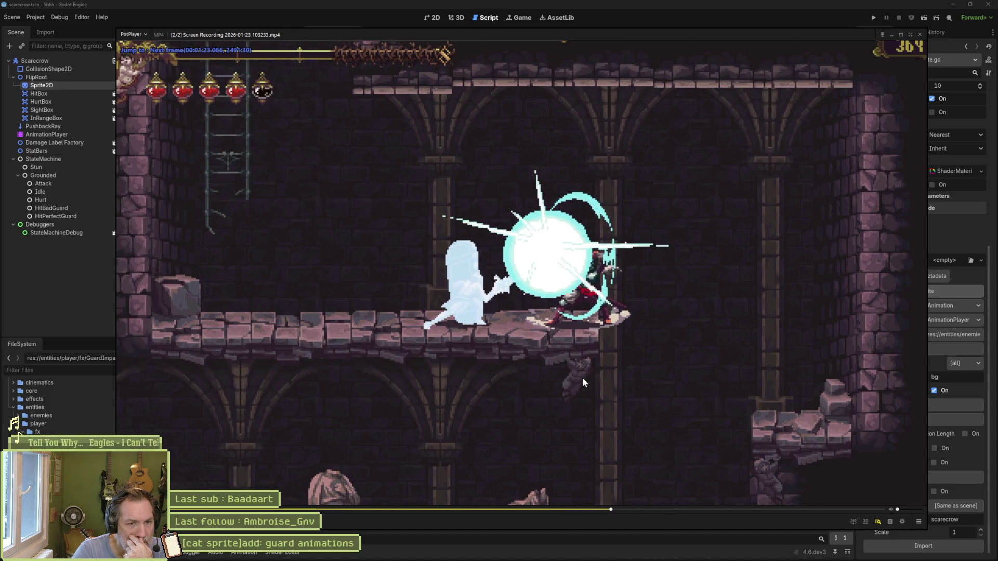
key("f")
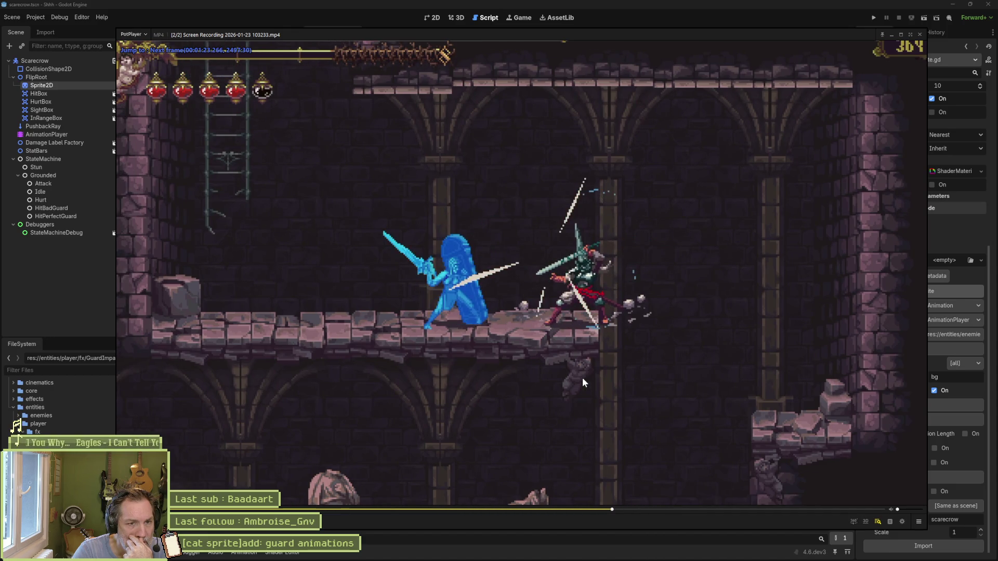
key("d")
key("d")
key("d")
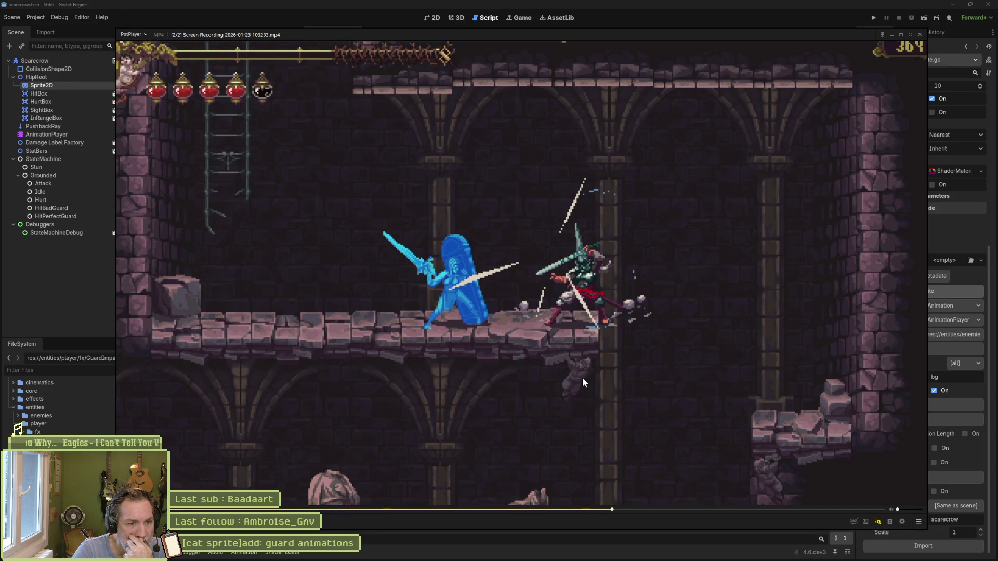
key("d")
key("d")
key("d")
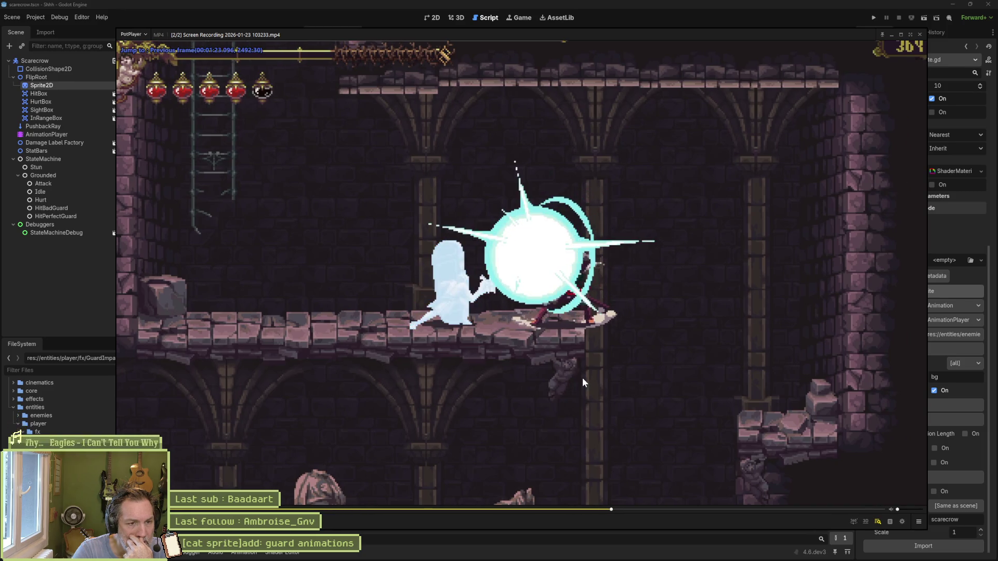
key("d")
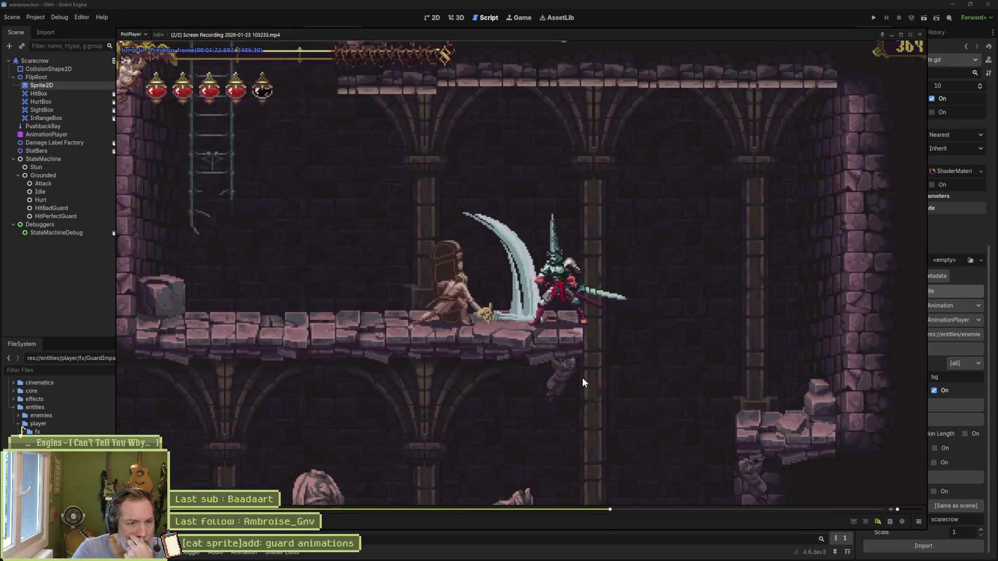
Step: Step forward again through the flash burst into the slash frames, then resume playback
key("f")
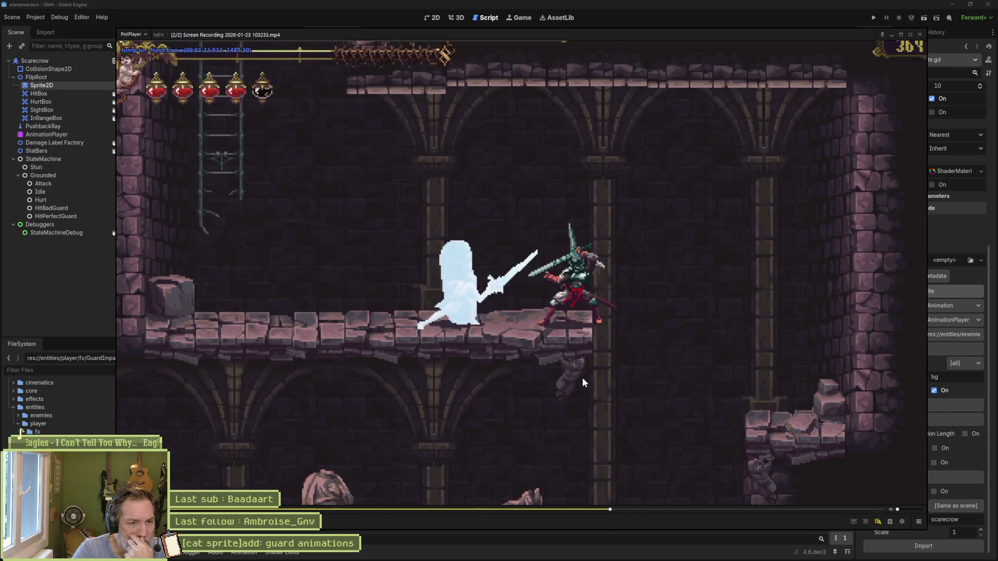
key("f")
key("f")
key("f")
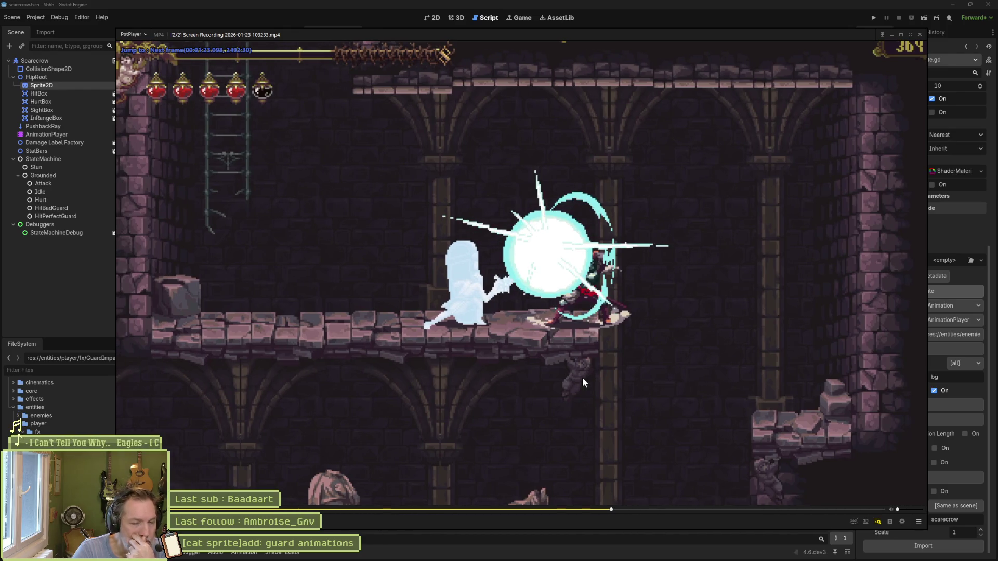
key("f")
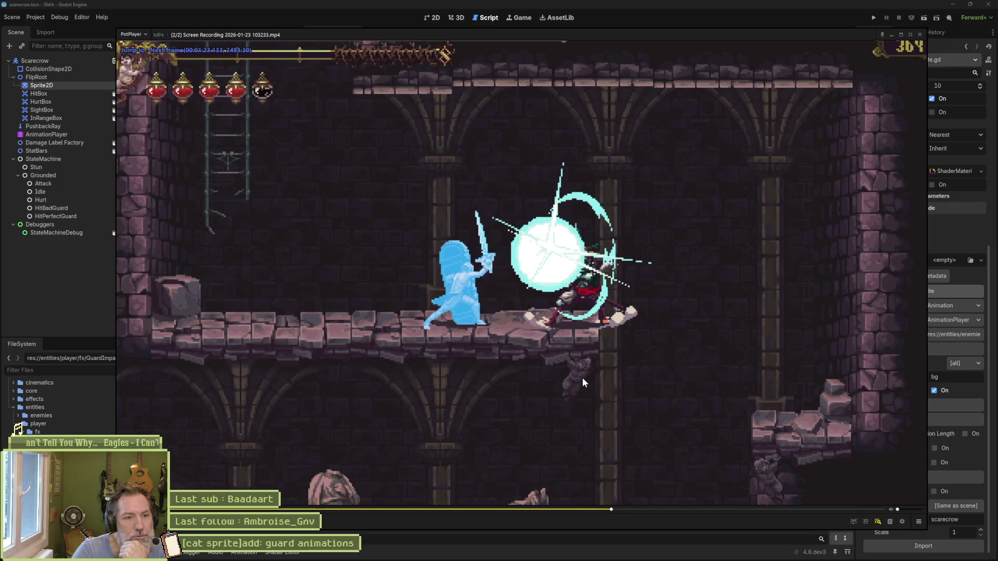
key("f")
key("f")
key("f")
key("f")
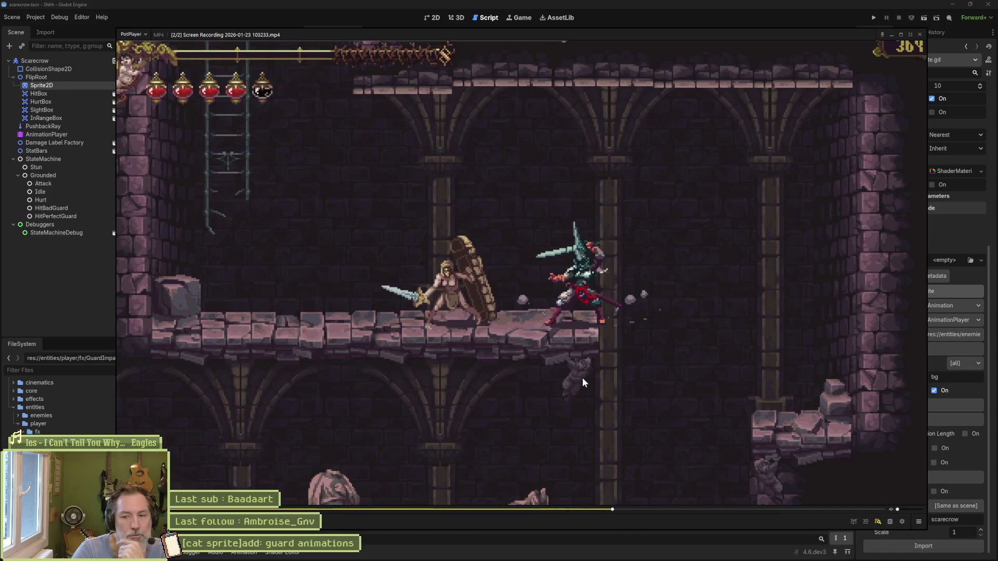
key("space")
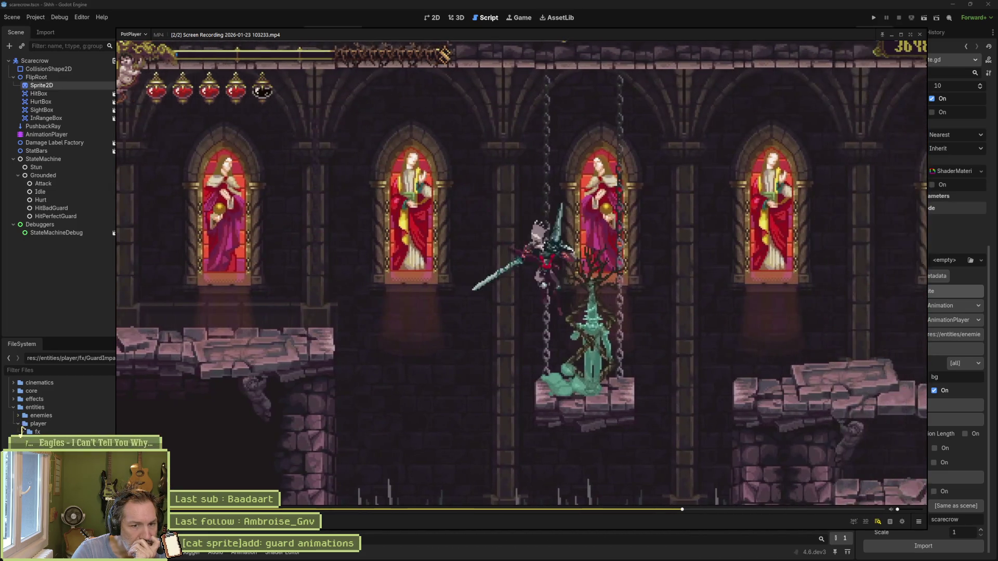
Step: Play on to the guard exchange near 02:00 and step back and forth to its white flash frame
key("space")
key("space")
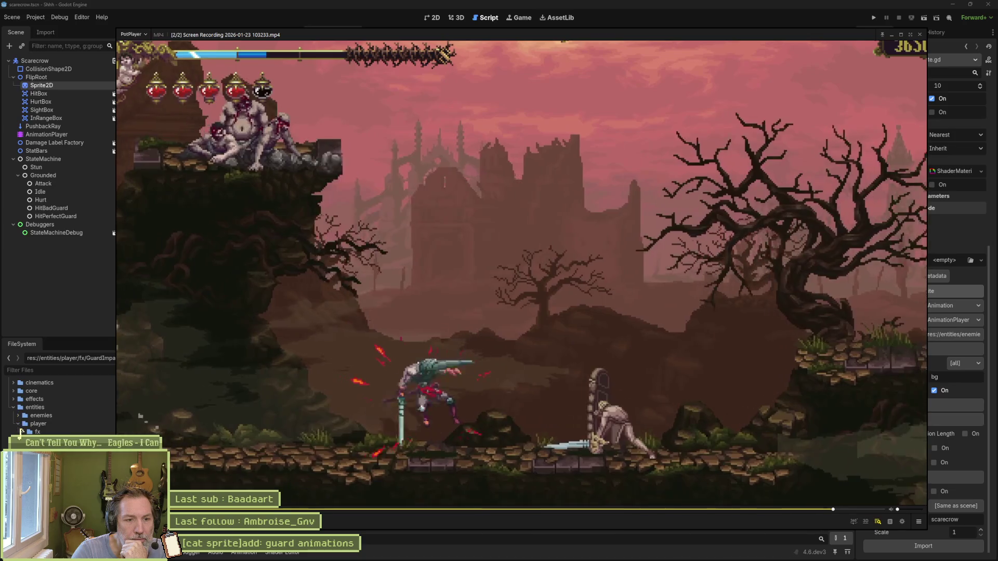
key("d")
key("d")
key("d")
key("d")
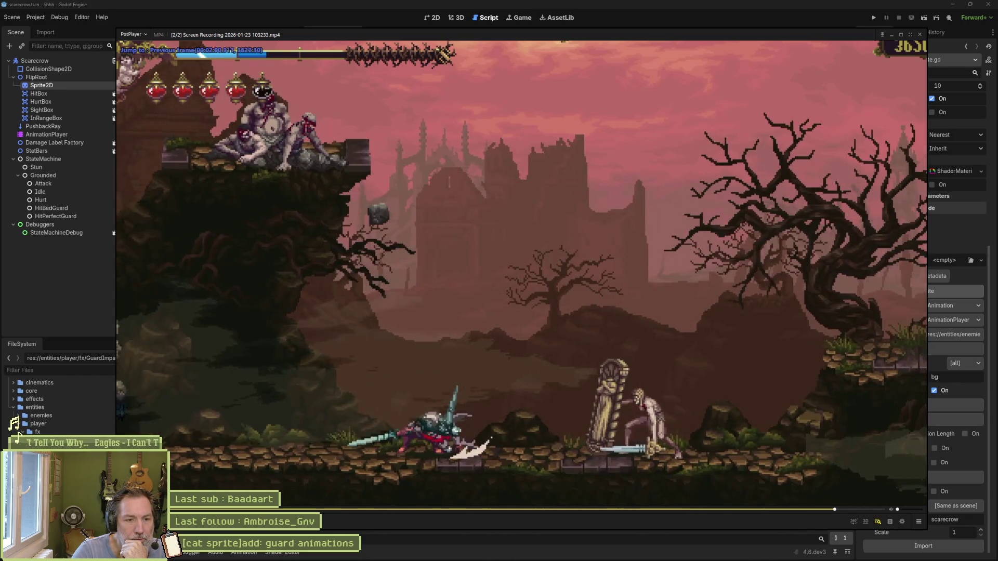
key("d")
key("d")
key("d")
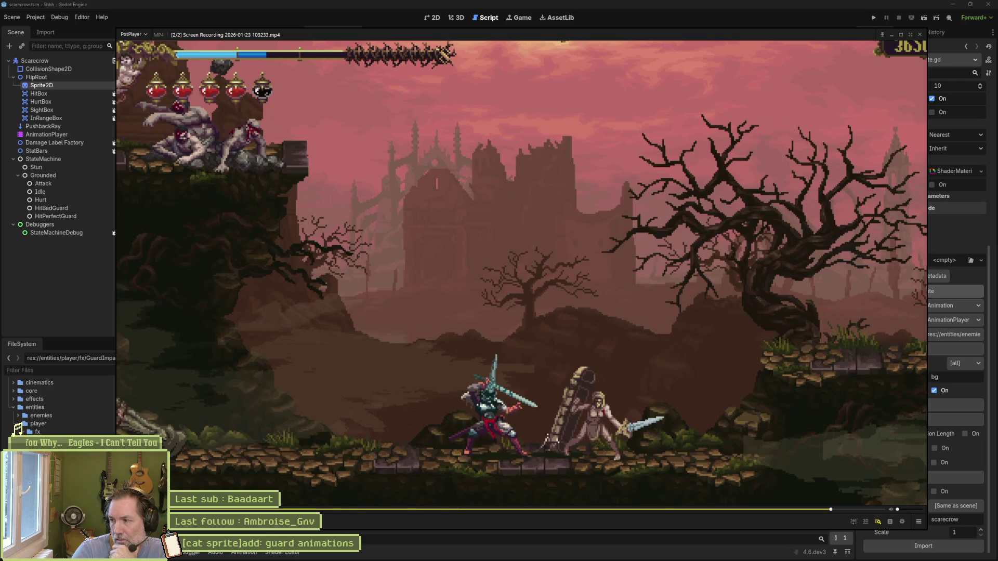
key("f")
key("f")
key("f")
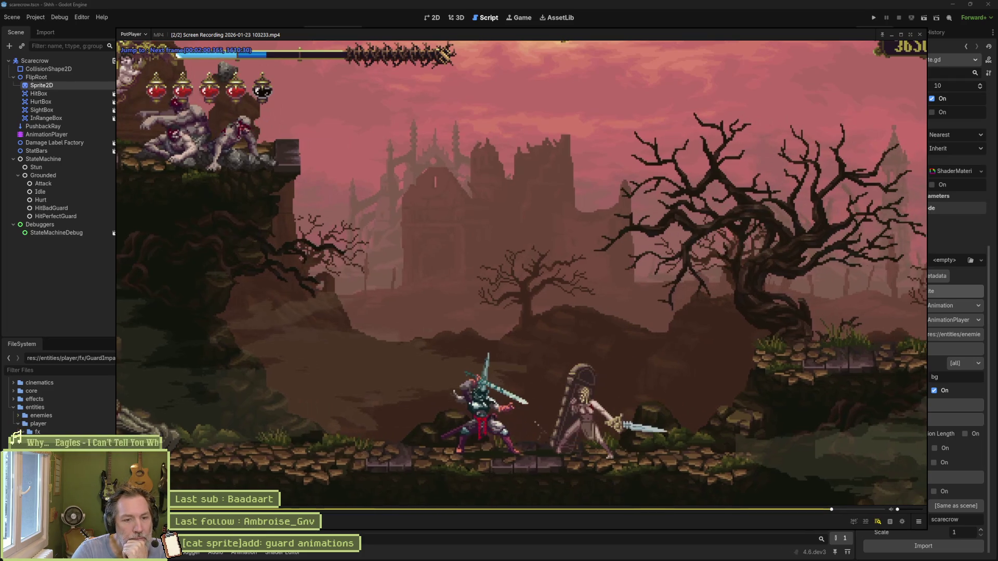
key("f")
key("f")
key("f")
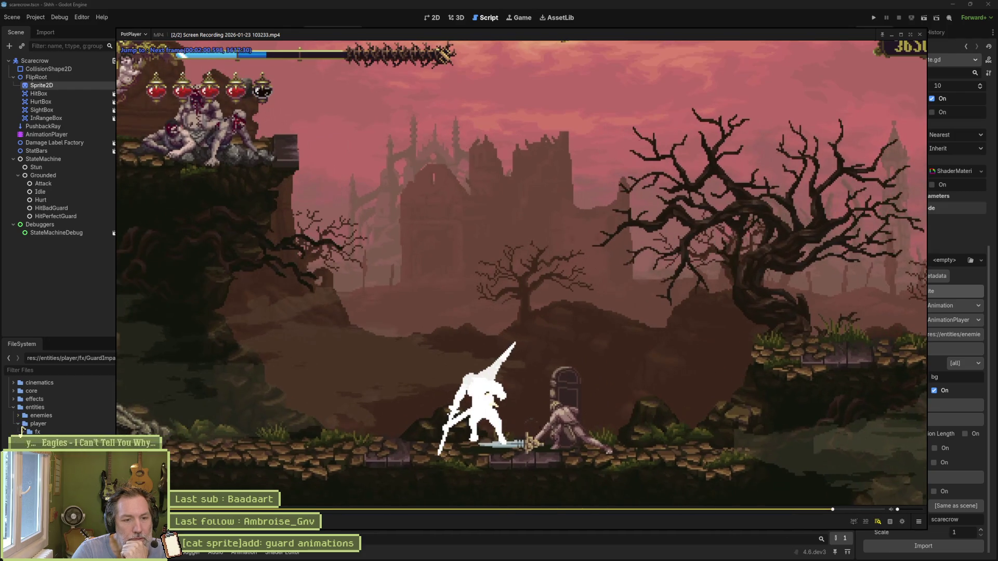
key("f")
key("f")
key("f")
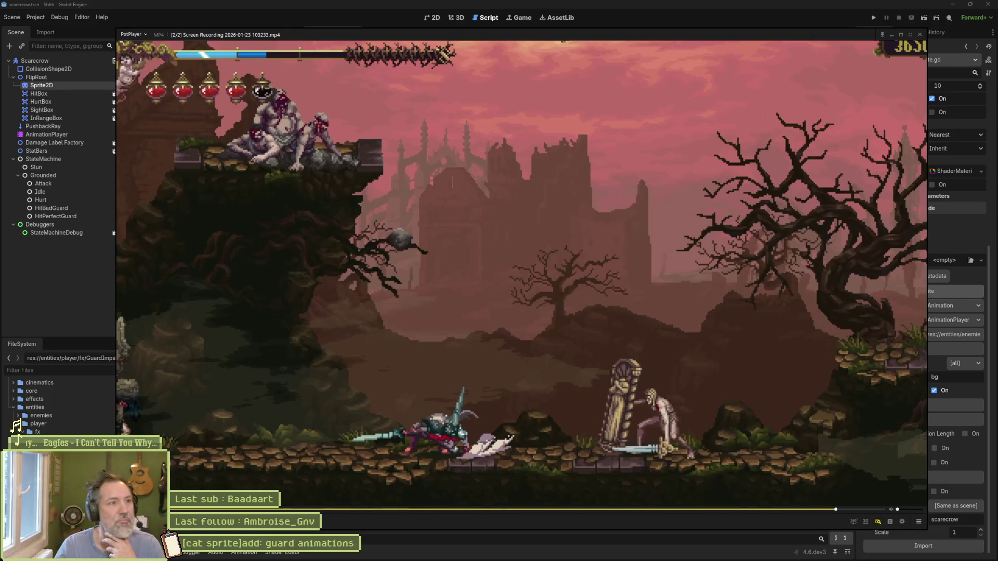
Step: Review the hit_guard branch on lines 27–29 of scarecrow_attack_state.gd, then switch to Gemini
left_click(729, 20)
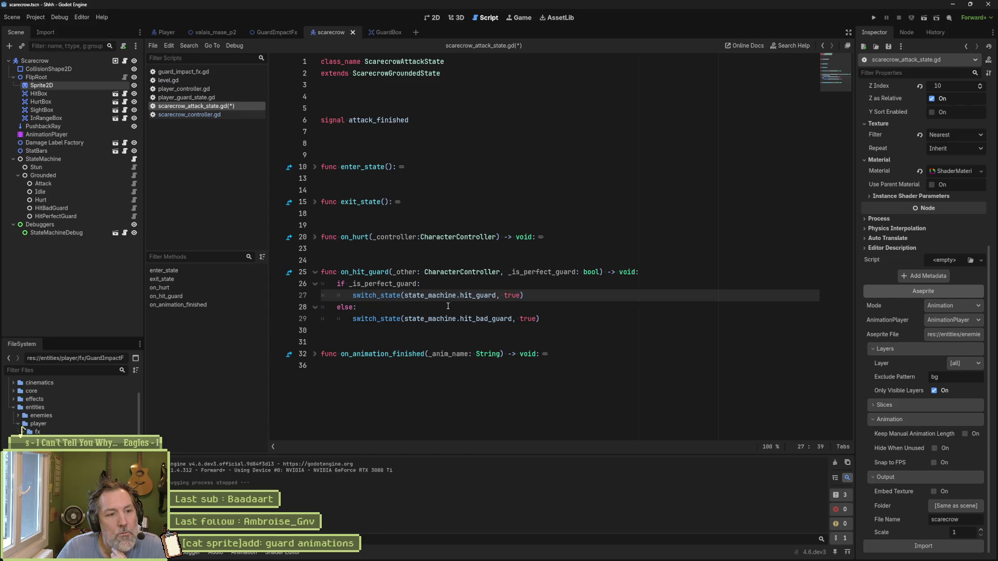
left_click_drag(549, 319, 561, 299)
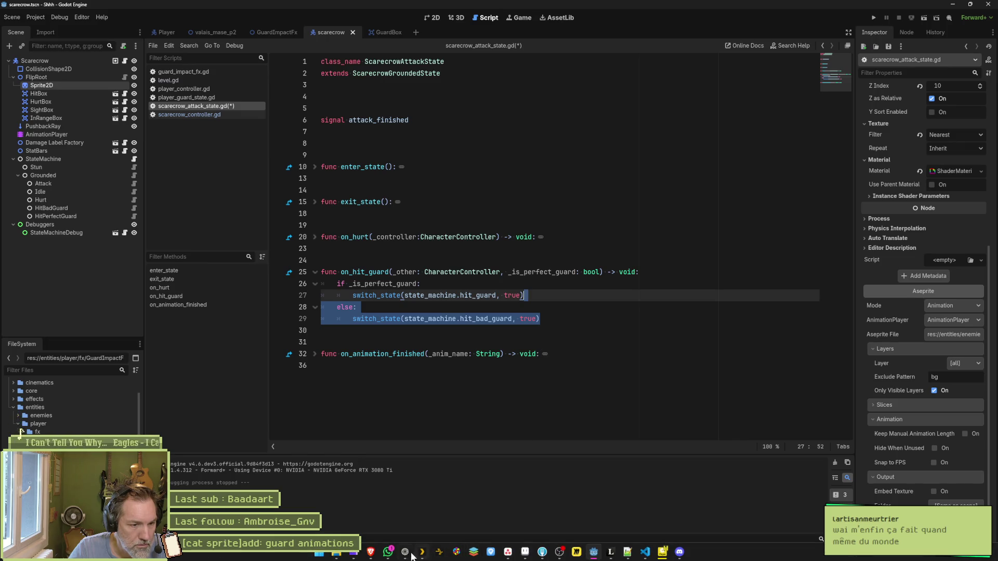
mouse_move(440, 553)
left_click(476, 451)
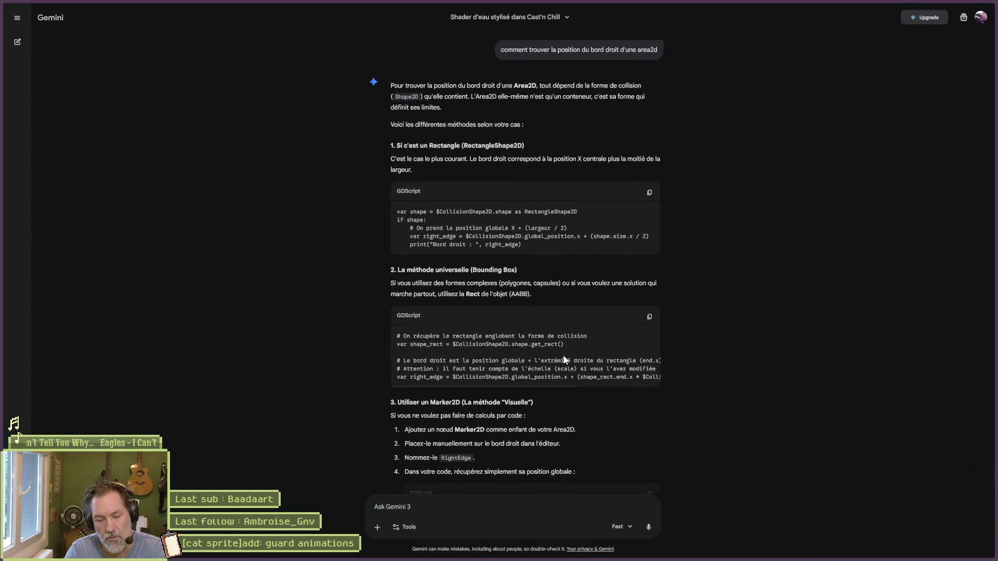
Step: Ask Gemini 'équipe développement blasphemouse et durée'
type(";qui")
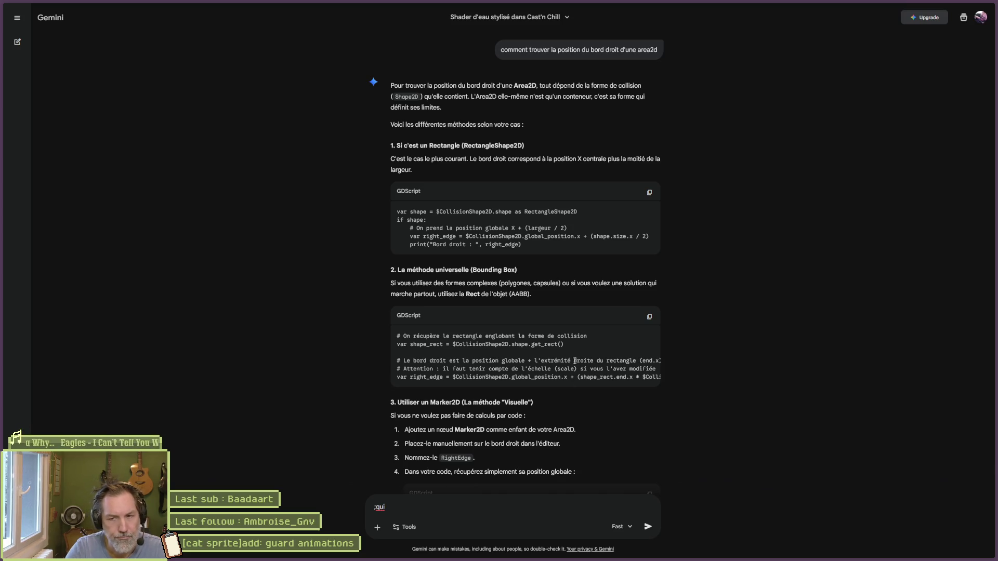
key("ctrl+a")
type("é")
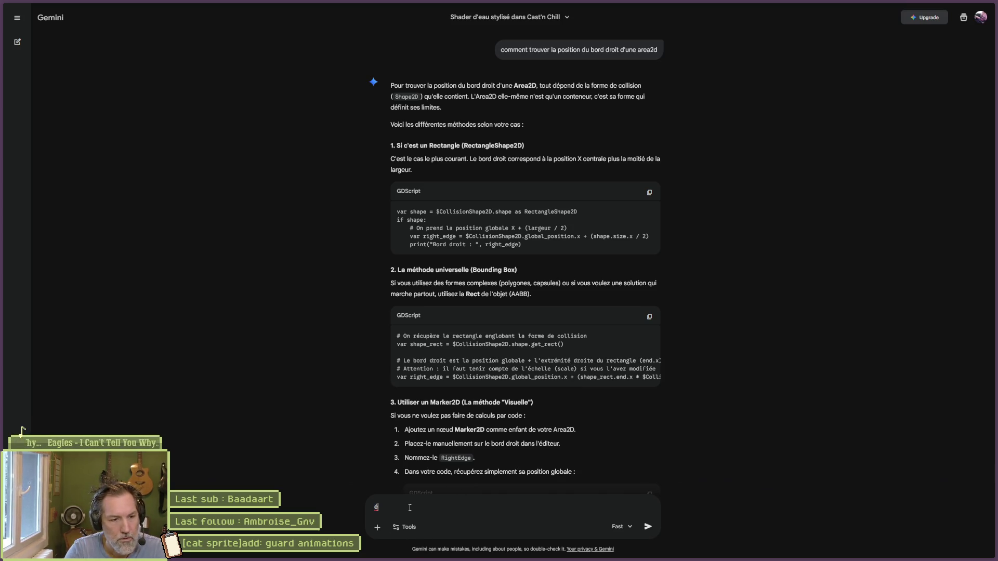
type("quipe développement")
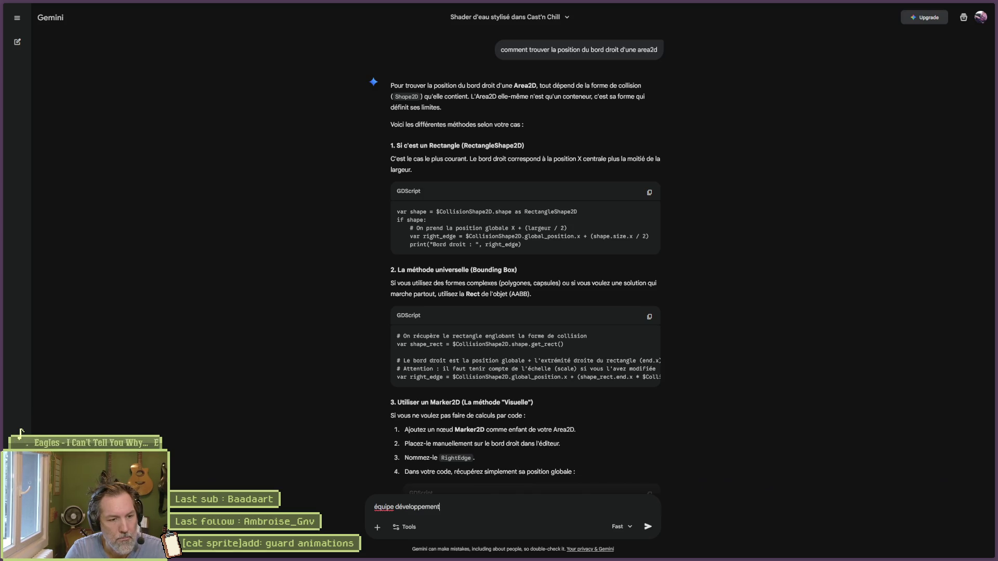
type(" blasphemouse")
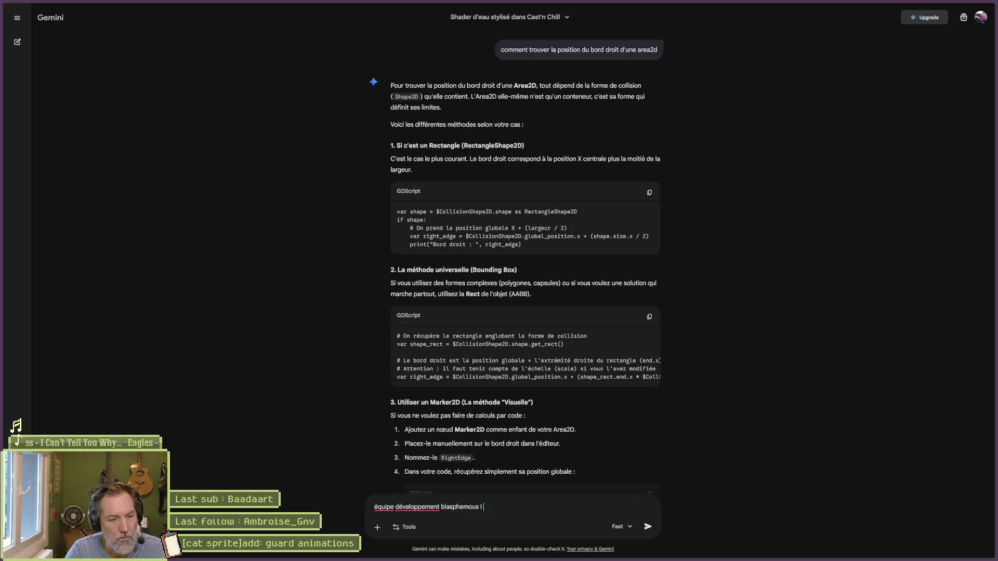
type(" et durée")
key("Return")
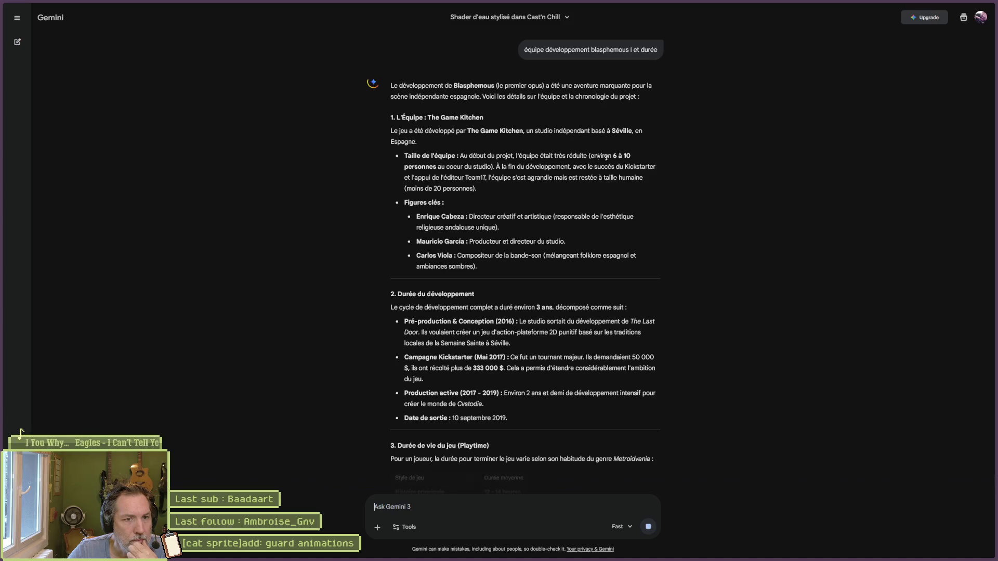
Step: Highlight the team size and the 3-year development duration in Gemini's answer
left_click_drag(594, 156, 631, 156)
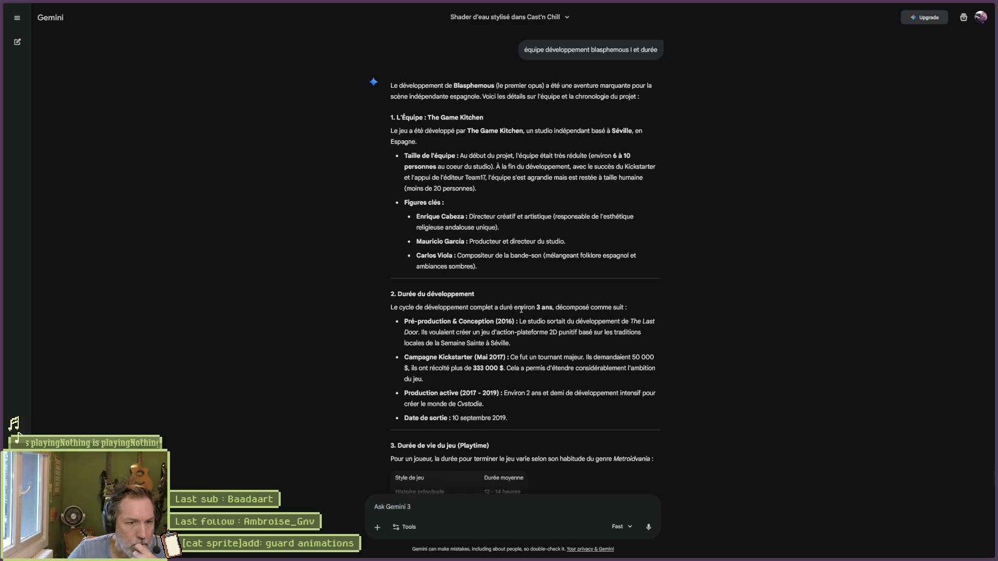
left_click_drag(535, 307, 552, 307)
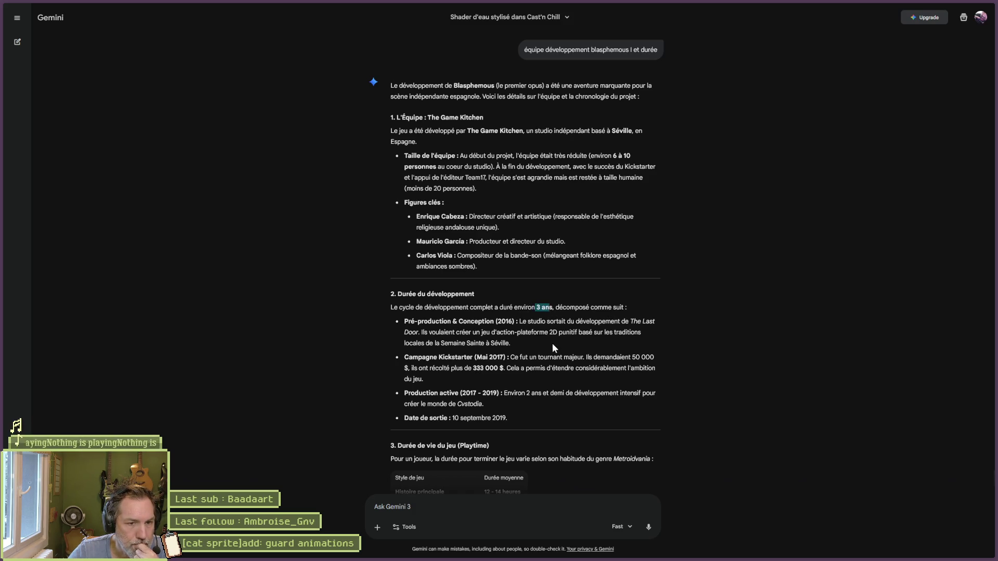
scroll(645, 366, "down", 2)
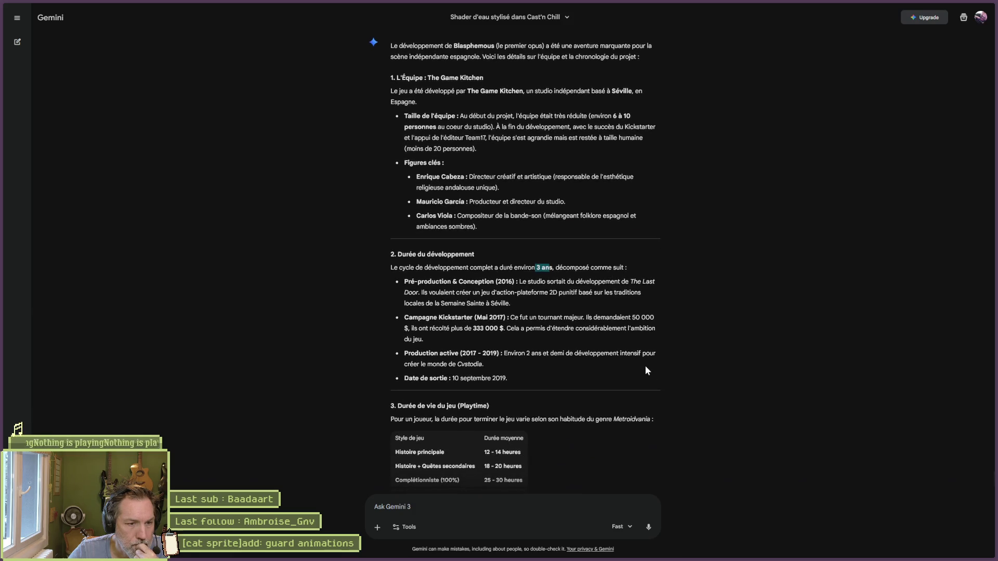
scroll(644, 365, "down", 1)
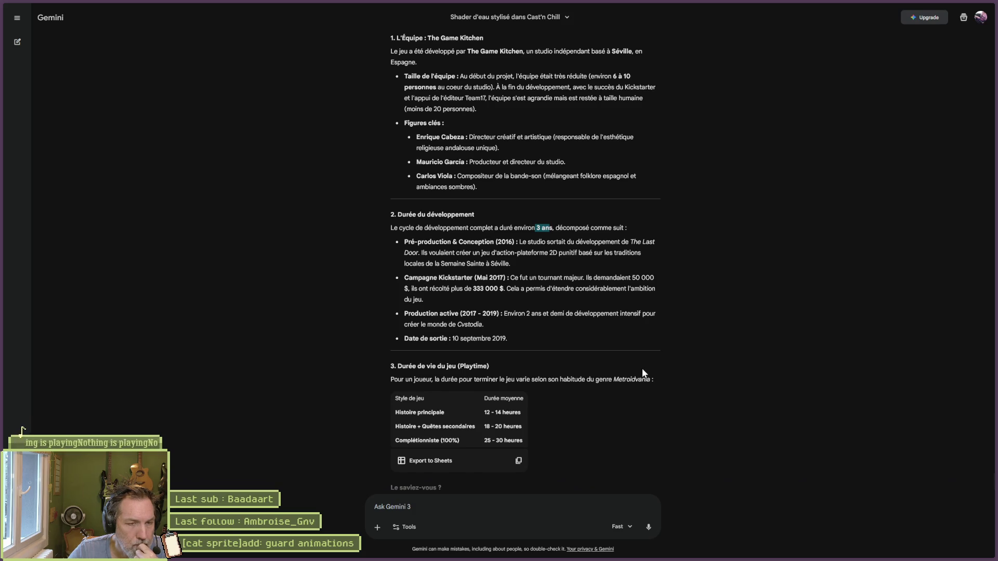
scroll(645, 368, "up", 5)
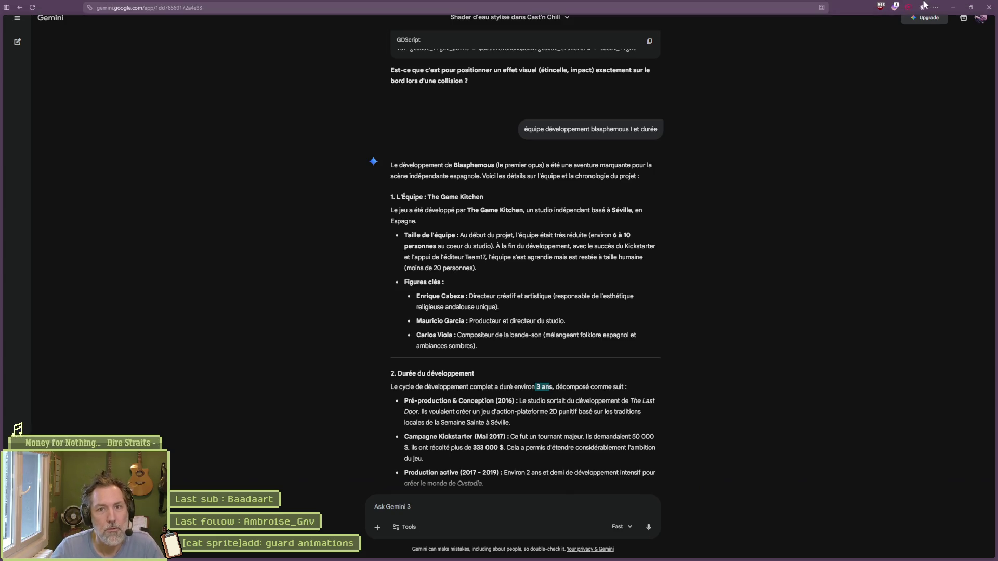
Step: Delete the hit_bad_guard else branch (lines 28–29) from on_hit_guard
key("alt+Tab")
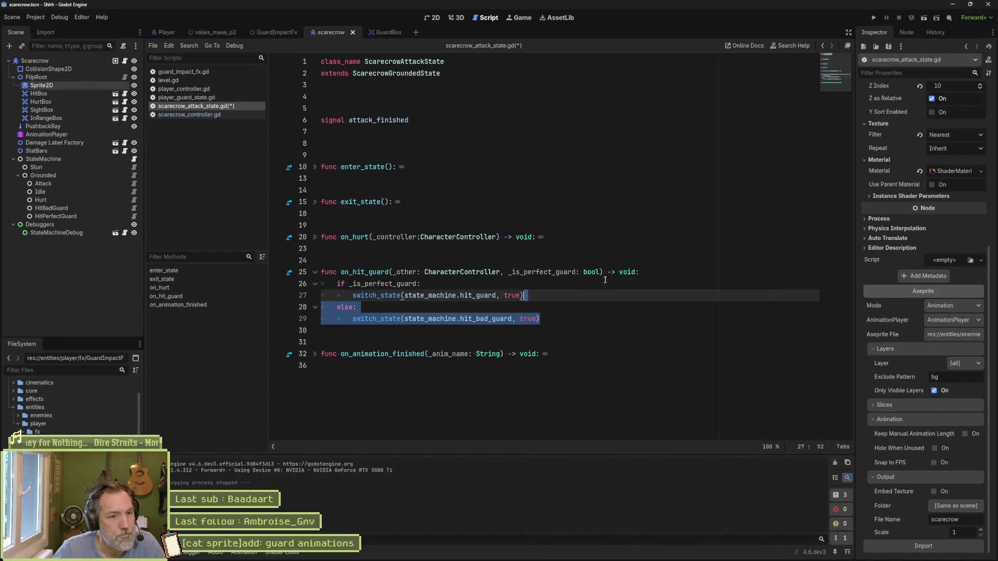
left_click_drag(544, 318, 552, 300)
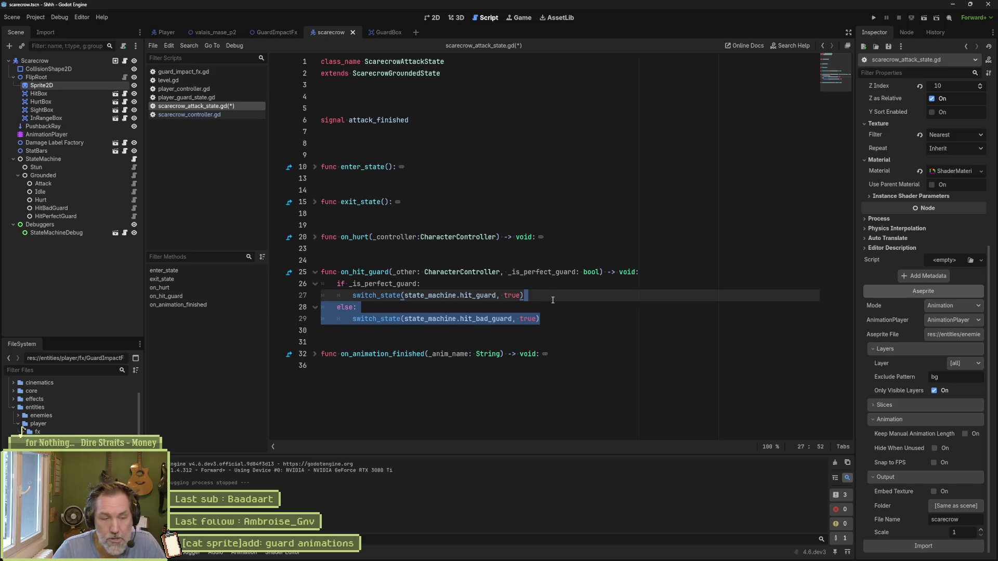
key("Delete")
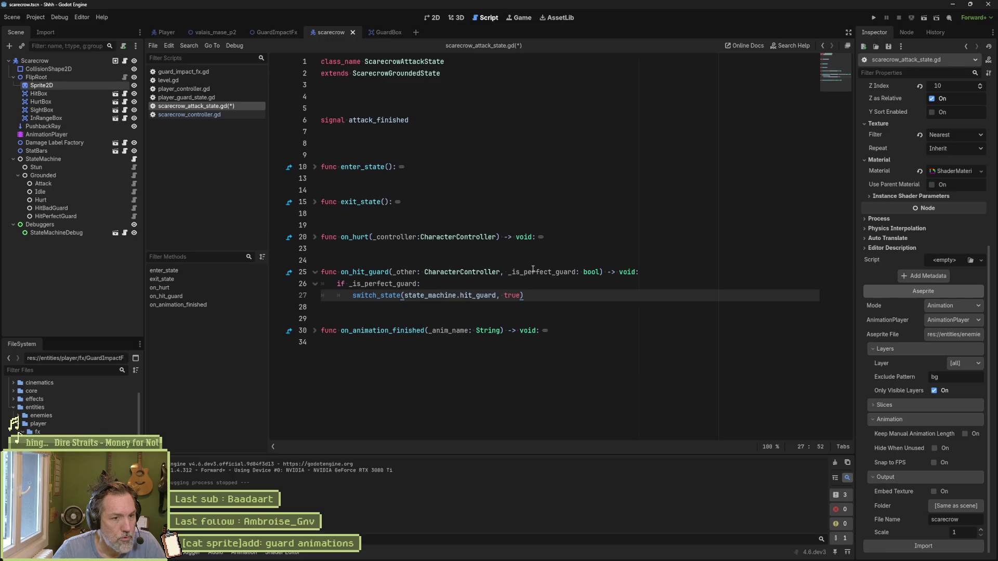
Step: Change the HitBadGuard state's Animation Name to hit_guard in the Inspector
left_click(71, 208)
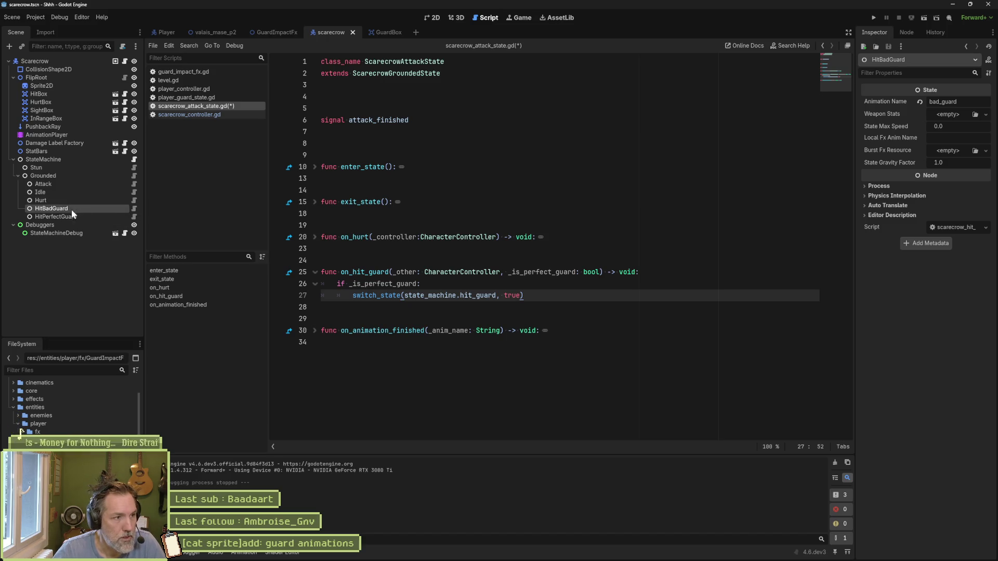
left_click(133, 208)
left_click(134, 216)
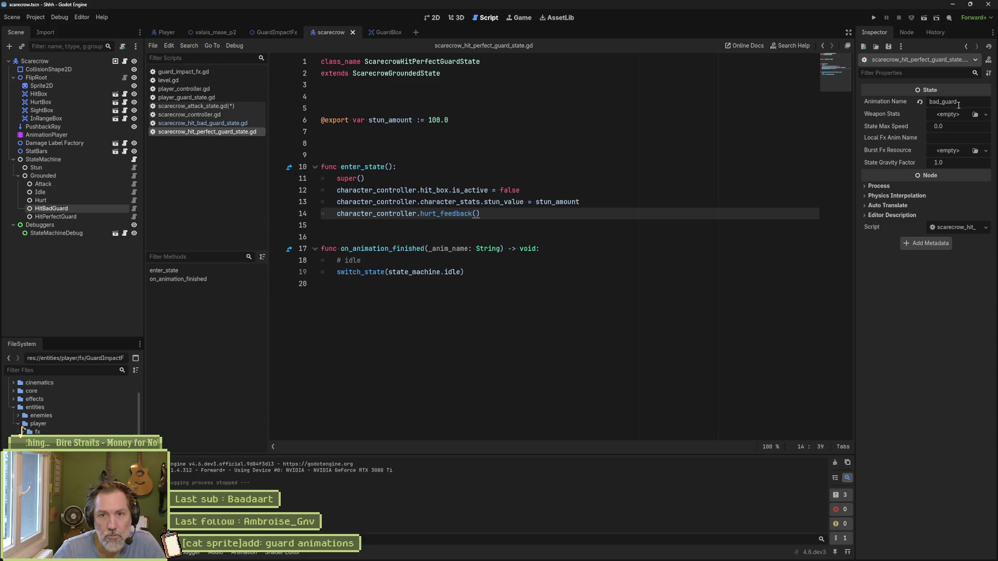
left_click_drag(939, 103, 922, 103)
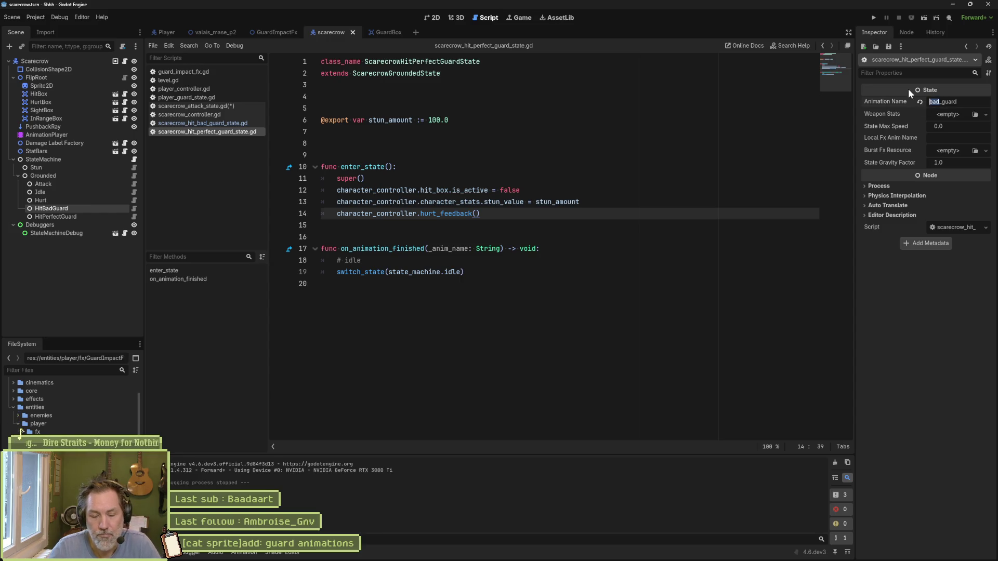
type("hit")
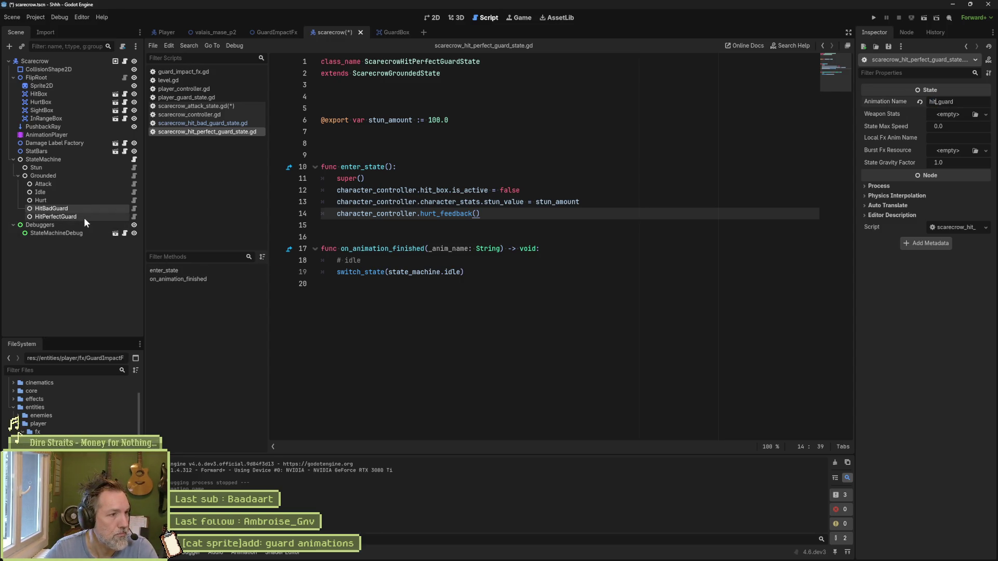
Step: Set HitPerfectGuard's Animation Name to hit_guard as well and save the scene
left_click(90, 216)
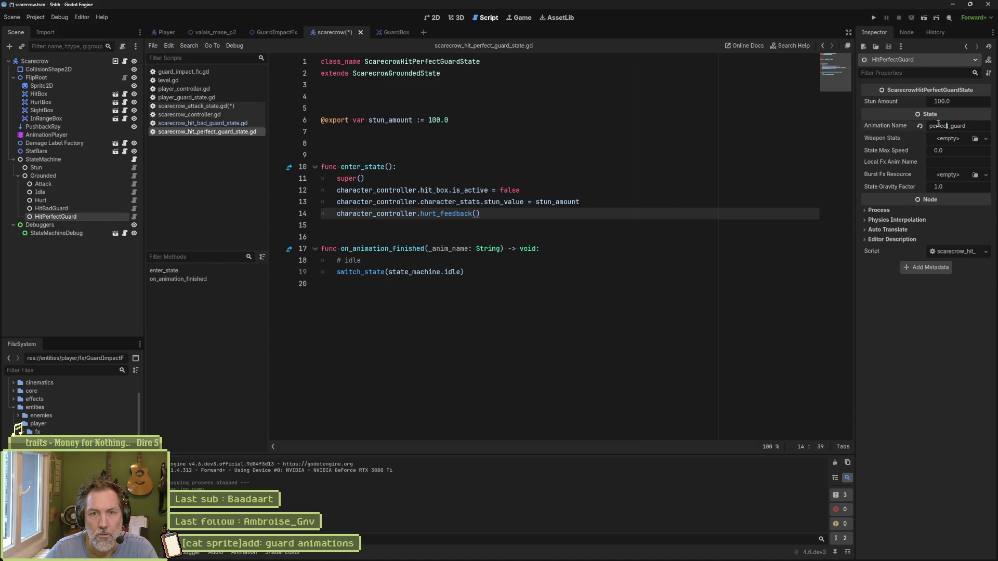
type("hit")
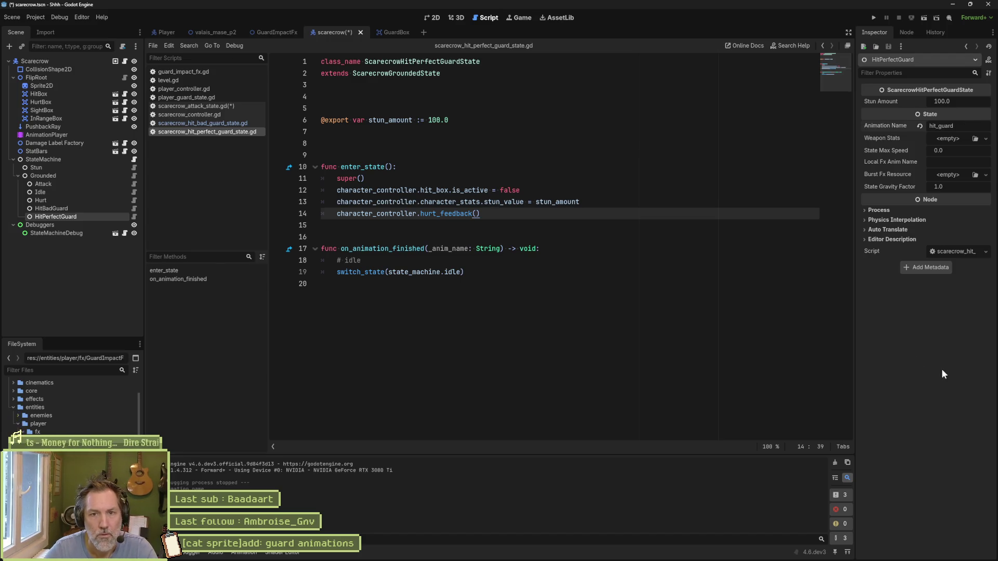
key("ctrl+s")
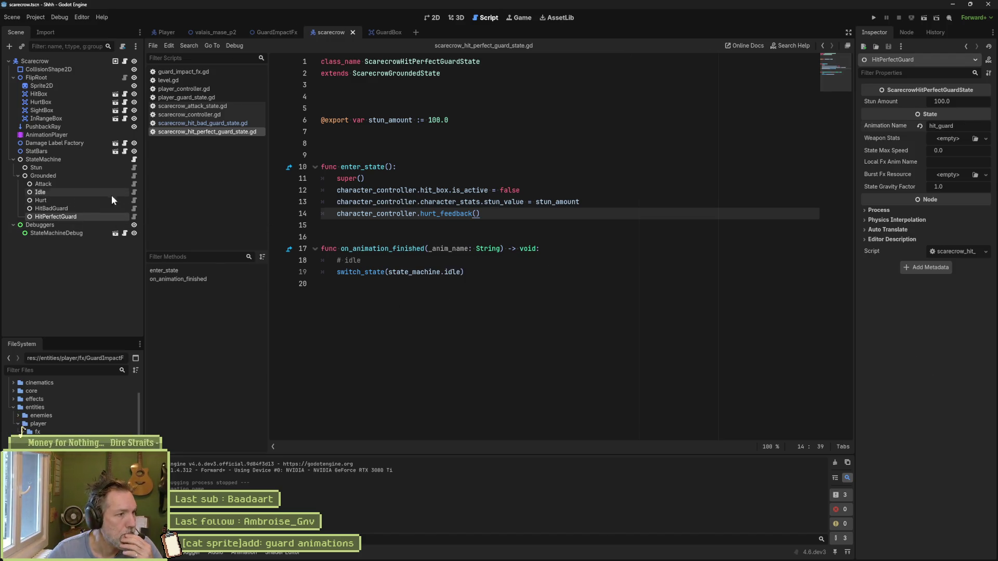
left_click(134, 183)
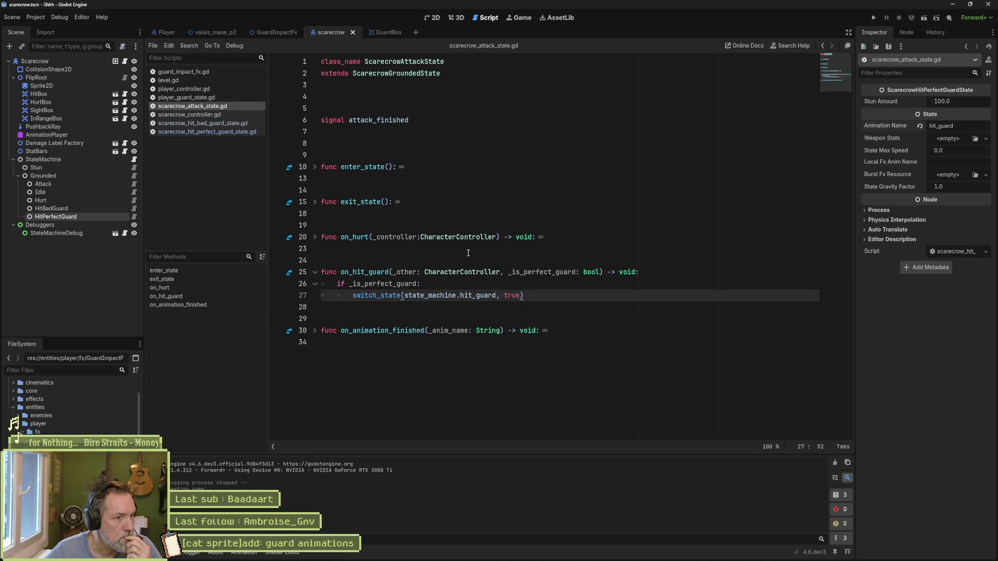
Step: Undo the deletion to restore the hit_bad_guard else branch
left_click(566, 308)
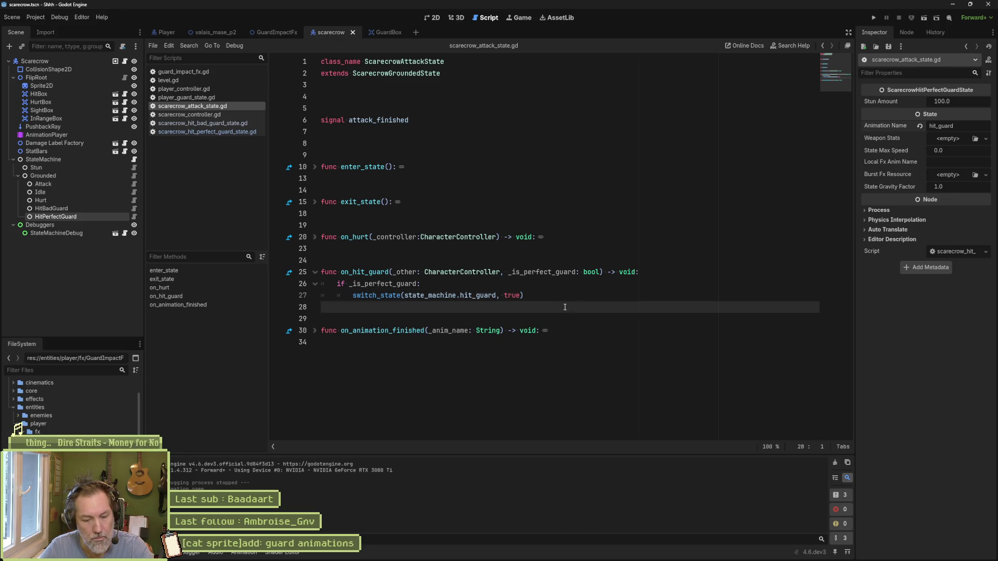
key("ctrl+z")
left_click(565, 307)
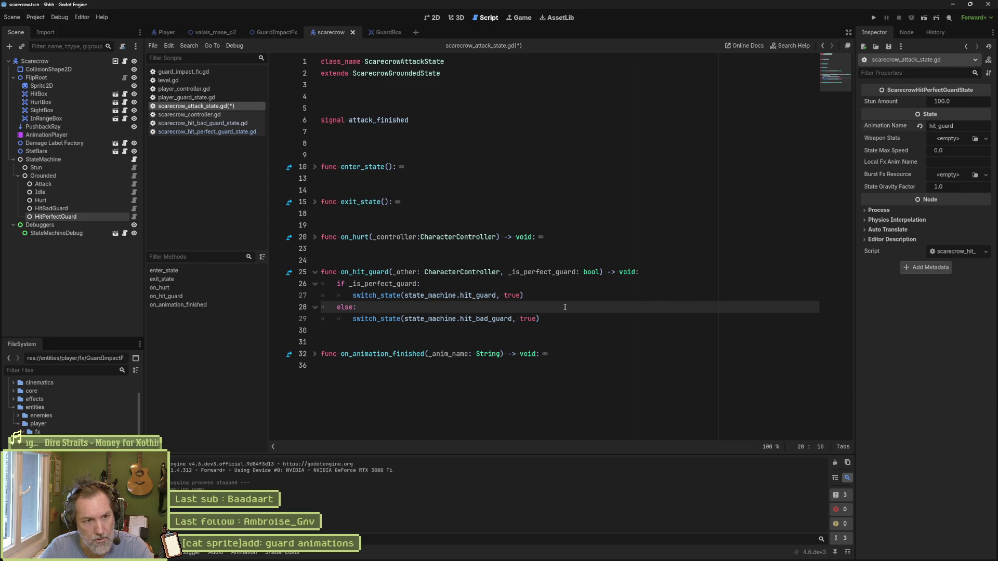
Step: Make the perfect-guard case switch to hit_perfect_guard, fixing the typo, and save the script
left_click(476, 295)
type("perfct_")
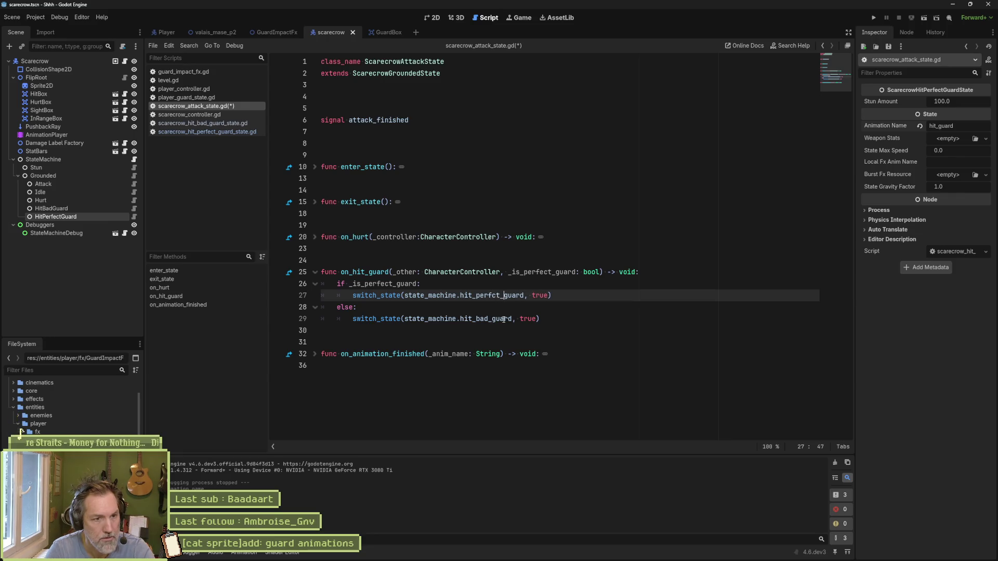
key("ctrl+s")
key("Left")
key("Left")
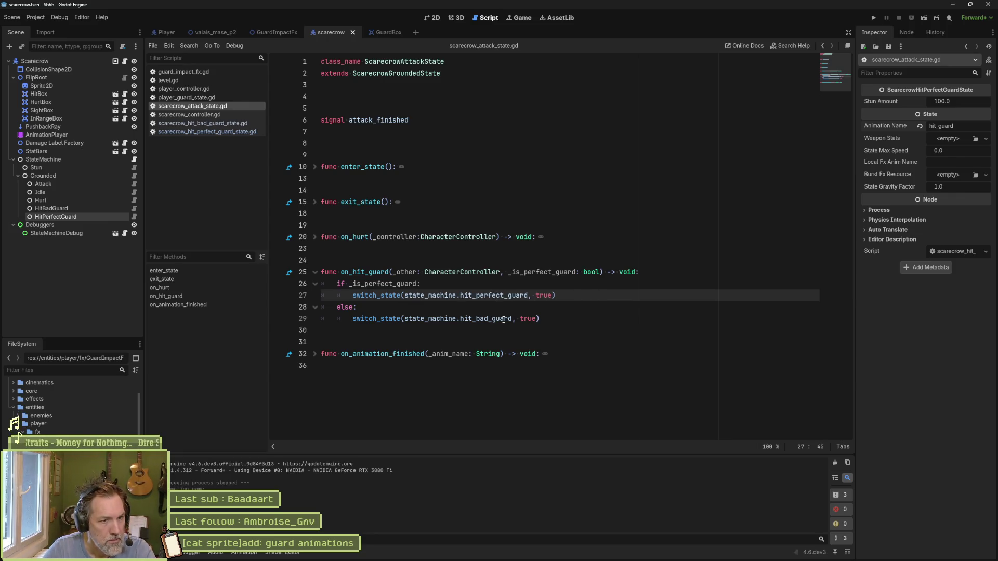
key("Escape")
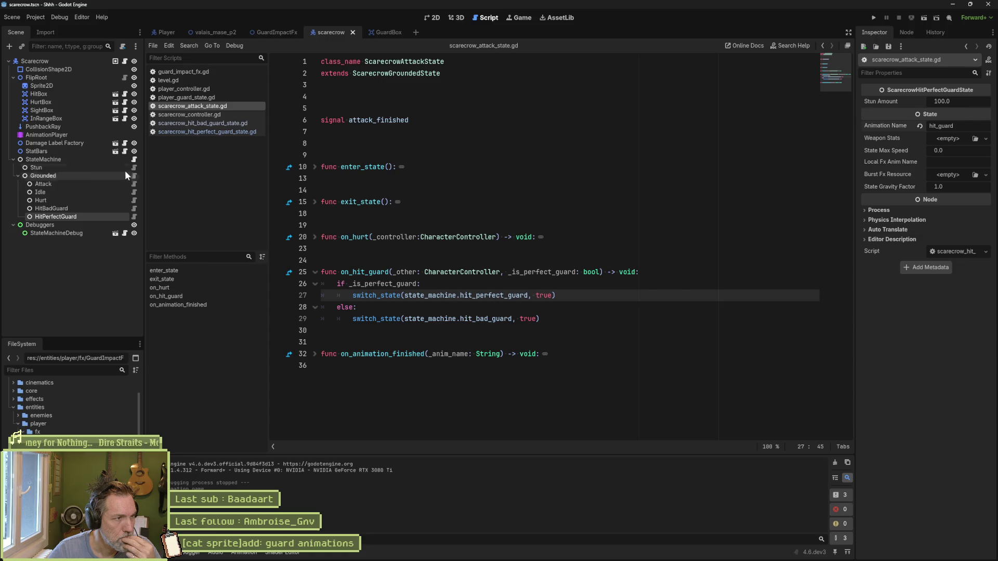
left_click(74, 86)
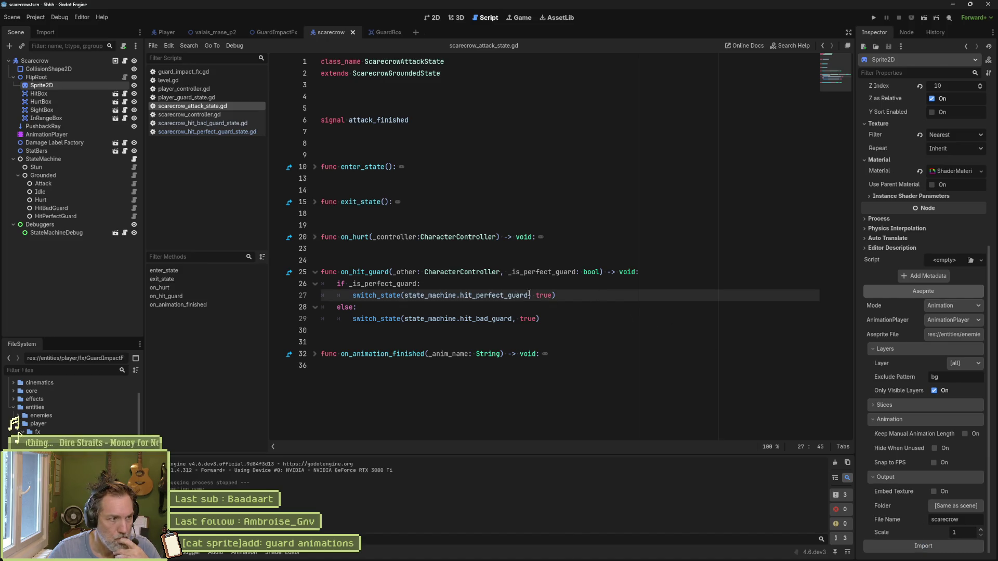
Step: Browse the scarecrow AnimationPlayer's animations and play hit_guard in the 2D view
left_click(72, 135)
left_click(441, 457)
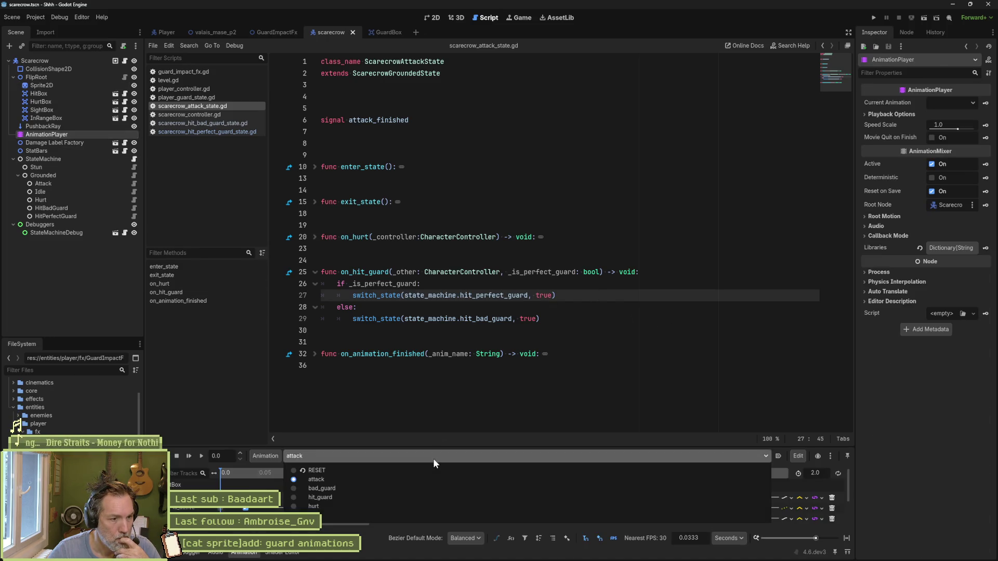
left_click(444, 436, "shift")
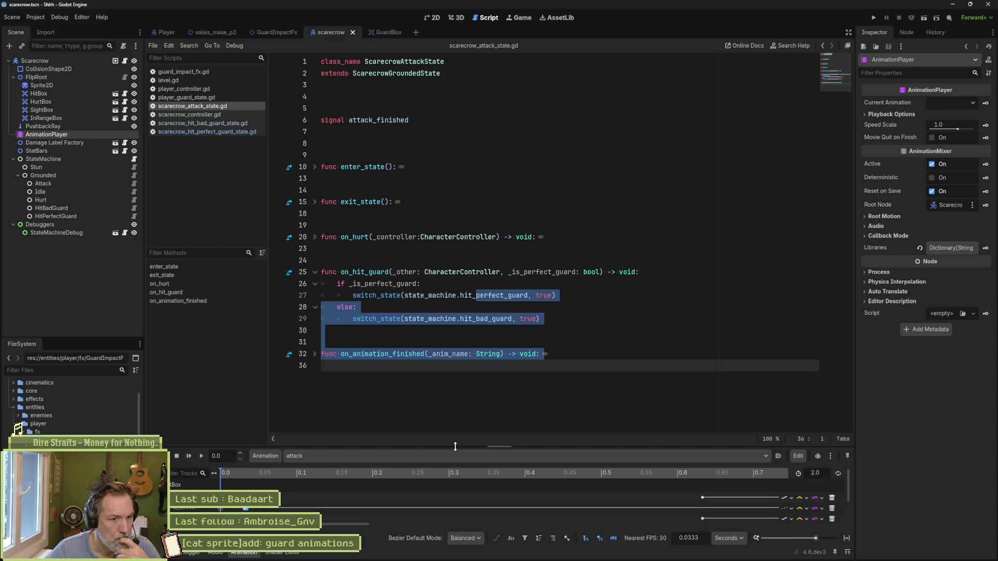
left_click(433, 363)
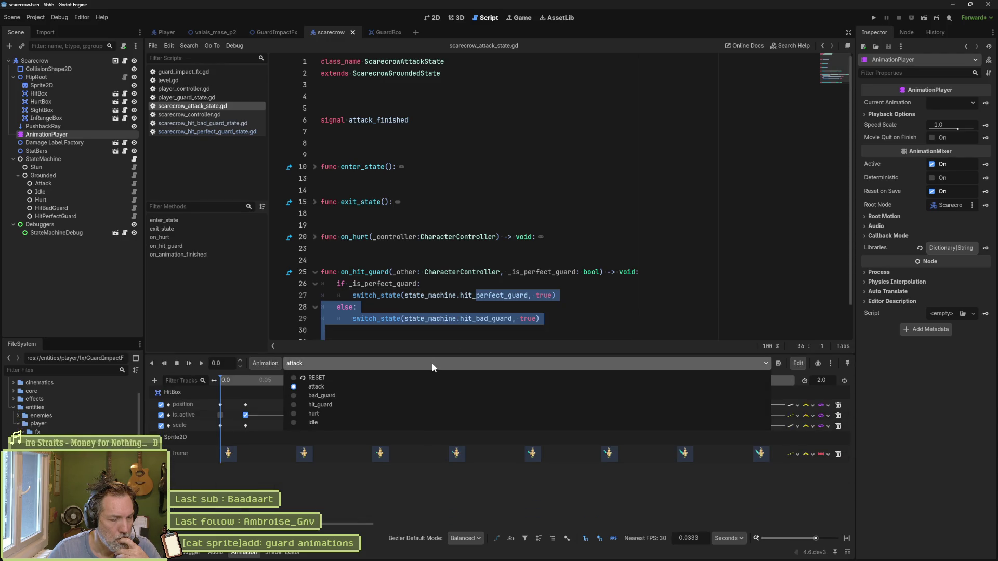
left_click(393, 404)
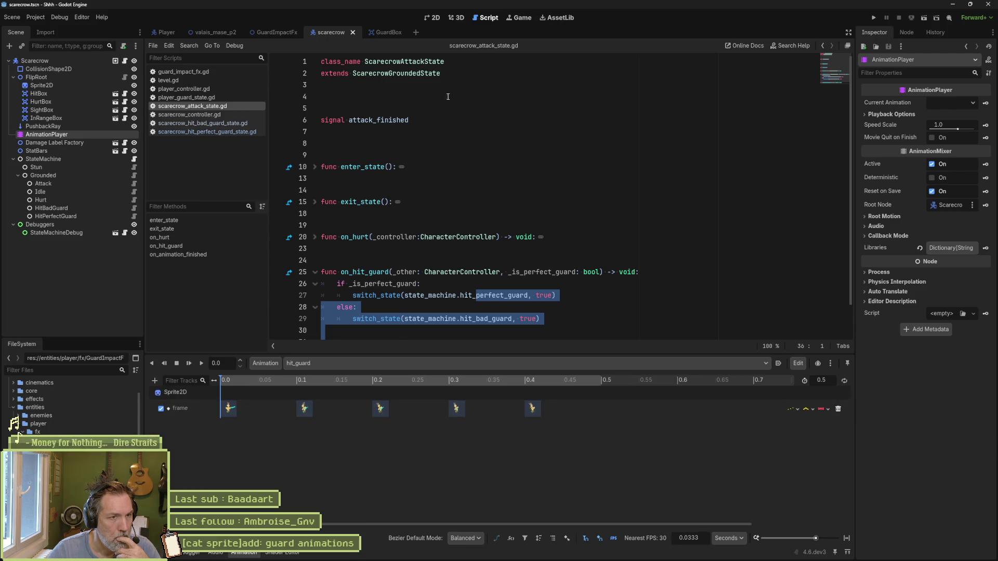
left_click(432, 17)
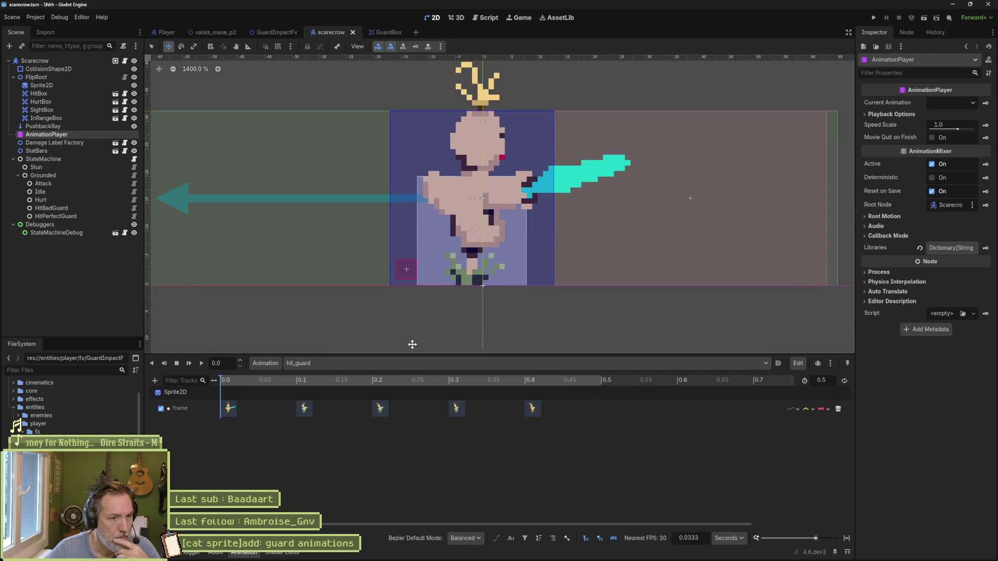
key("shift+d")
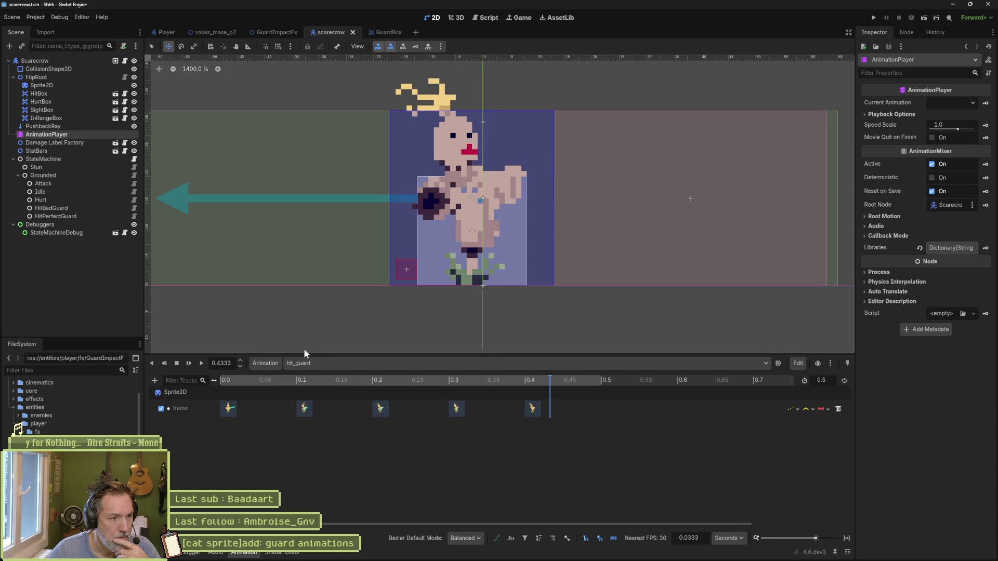
Step: Switch to the bad_guard animation, scrub through it, and remove it
left_click(385, 363)
left_click(388, 393)
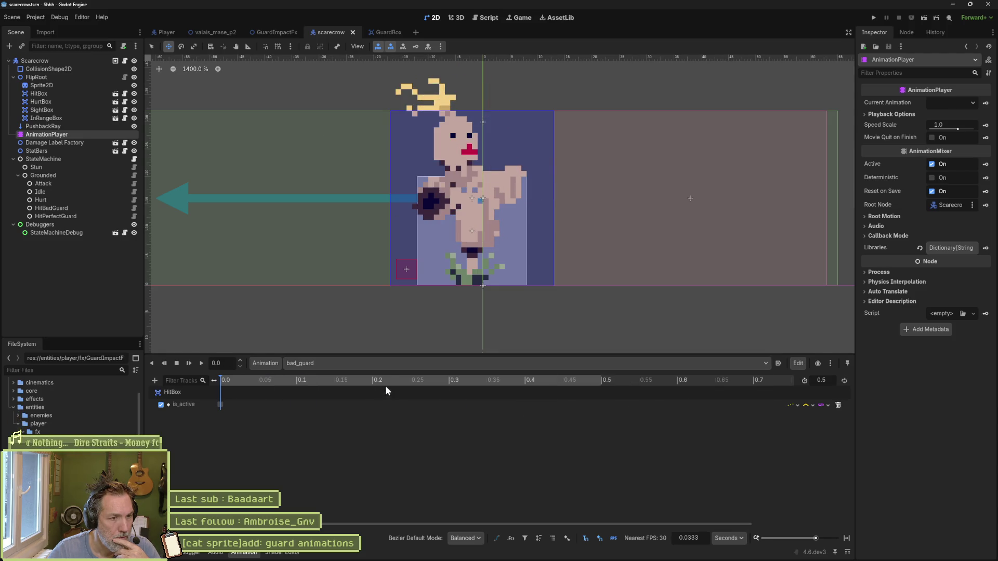
left_click(398, 380)
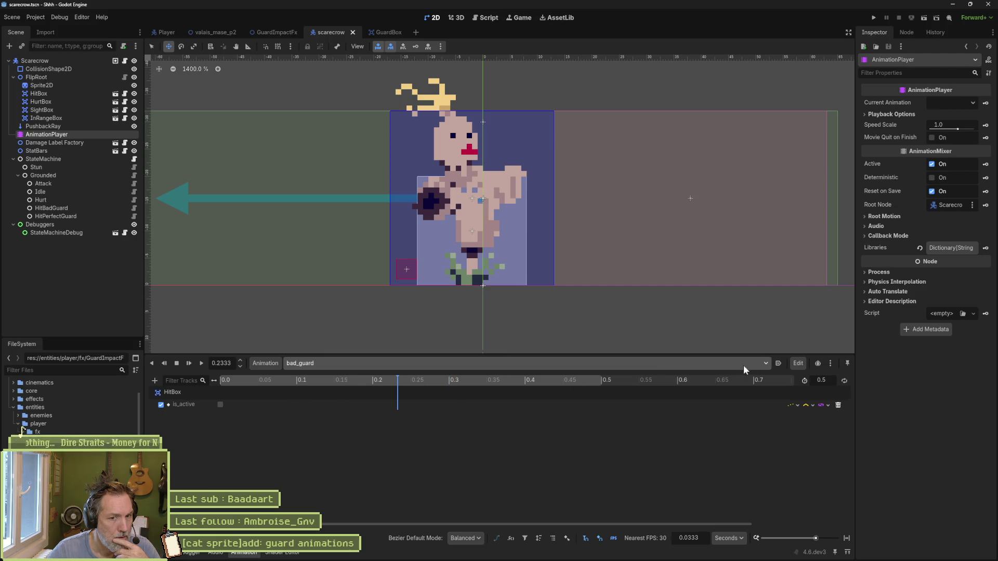
left_click(266, 363)
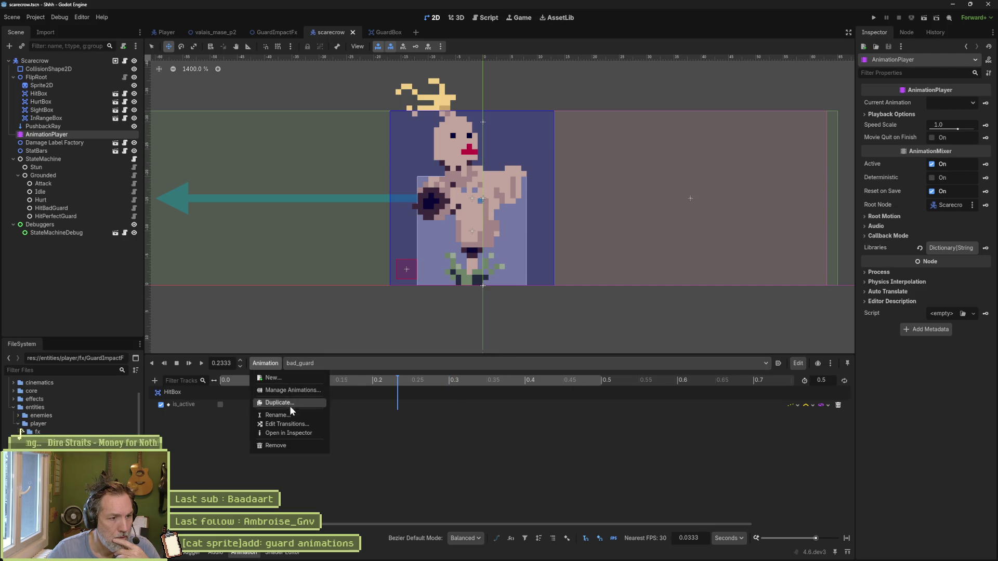
left_click(286, 445)
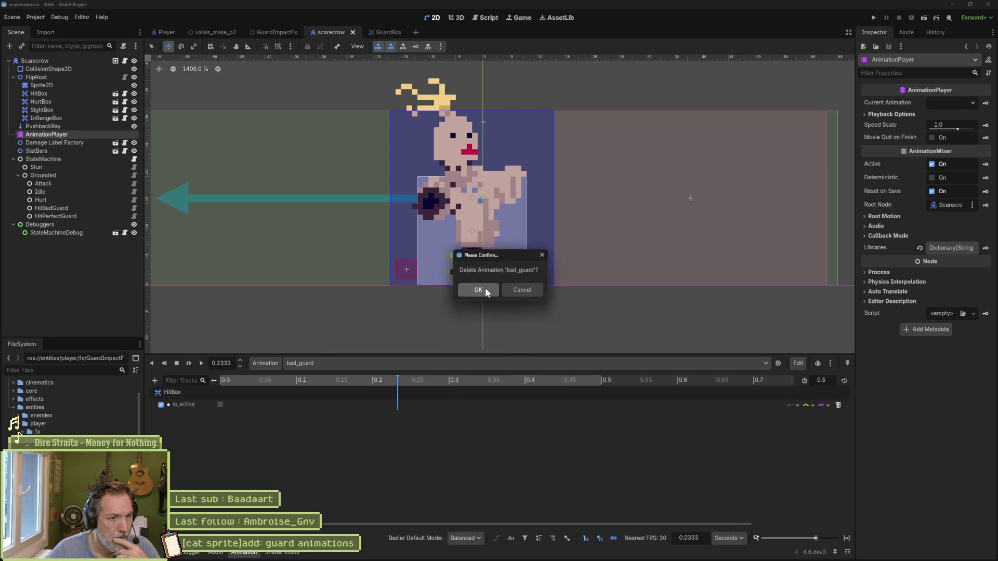
left_click(483, 289)
Step: Check that RESET, attack, hit_guard, hurt and idle remain, and inspect the Sprite2D node
left_click(393, 369)
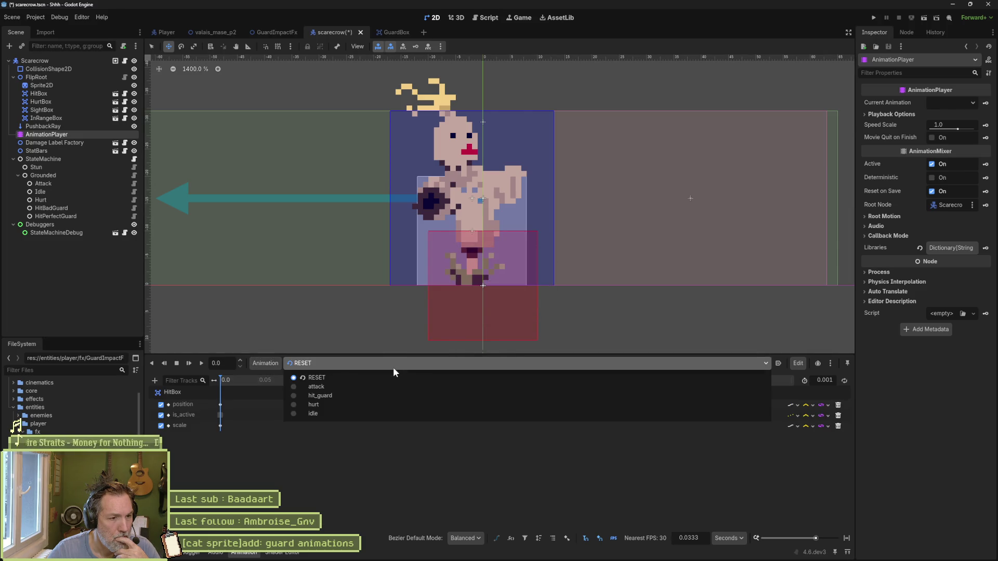
left_click(393, 367)
left_click(70, 85)
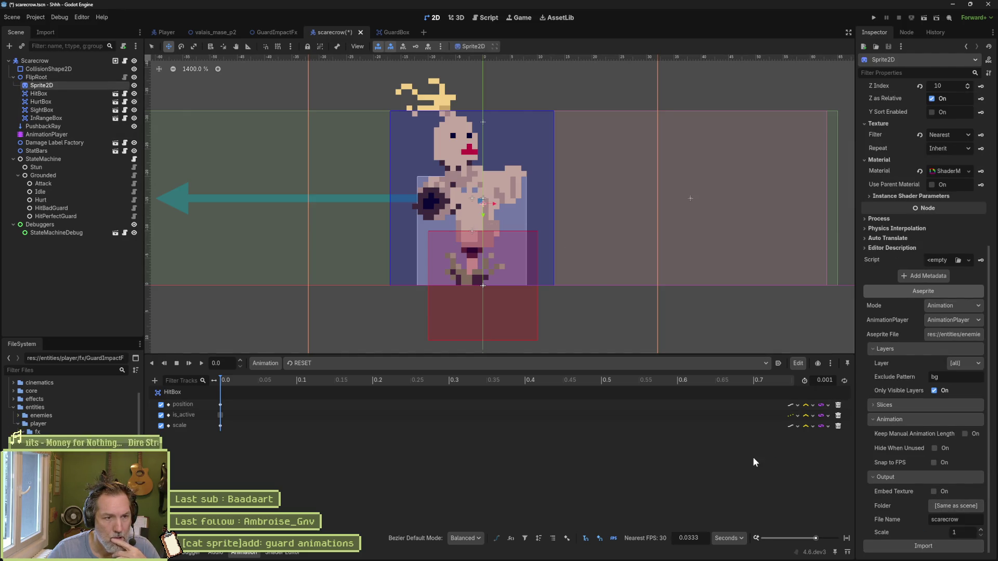
left_click(363, 364)
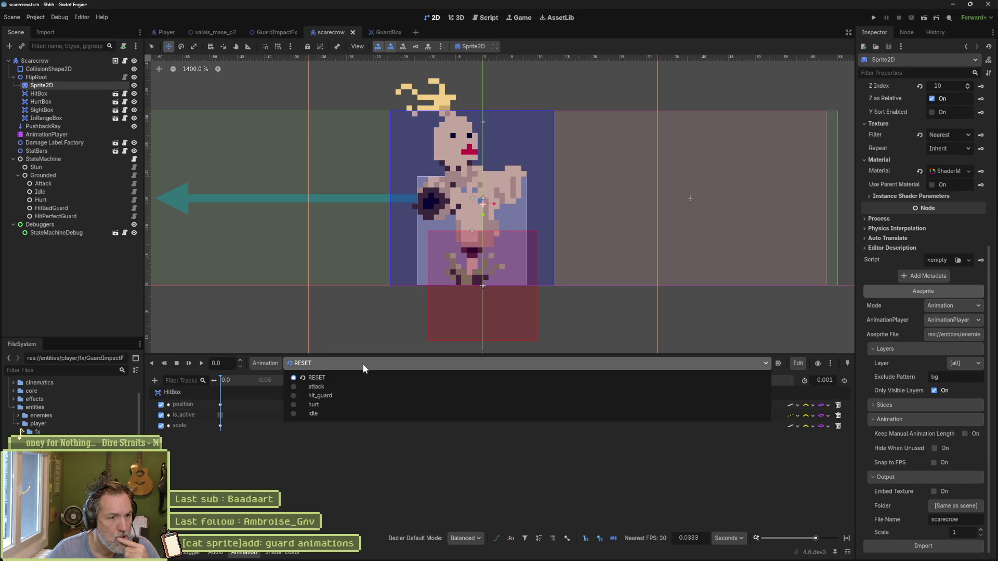
left_click(372, 453)
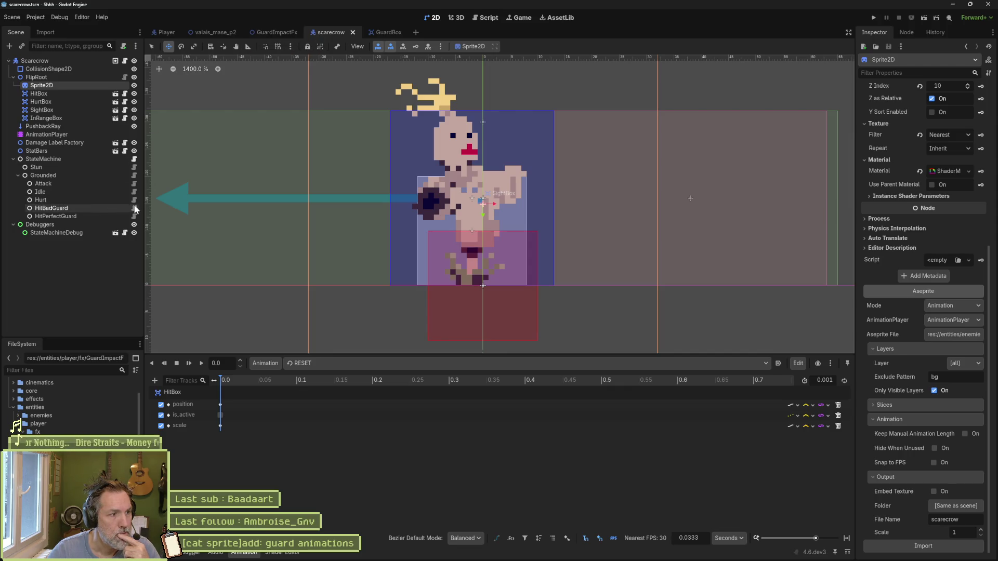
Step: Review scarecrow_attack_state.gd and the HitBadGuard and HitPerfectGuard states, then run valais_mase_p2
left_click(134, 183)
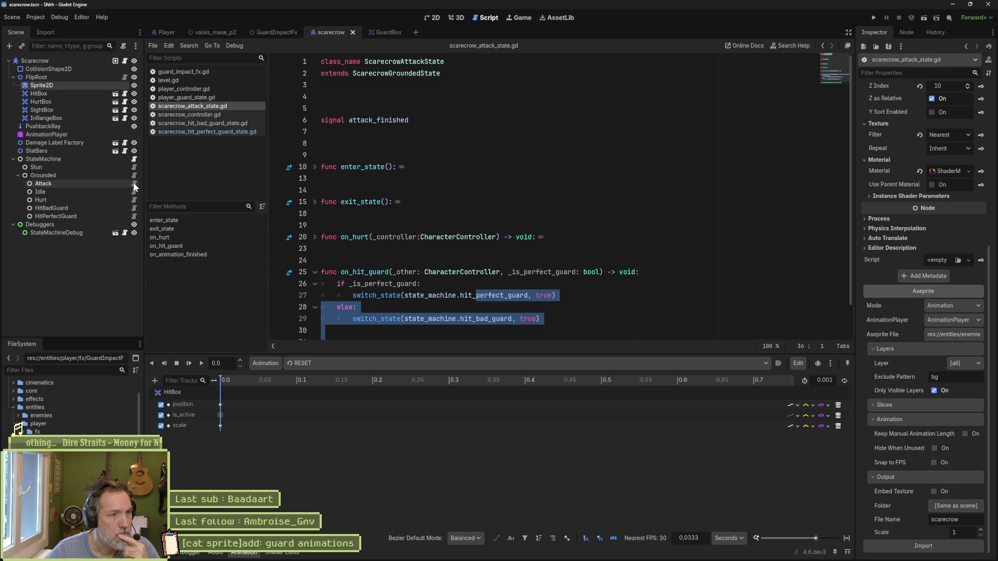
left_click(492, 284)
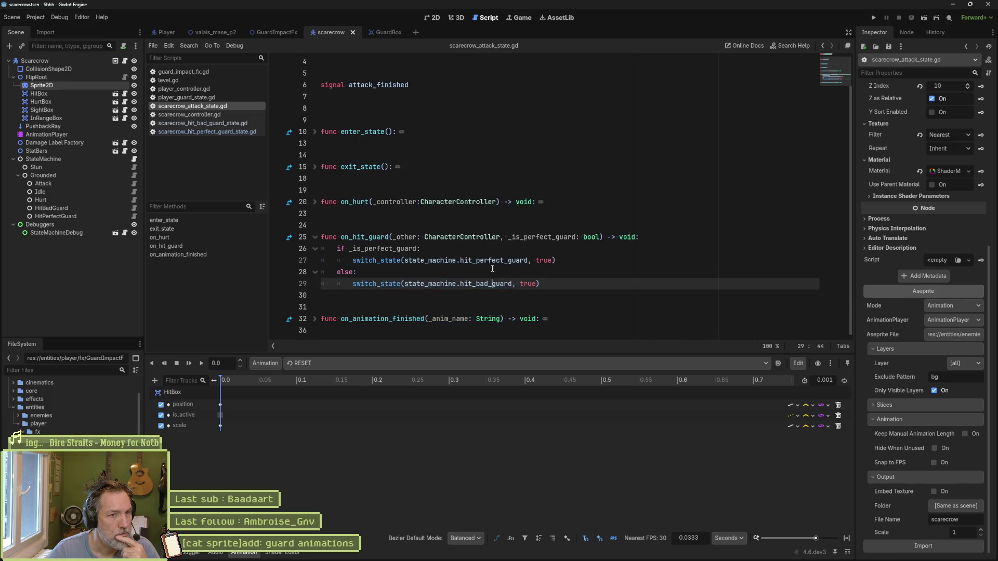
left_click(101, 208)
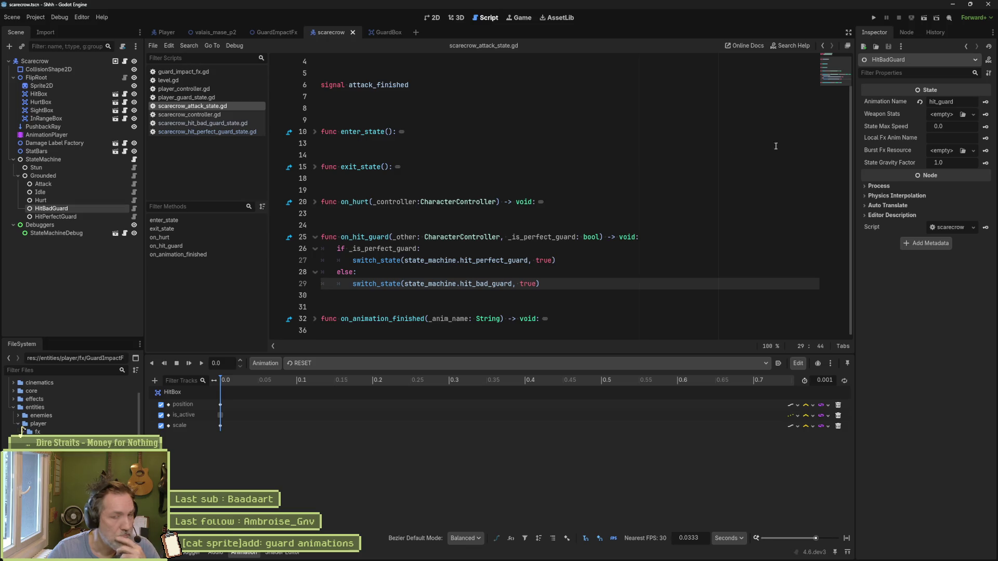
left_click(100, 215)
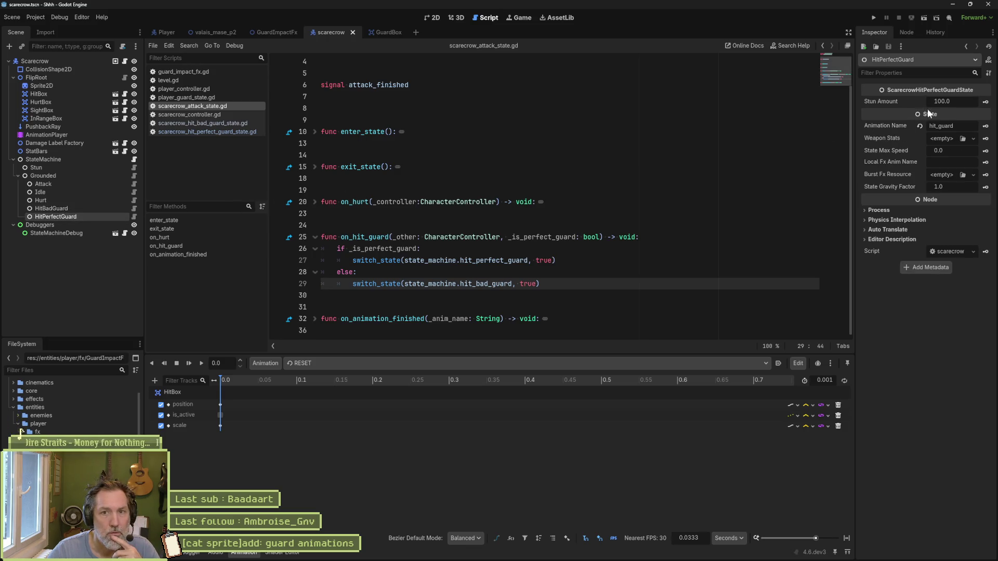
left_click(528, 261)
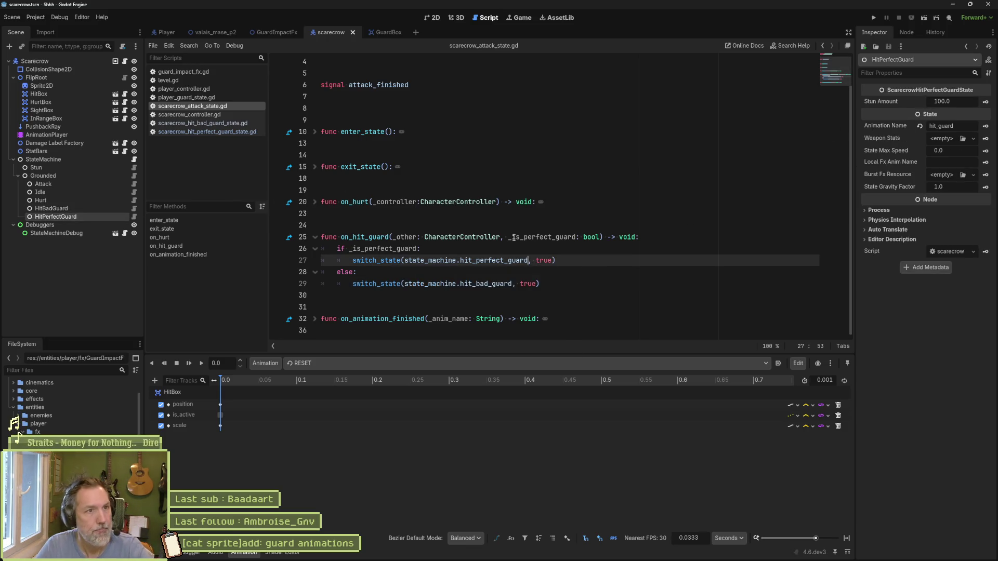
left_click(214, 32)
key("F6")
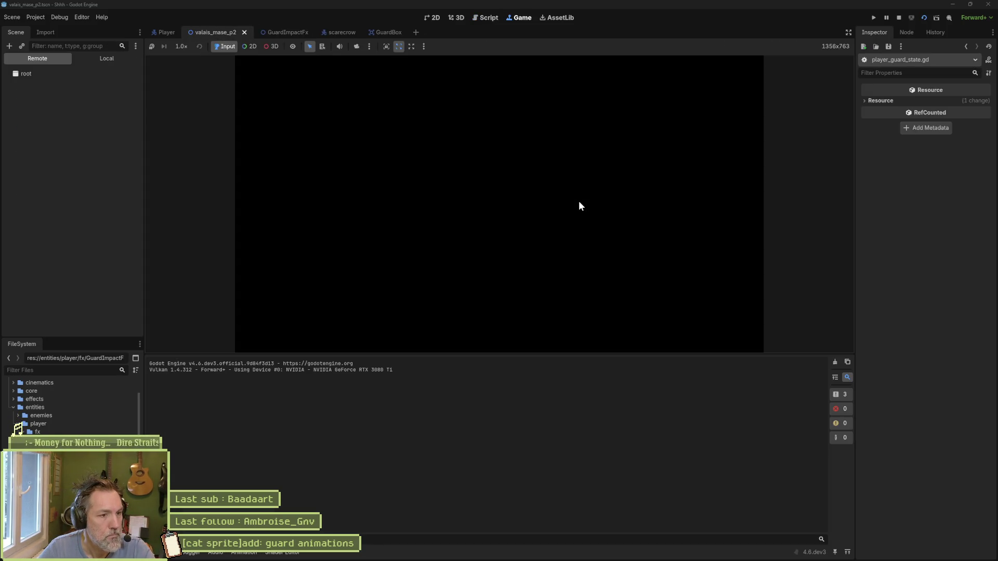
Step: Walk the cat right toward a scarecrow, then stop the game
key("Right")
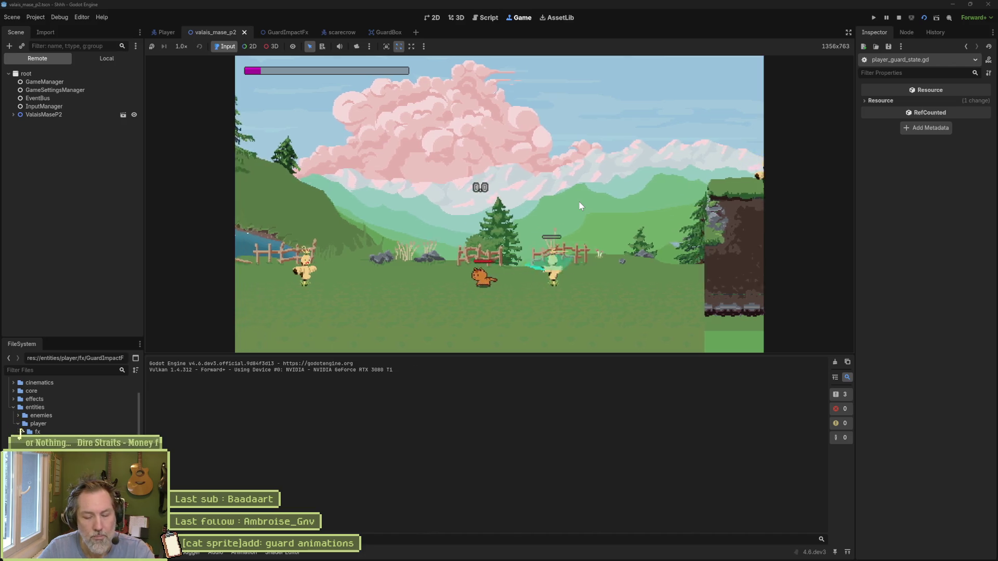
key("F8")
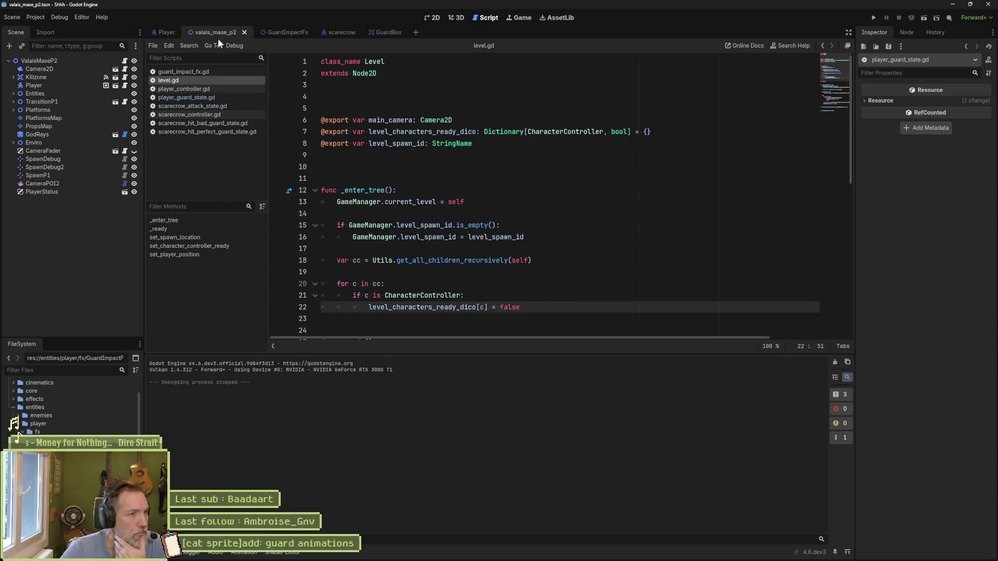
Step: Comment out the hit_bad_guard else branch on lines 28–29 of scarecrow_attack_state.gd
left_click(335, 32)
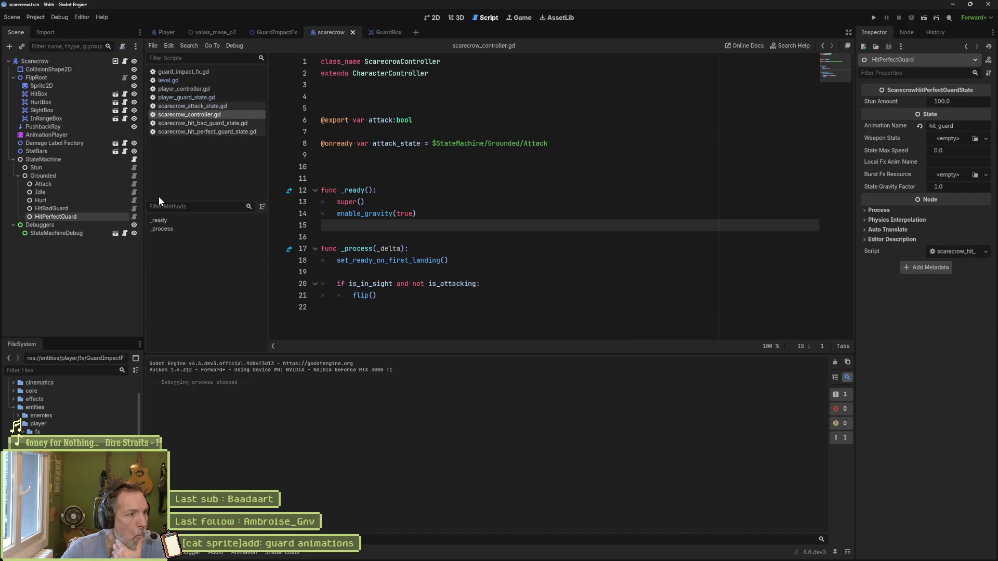
left_click(133, 185)
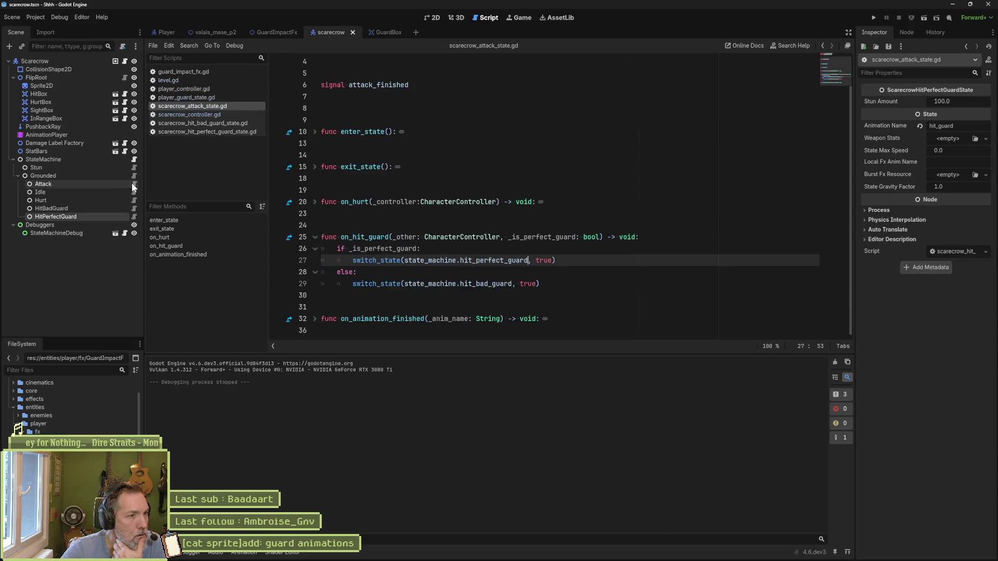
left_click(419, 248)
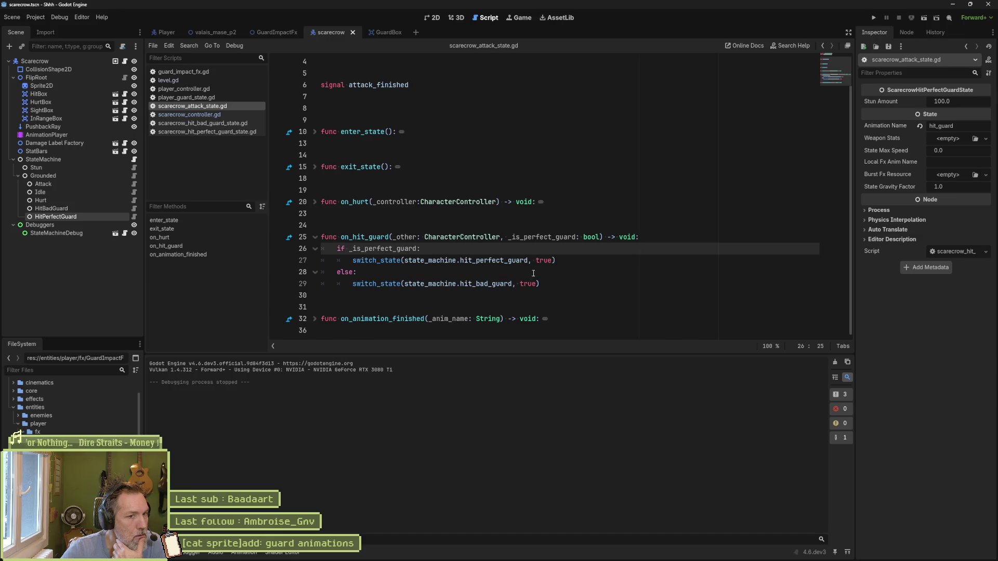
left_click_drag(533, 273, 539, 281)
key("ctrl+k")
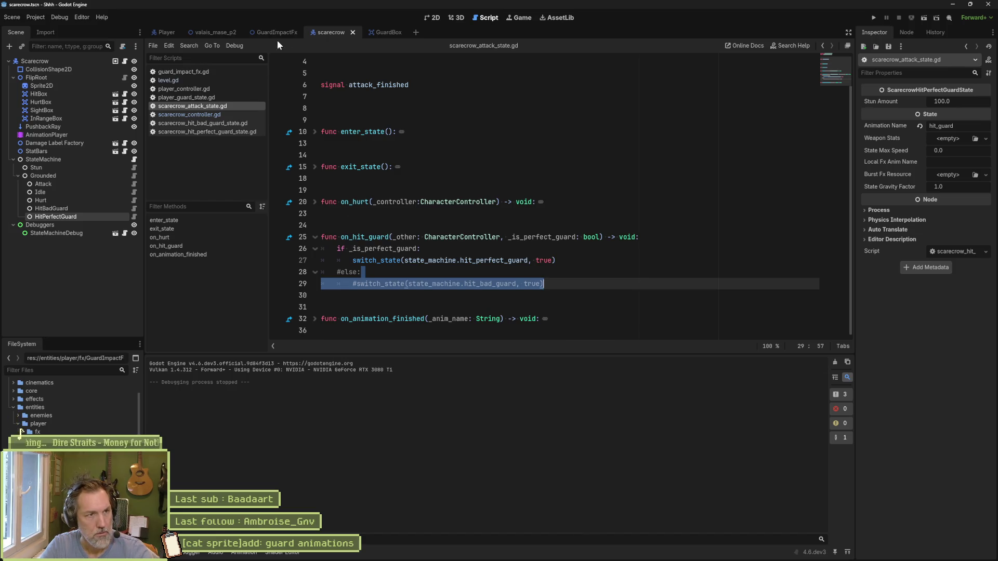
Step: Run the valais_mase_p2 level to test the change, then stop it
left_click(215, 32)
key("F6")
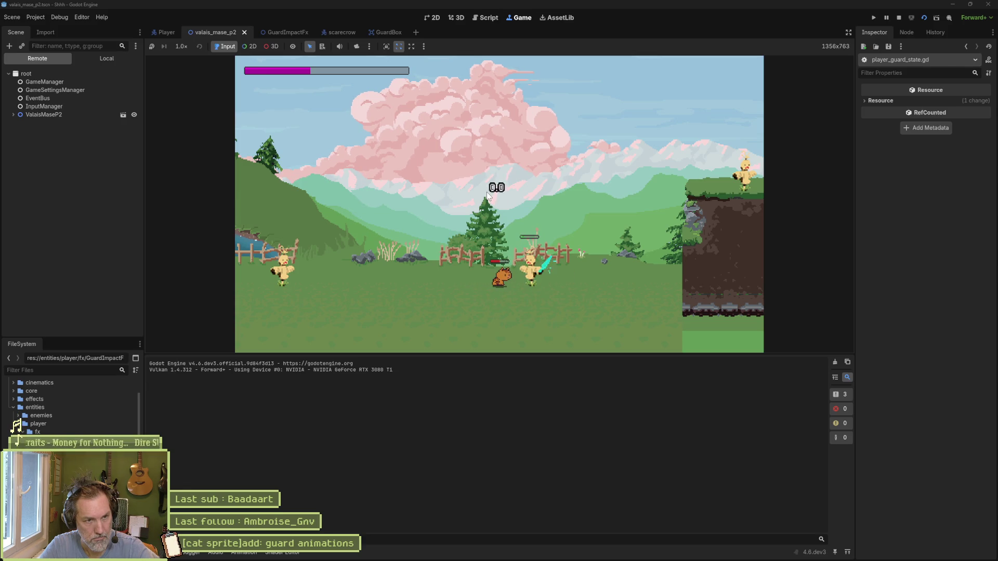
key("F8")
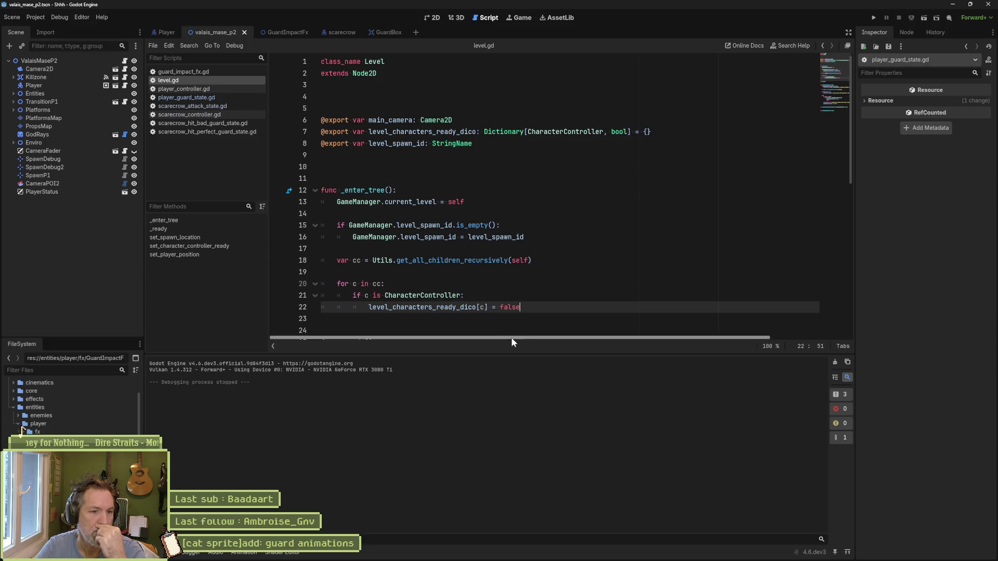
Step: Enlarge the code editor, uncomment the else branch in scarecrow_attack_state.gd, and rerun the game
left_click_drag(508, 352, 514, 400)
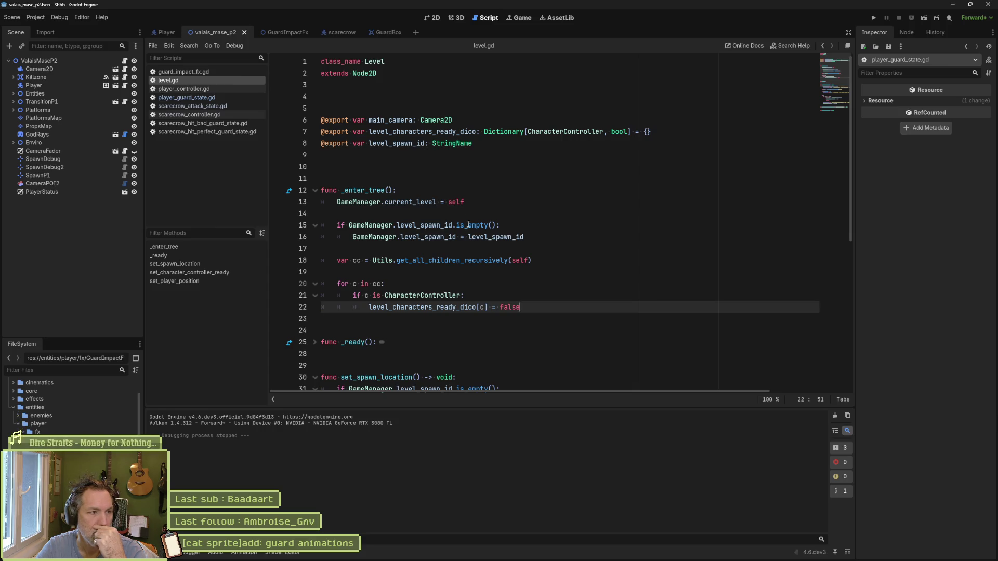
left_click(210, 105)
left_click(441, 283)
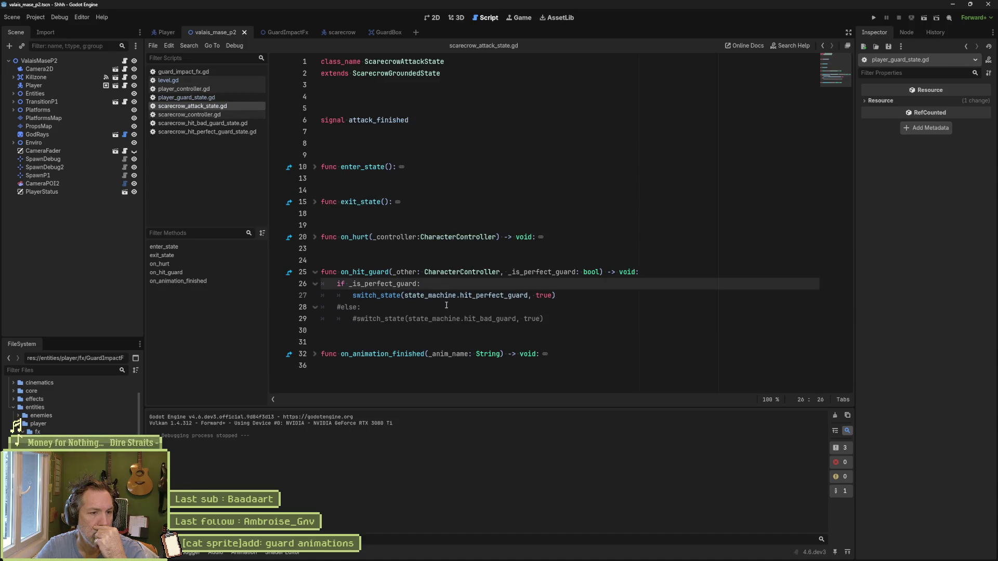
mouse_move(446, 306)
left_mouse_down()
mouse_move(444, 332)
mouse_move(443, 323)
left_mouse_up()
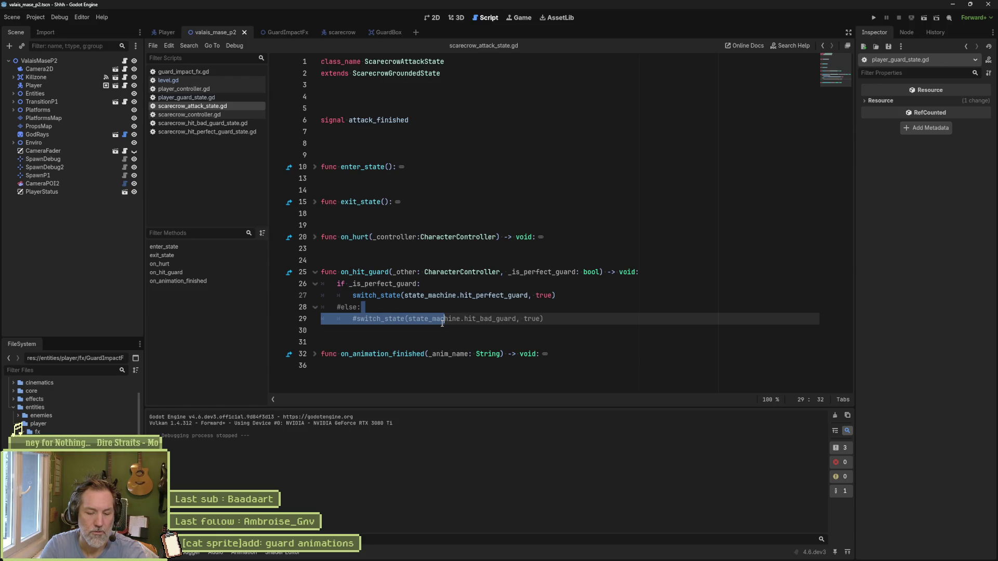
key("ctrl+k")
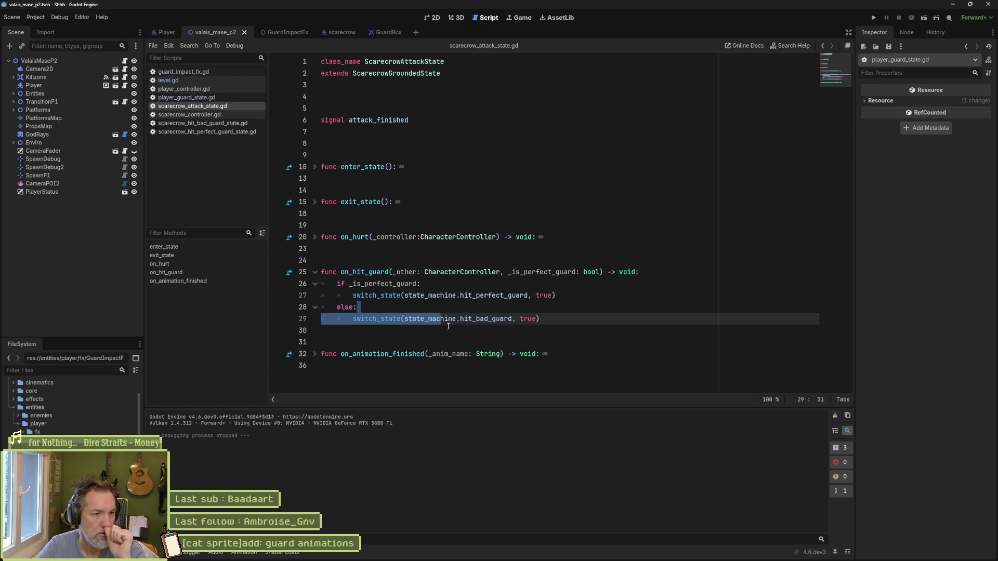
left_click(432, 308)
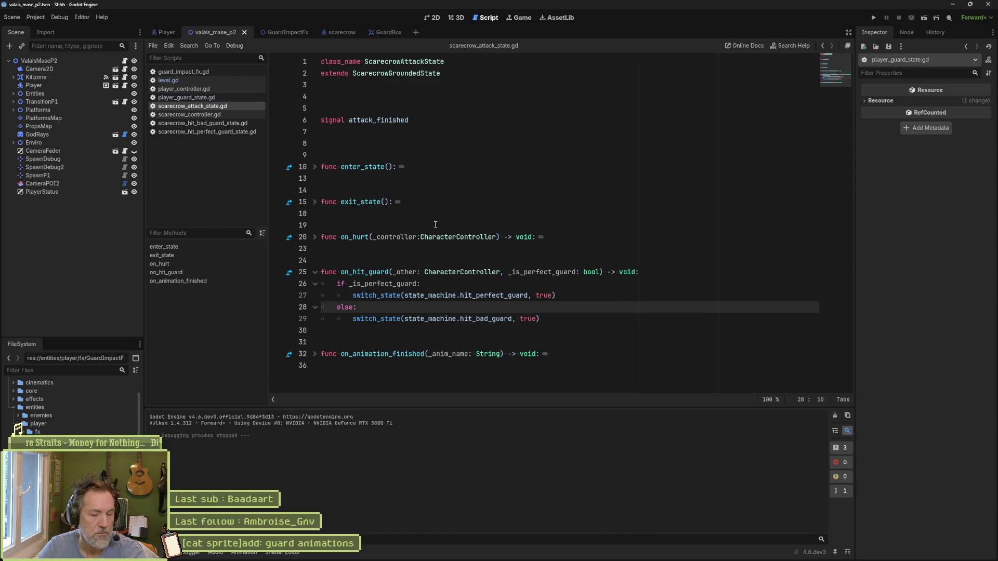
key("F6")
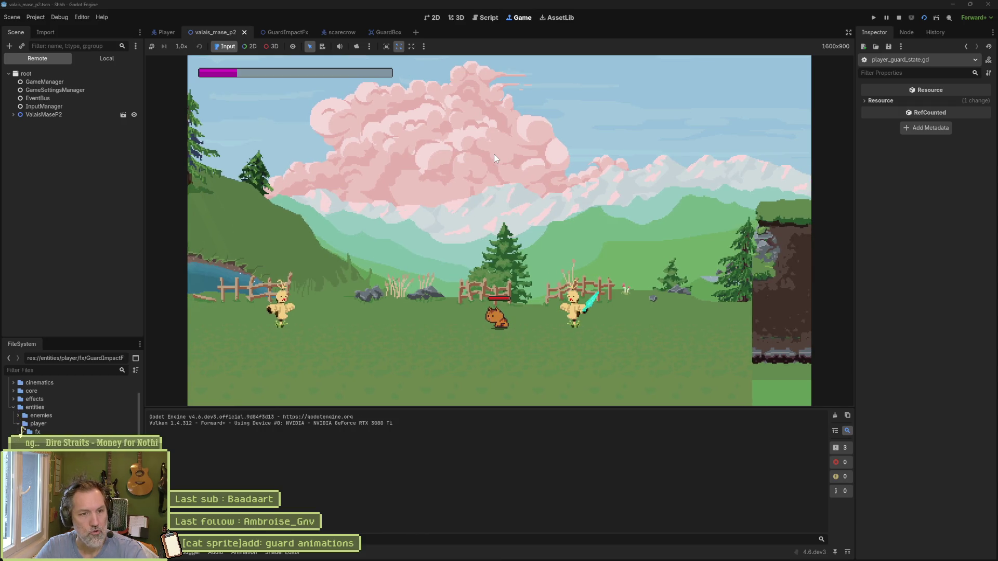
Step: Stop the valais_mase_p2 play-test after trying the restored guard logic
key("F8")
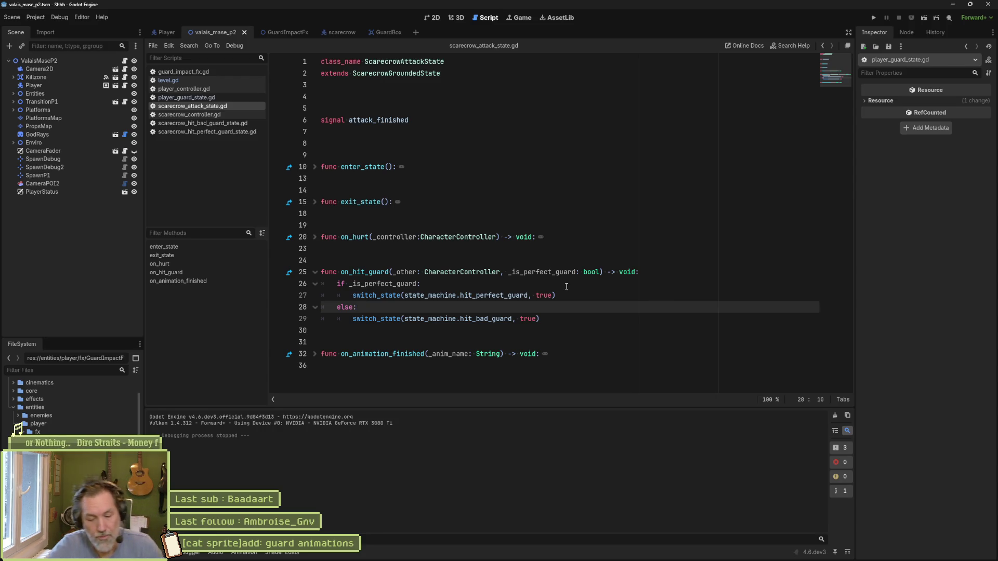
Step: Comment out the bad-guard else branch on lines 28–29 again and run the project
left_click_drag(519, 311, 519, 319)
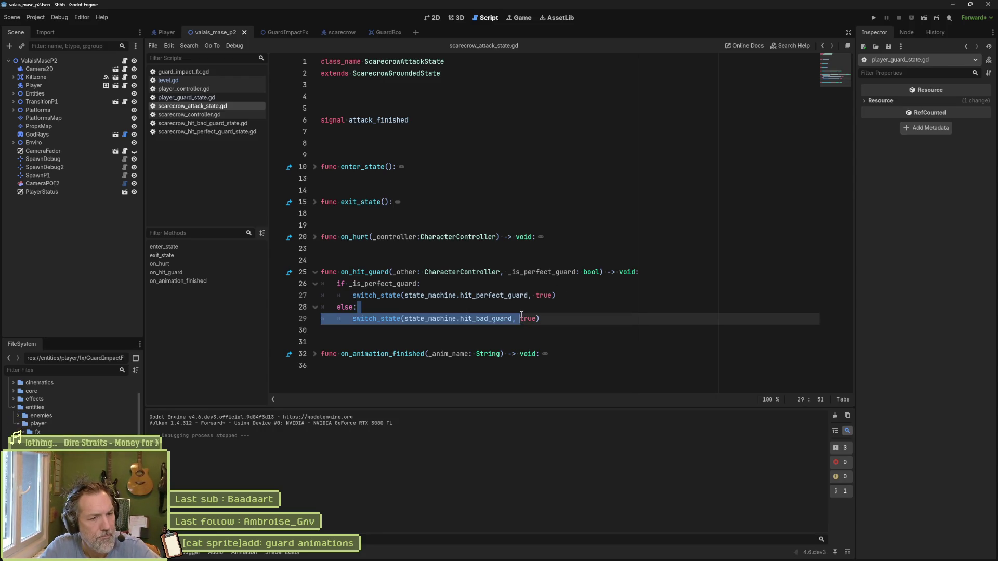
key("ctrl+k")
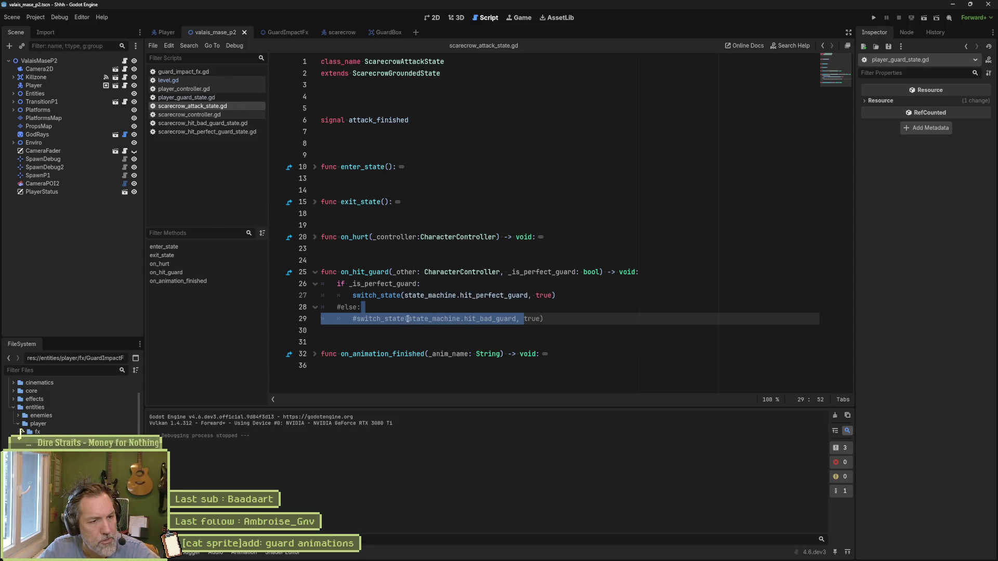
key("F5")
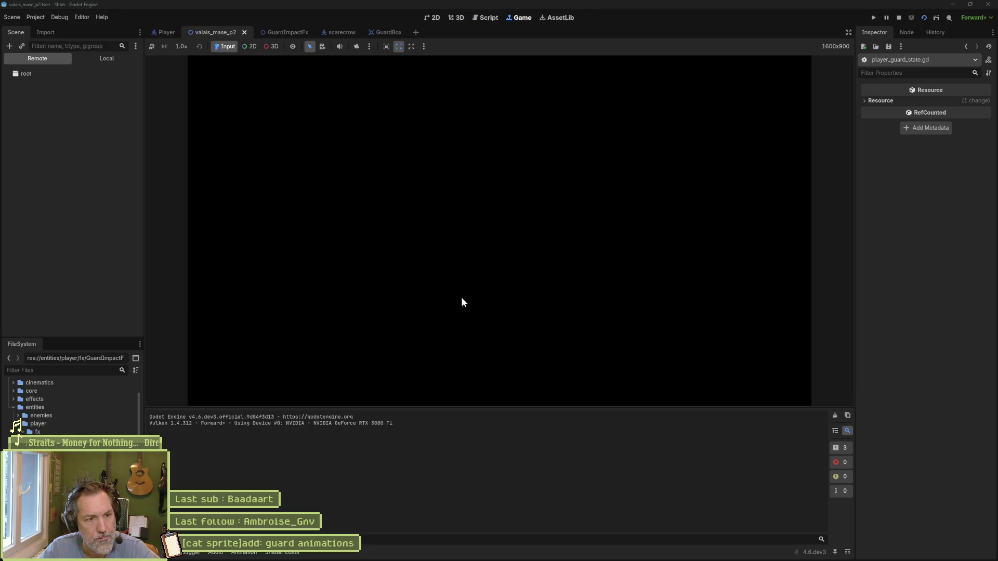
Step: Walk the cat to the scarecrow, attack it repeatedly until its health runs out, then stop
key("d")
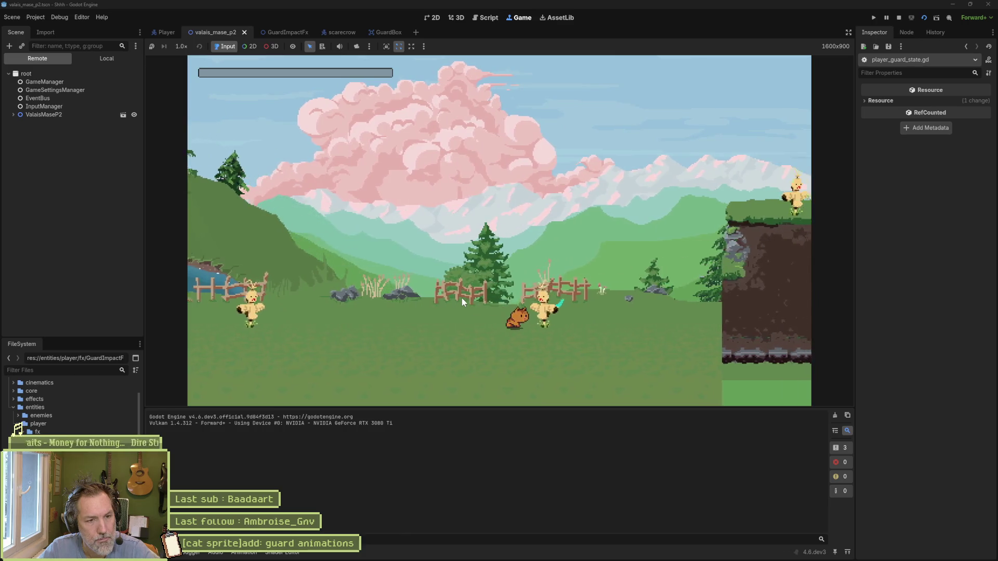
key("j")
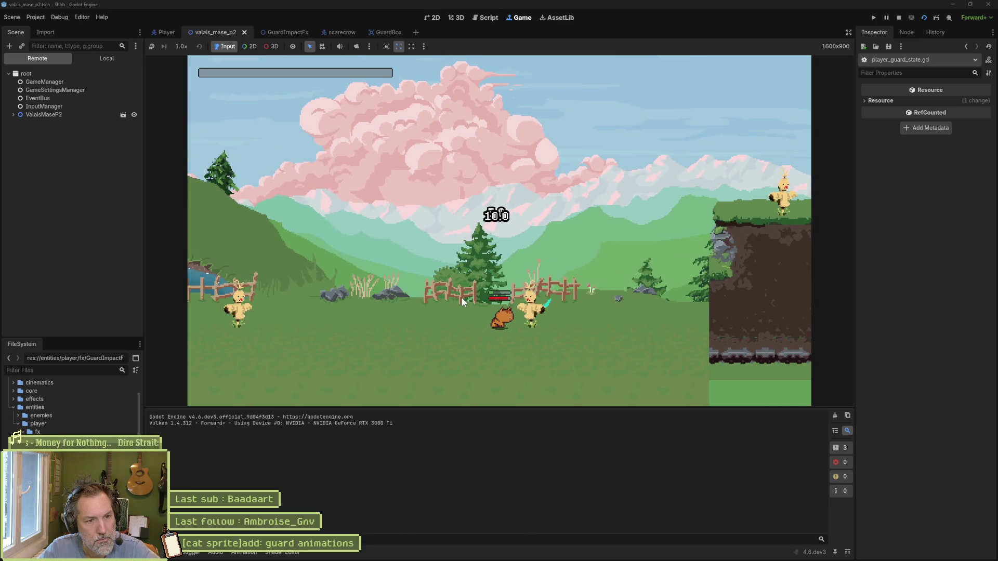
key("j")
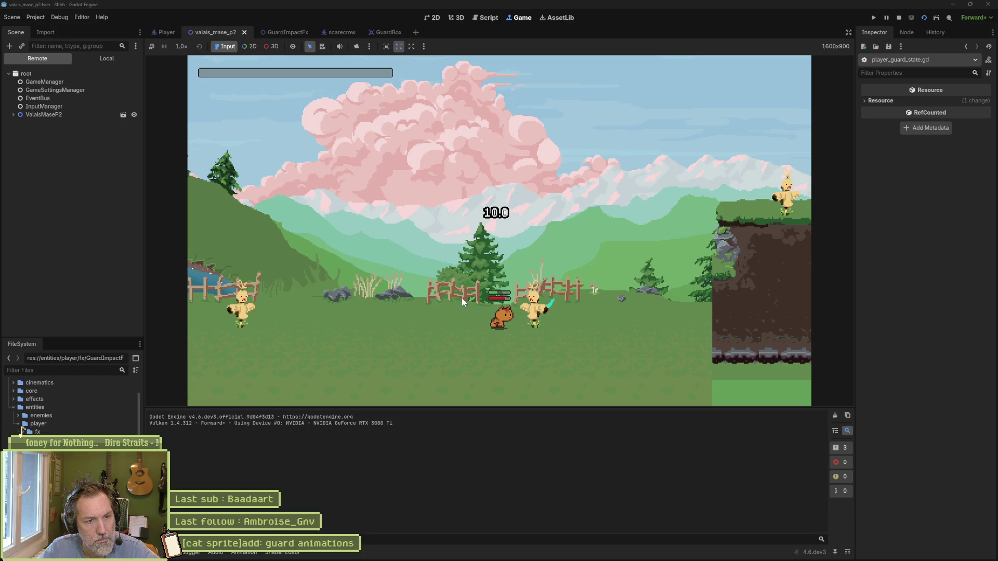
key("j")
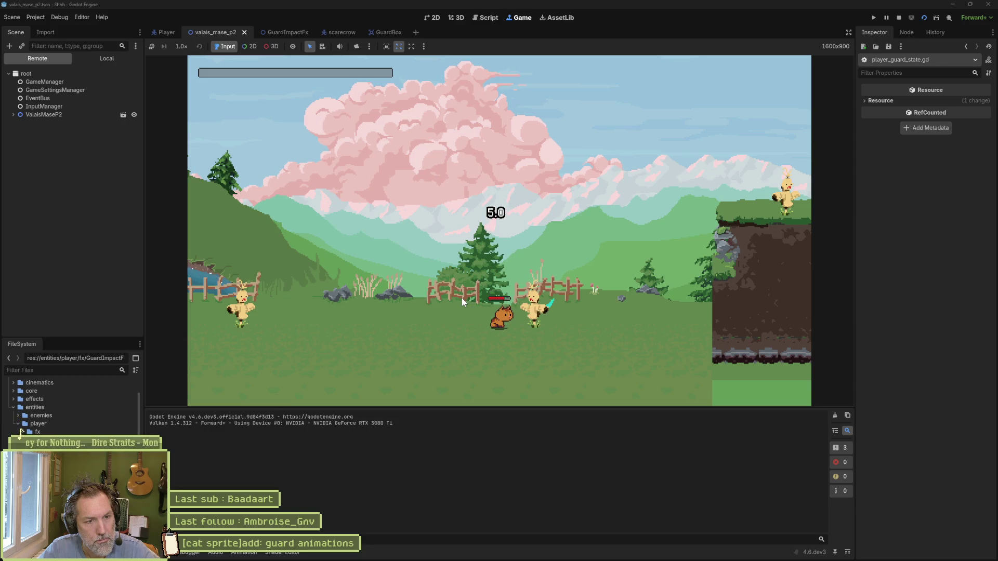
key("j")
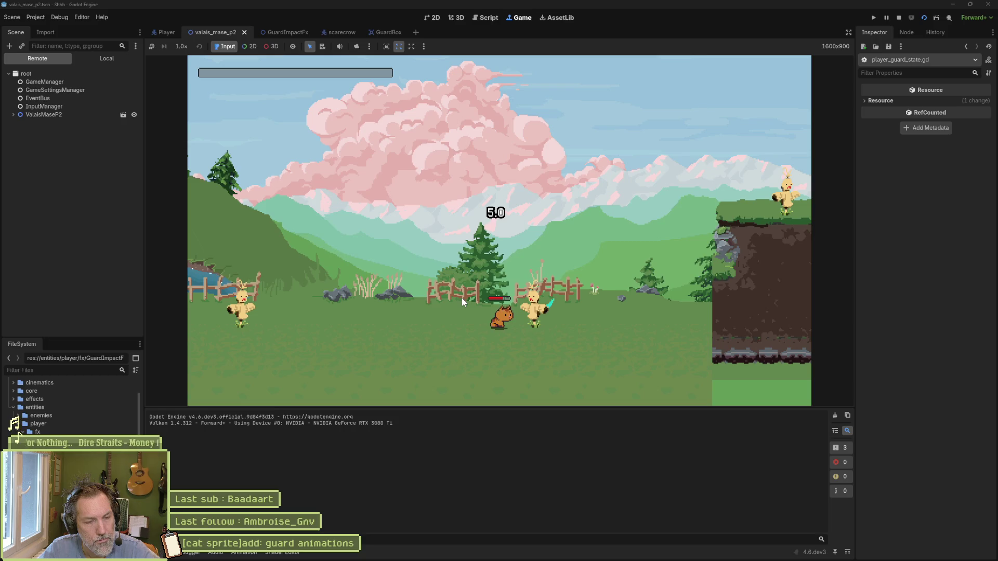
key("j")
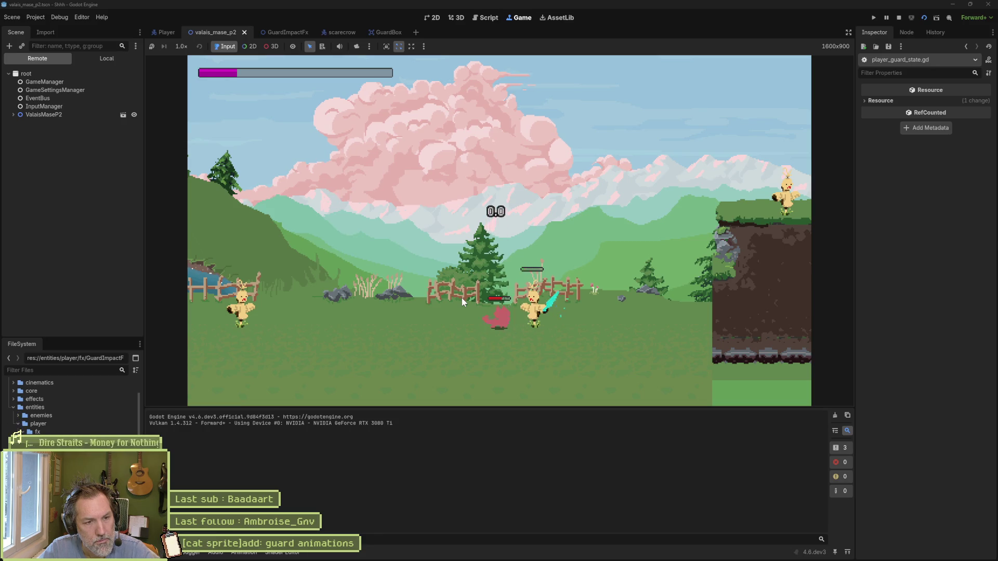
key("j")
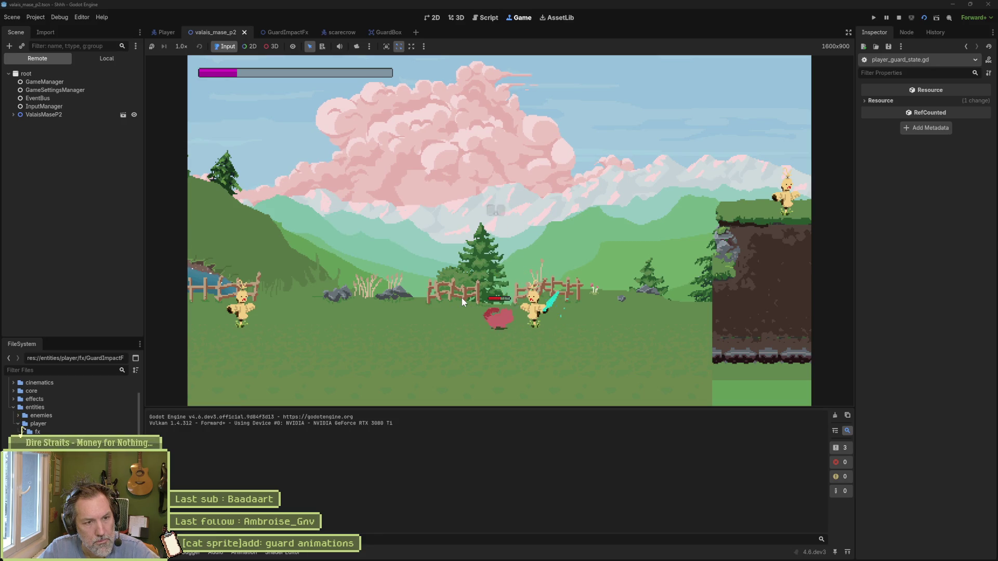
key("F8")
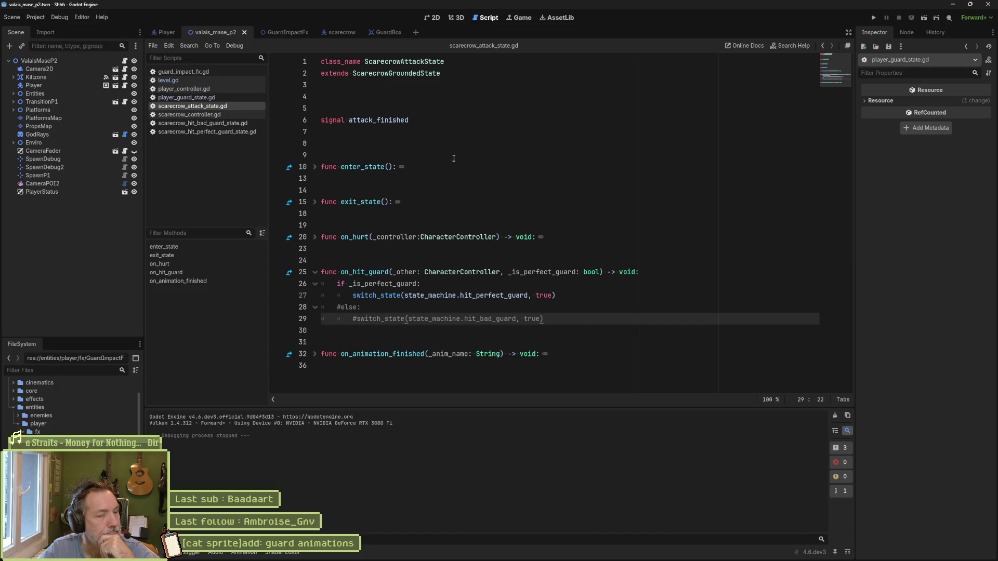
Step: Load the scarecrow's attack animation into the AnimationPlayer timeline
left_click(278, 33)
left_click(332, 33)
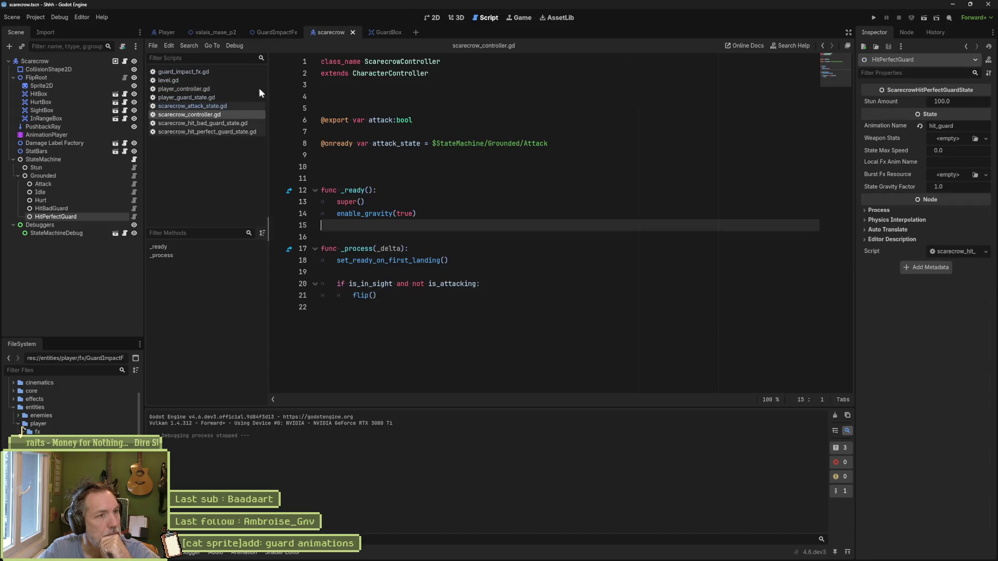
left_click(76, 134)
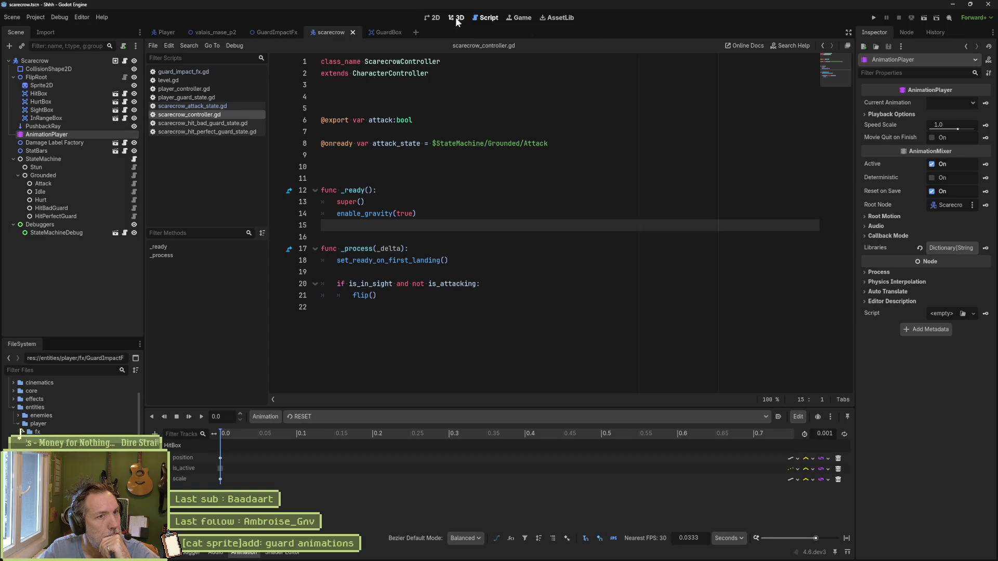
left_click(425, 19)
left_click(435, 416)
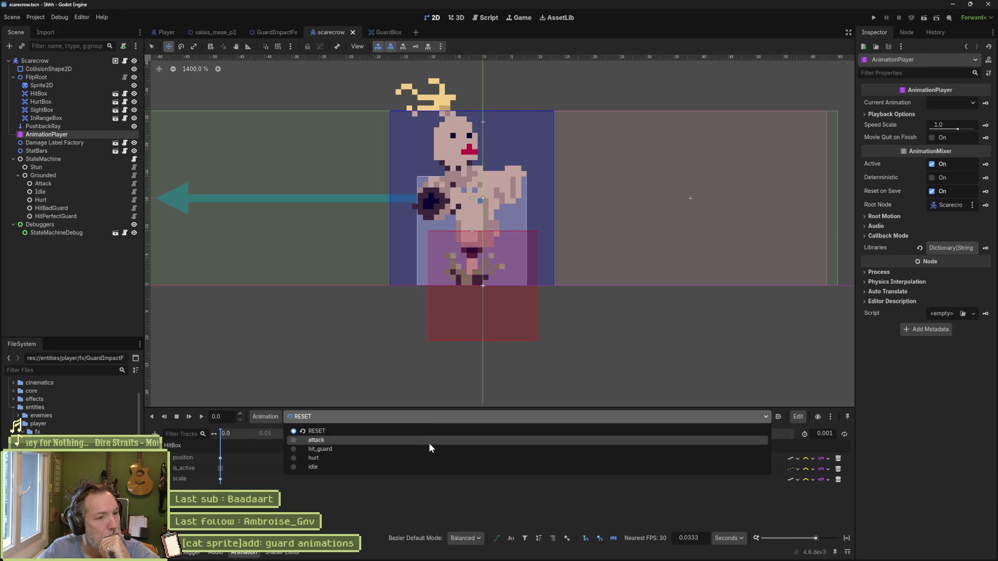
left_click(428, 441)
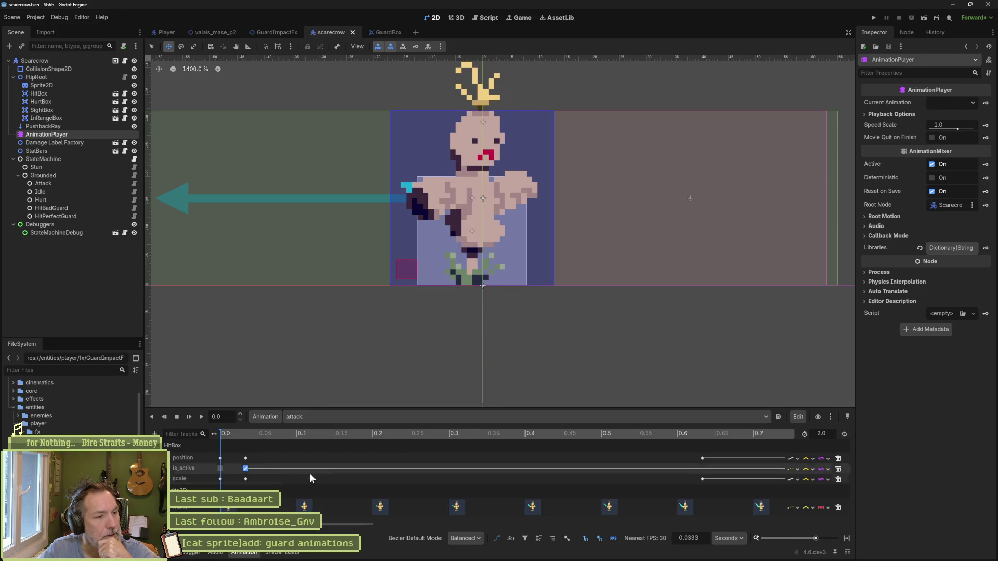
Step: Move the hitbox deactivation keyframe earlier to about 1.2 s, then run the level scene
left_click_drag(366, 408, 357, 352)
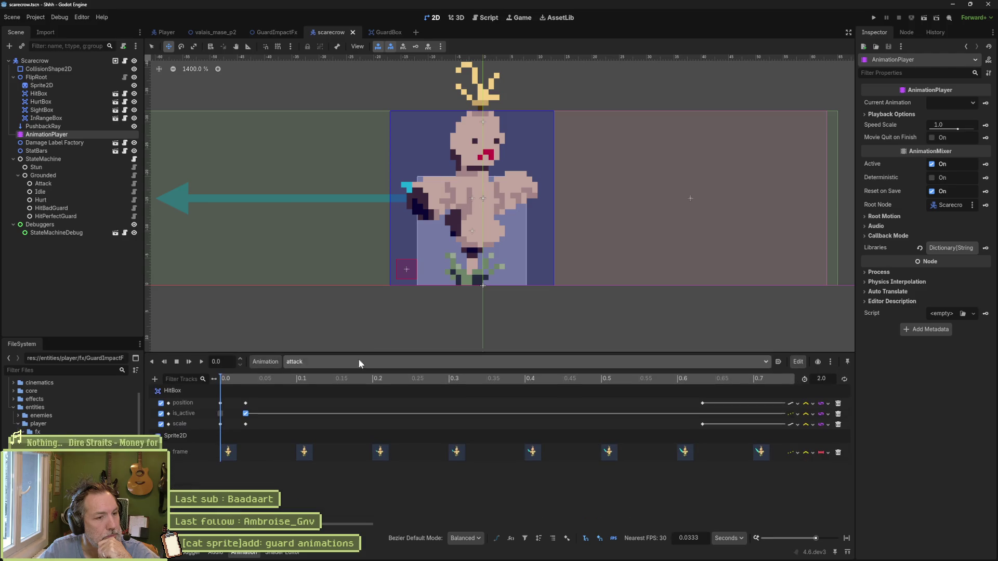
left_click(252, 379)
left_click_drag(251, 378, 720, 398)
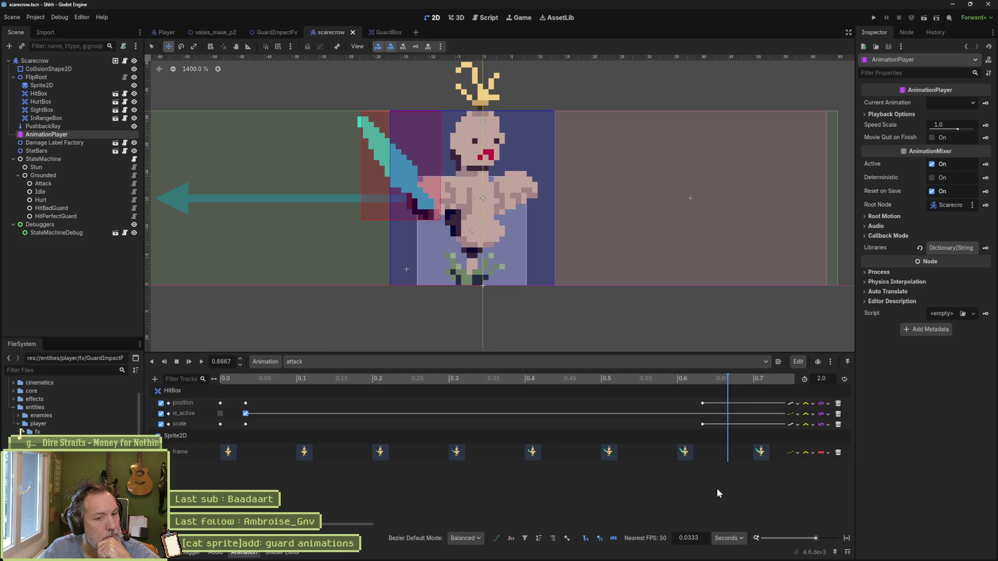
left_click(845, 540)
left_click_drag(536, 378, 625, 378)
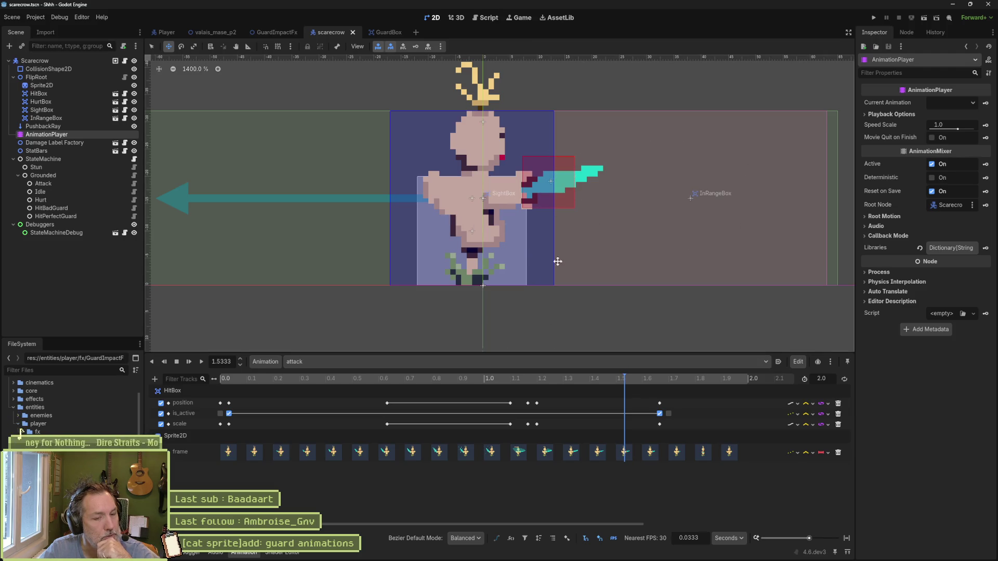
left_click(537, 378)
mouse_move(517, 380)
left_mouse_down()
mouse_move(672, 385)
mouse_move(328, 386)
mouse_move(666, 404)
left_mouse_up()
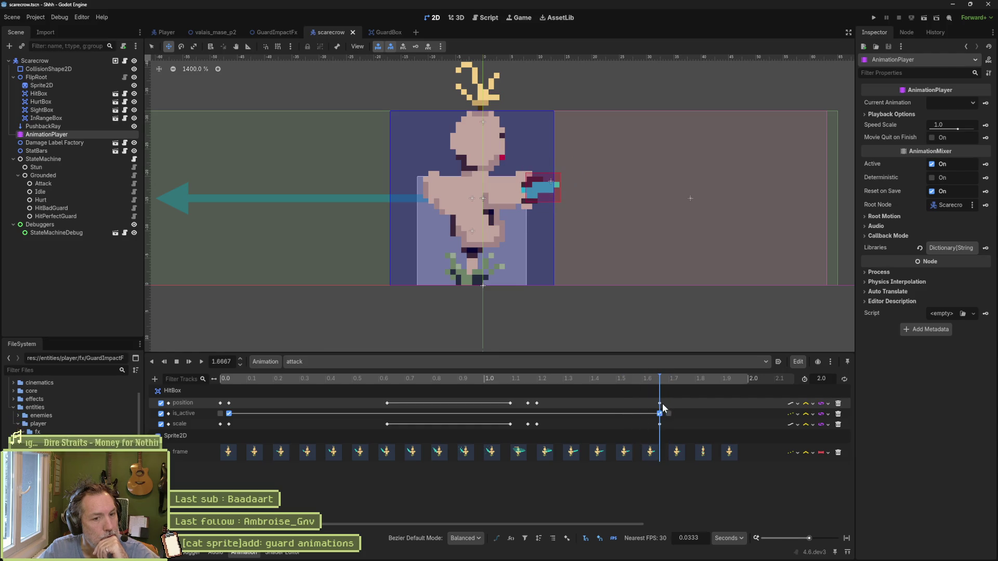
mouse_move(662, 403)
left_mouse_down()
mouse_move(476, 416)
mouse_move(540, 416)
left_mouse_up()
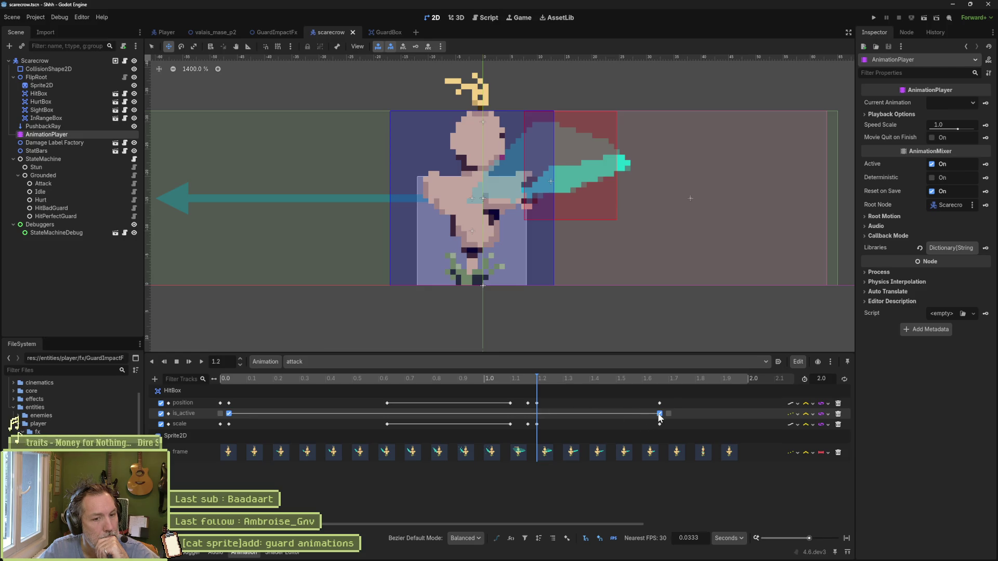
left_click_drag(672, 412, 532, 417)
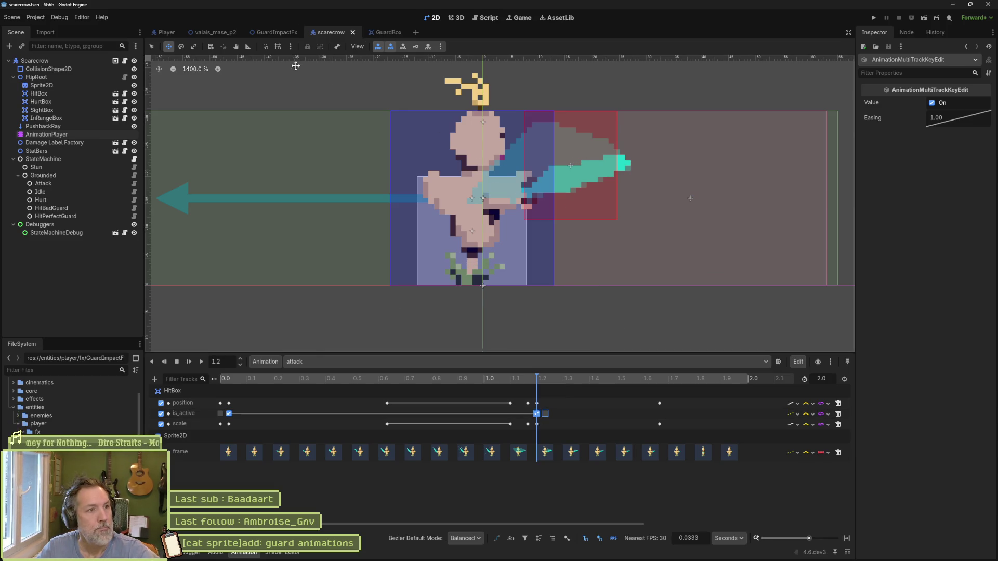
left_click(229, 32)
key("F6")
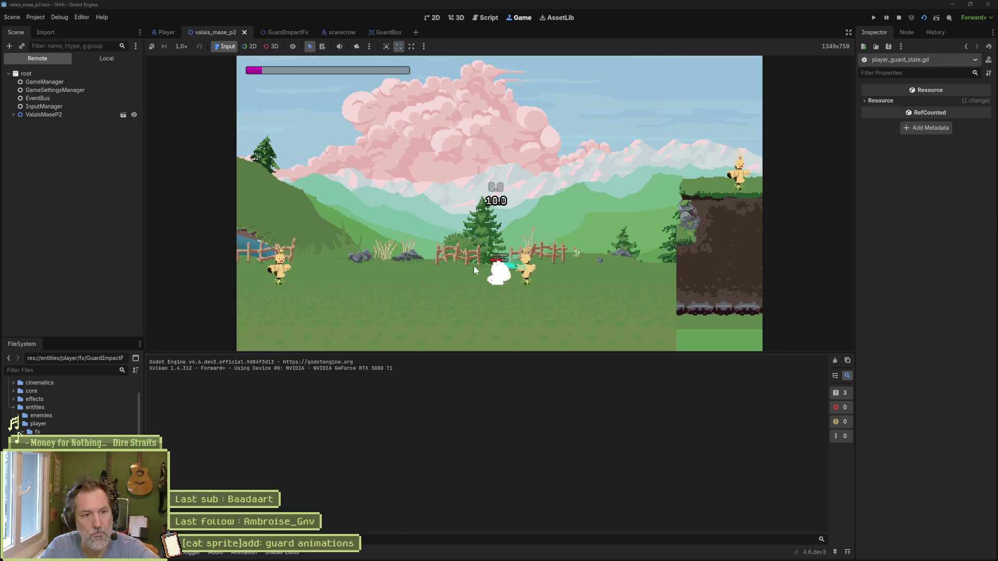
Step: Enlarge the Game view to watch the shortened scarecrow attack, then stop the run
left_click_drag(503, 353, 519, 470)
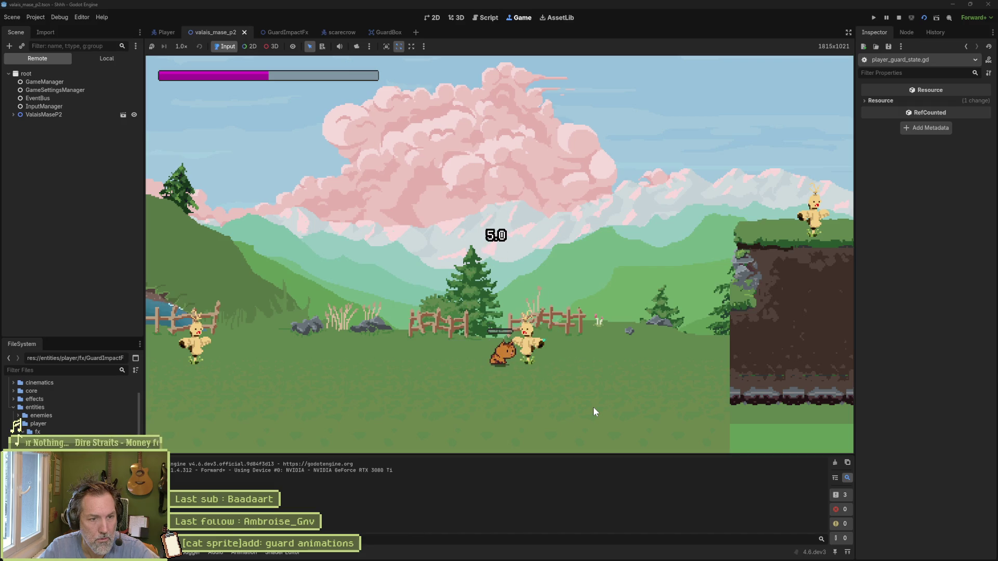
key("F8")
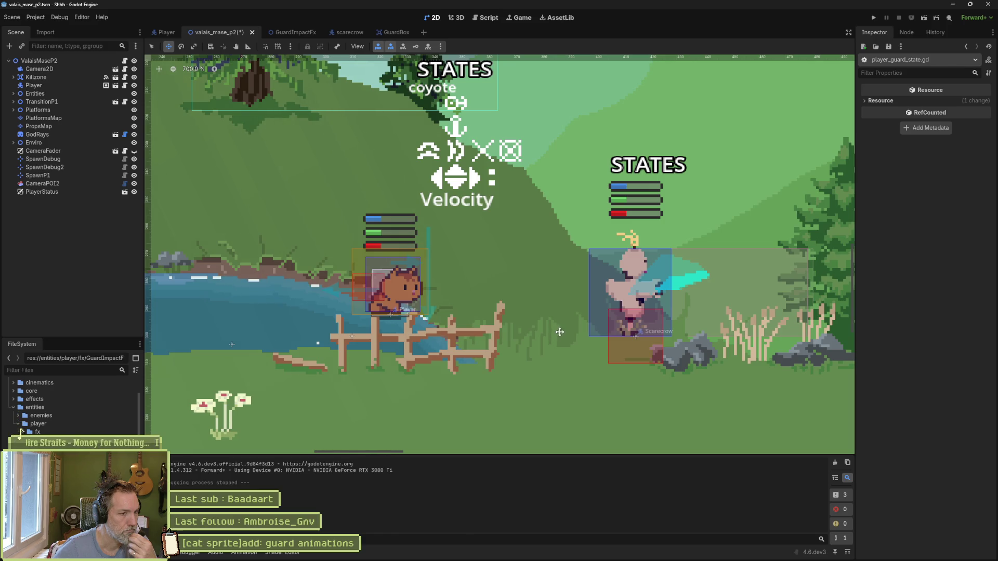
Step: Delete the commented-out else lines 28–29 from scarecrow_attack_state.gd and save the script
left_click(484, 18)
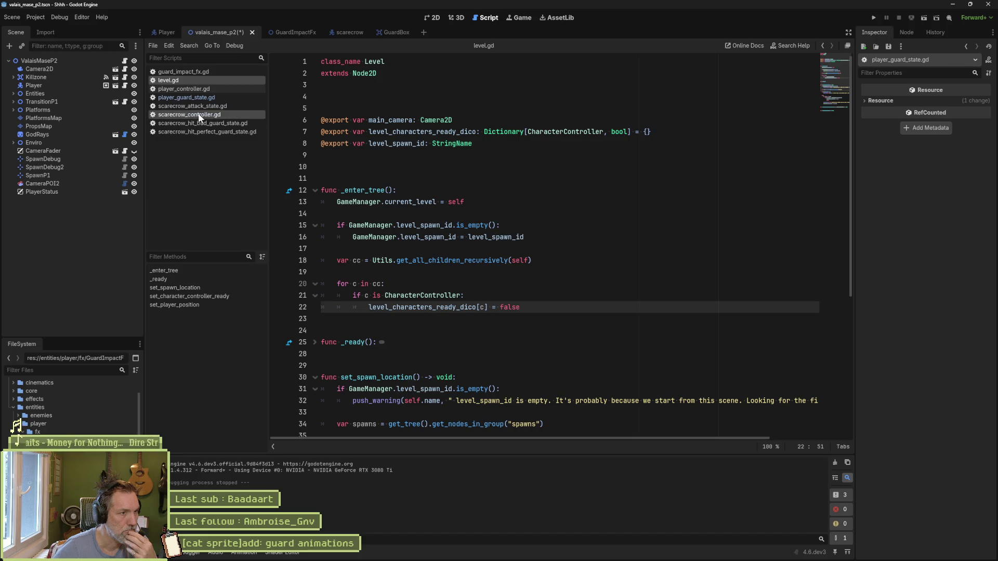
left_click(195, 96)
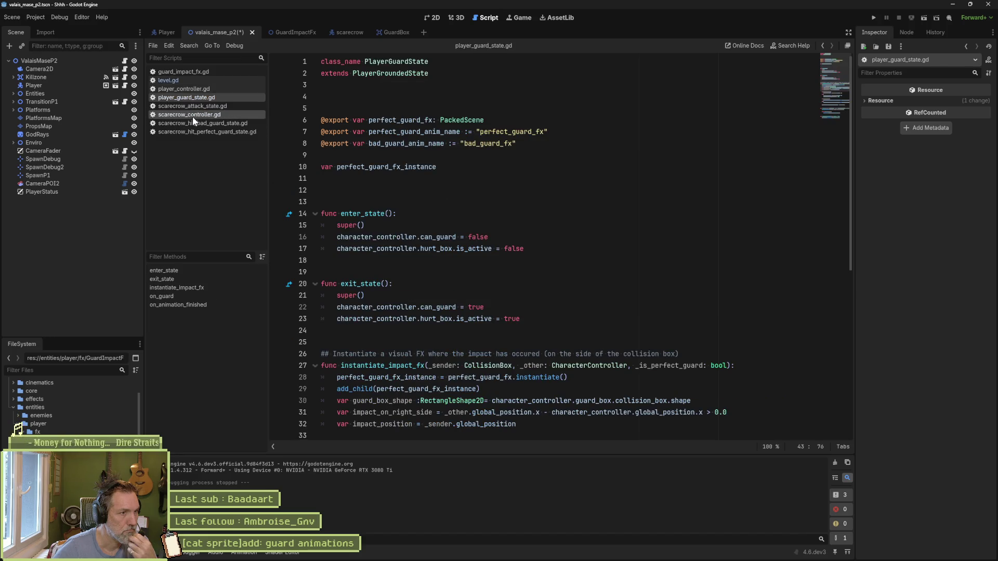
left_click(192, 106)
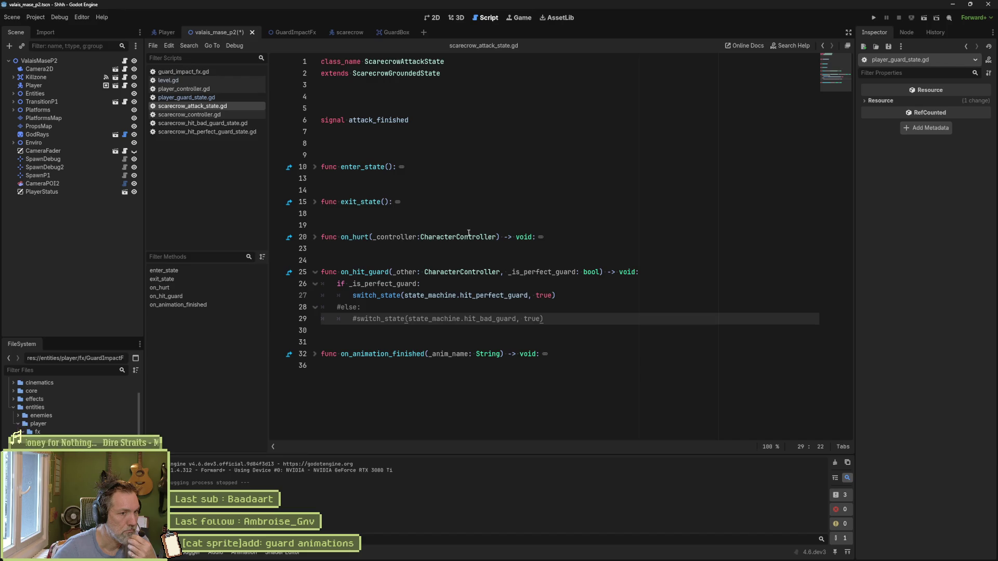
left_click(338, 309)
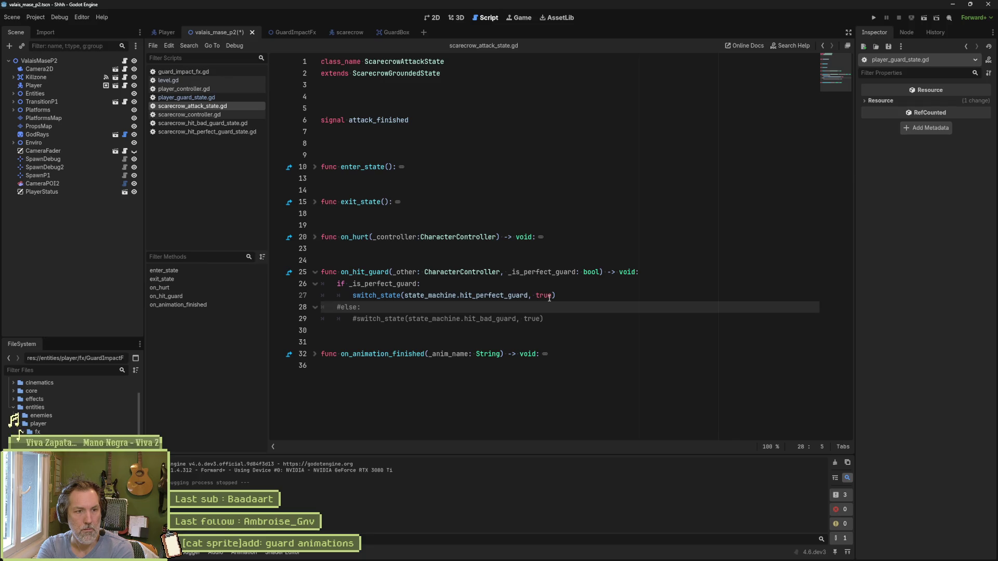
left_click_drag(572, 318, 566, 297)
key("Delete")
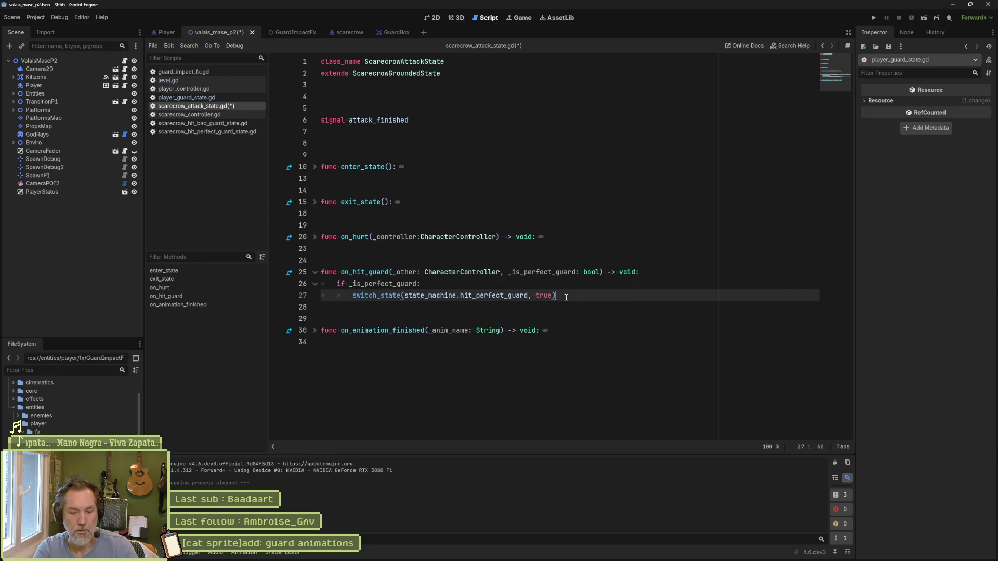
key("ctrl+s")
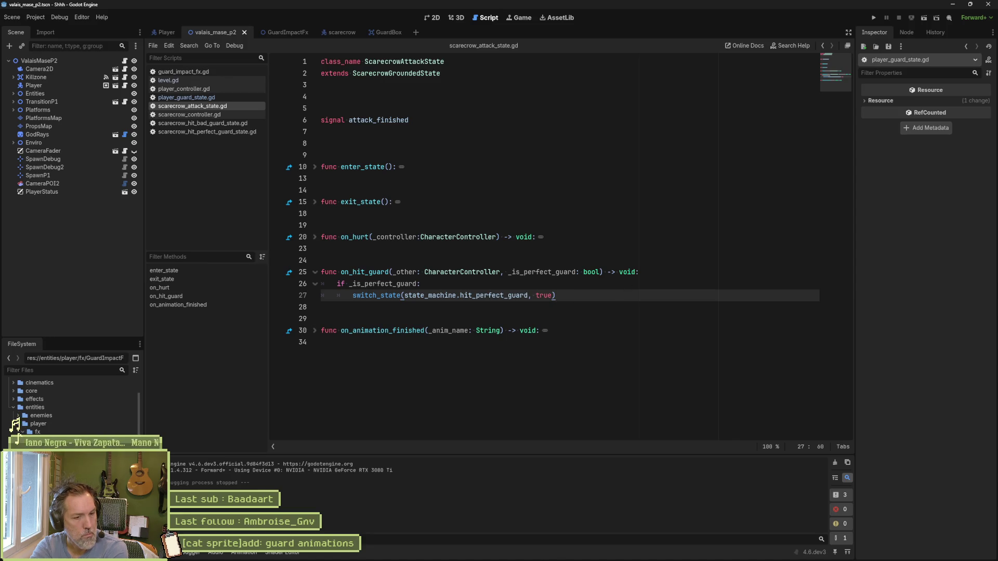
Step: Review the scarecrow.png sprite sheet change in Fork, then bring Aseprite back to the front
left_click(543, 553)
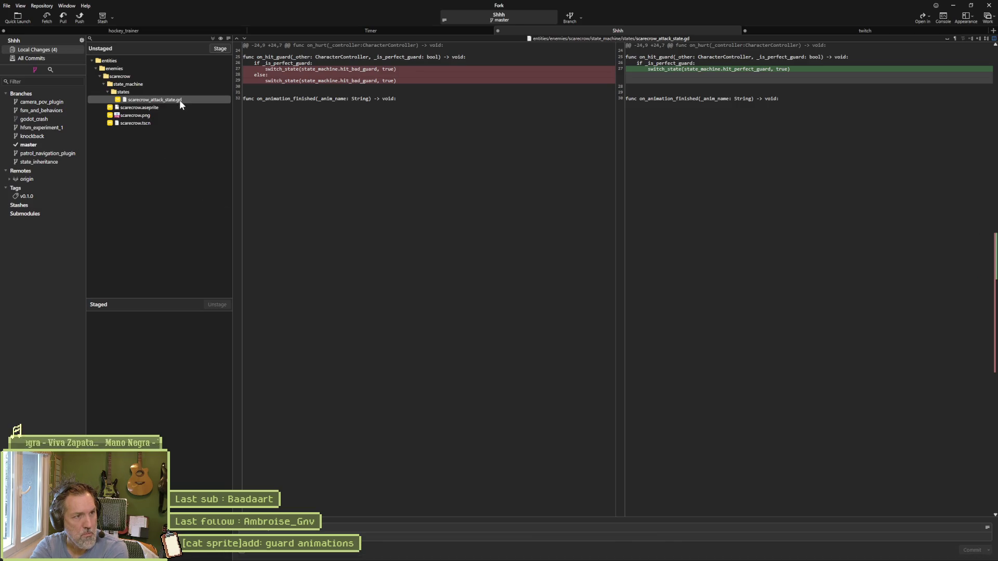
left_click(157, 115)
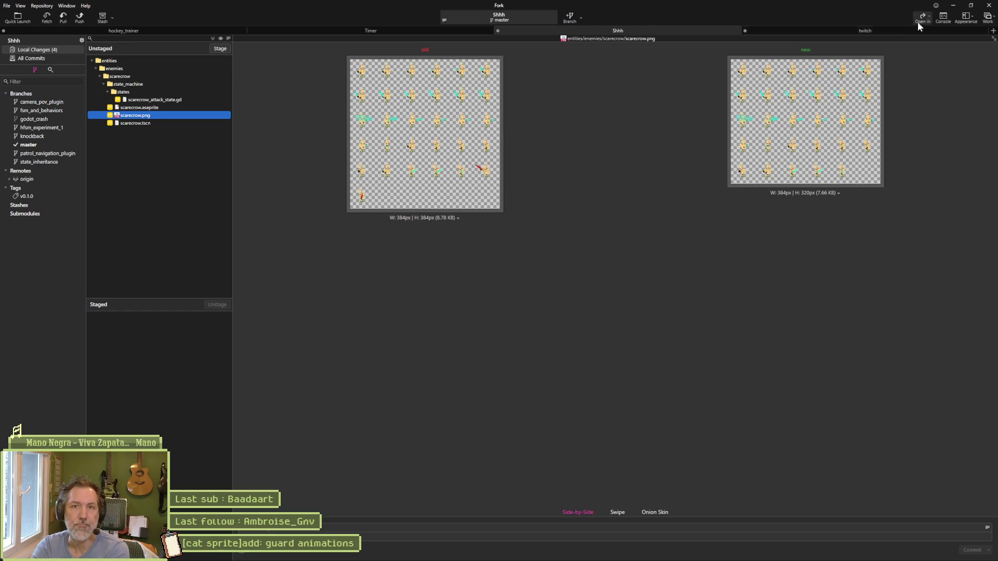
left_click(953, 5)
left_click(520, 558)
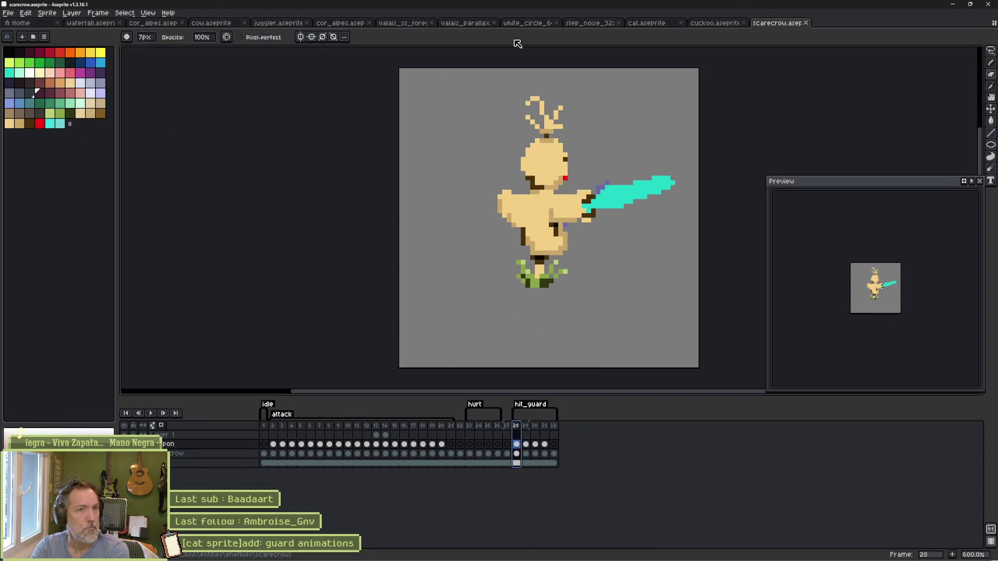
Step: Open cat.aseprite and enlarge the guard effect on the middle perfect_guard_fx frame
left_click(647, 24)
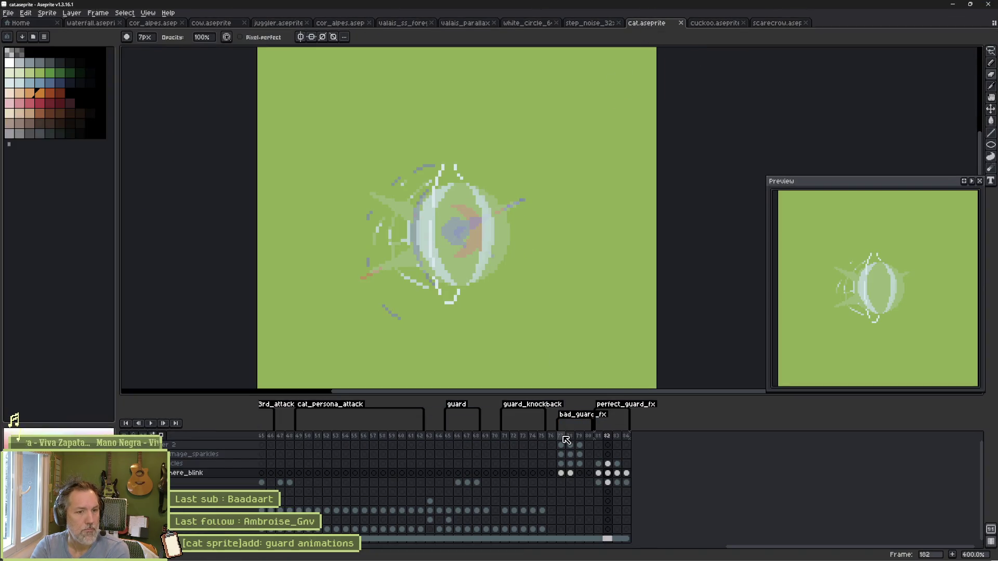
mouse_move(599, 439)
left_mouse_down()
mouse_move(626, 441)
mouse_move(598, 440)
left_mouse_up()
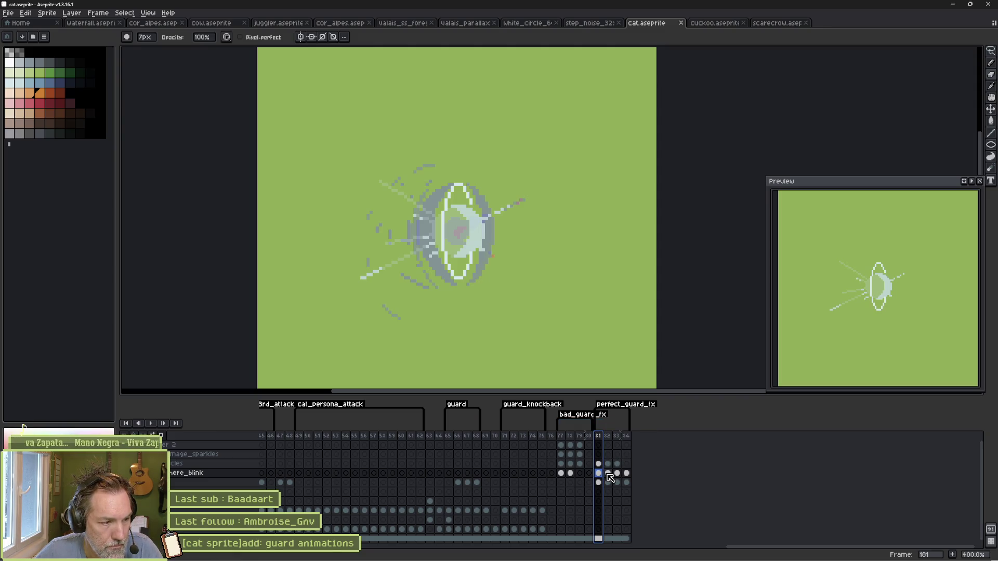
left_click(609, 478)
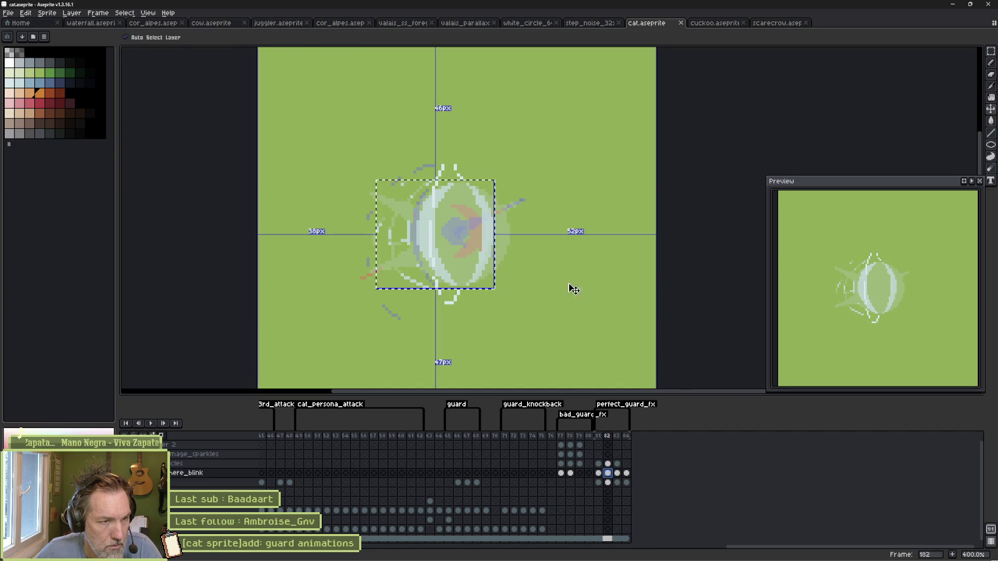
key("ctrl+t")
mouse_move(502, 178)
left_mouse_down()
mouse_move(548, 147)
mouse_move(547, 137)
left_mouse_up()
key("ctrl+d")
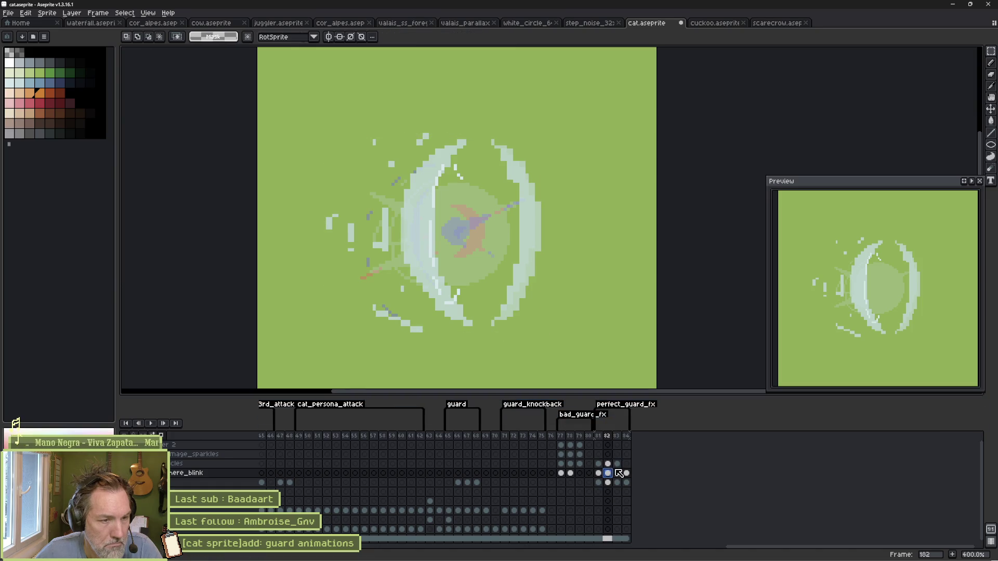
Step: Select and scale up the ring artwork on the next guard-effect frame
left_click(617, 474)
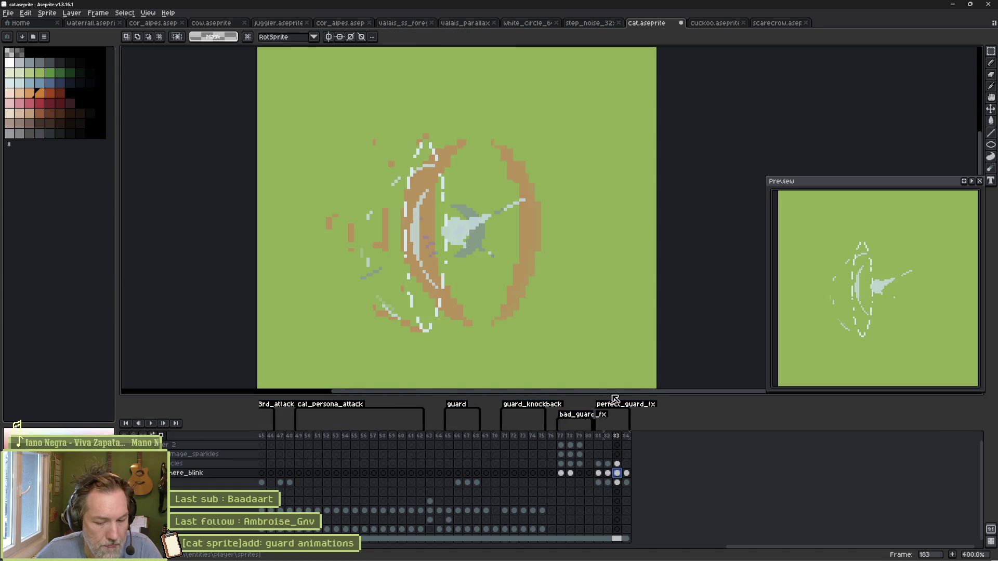
left_click_drag(366, 164, 527, 322)
left_click_drag(526, 161, 548, 143)
key("Return")
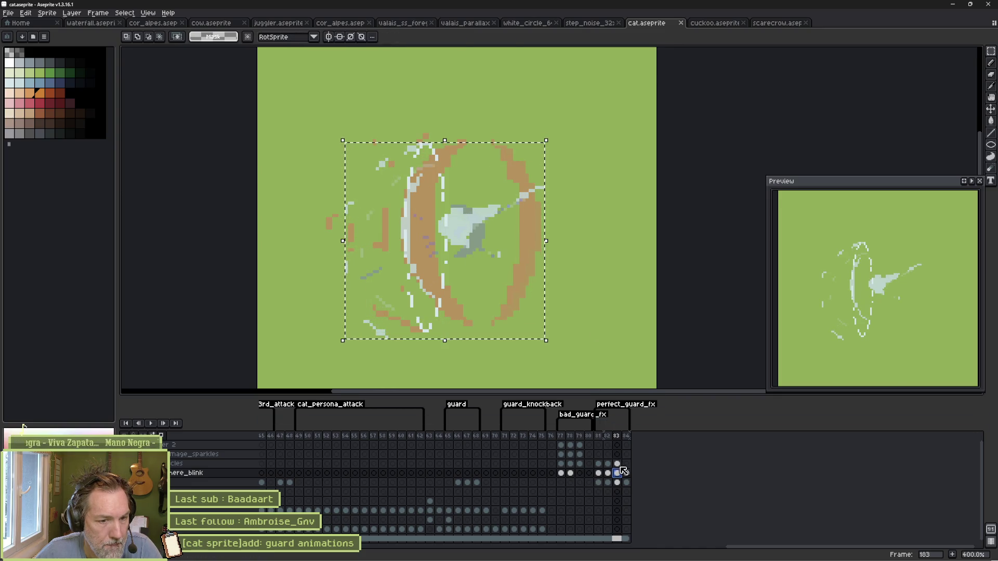
Step: Play the perfect_guard_fx loop to check it, confirming the tag and stopping on frame 82
left_click(626, 473)
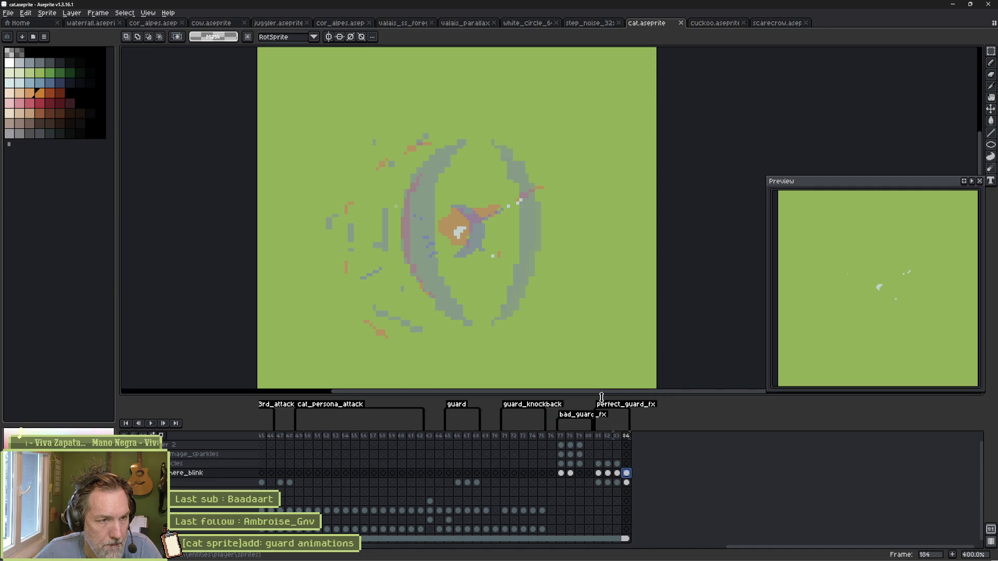
key("Return")
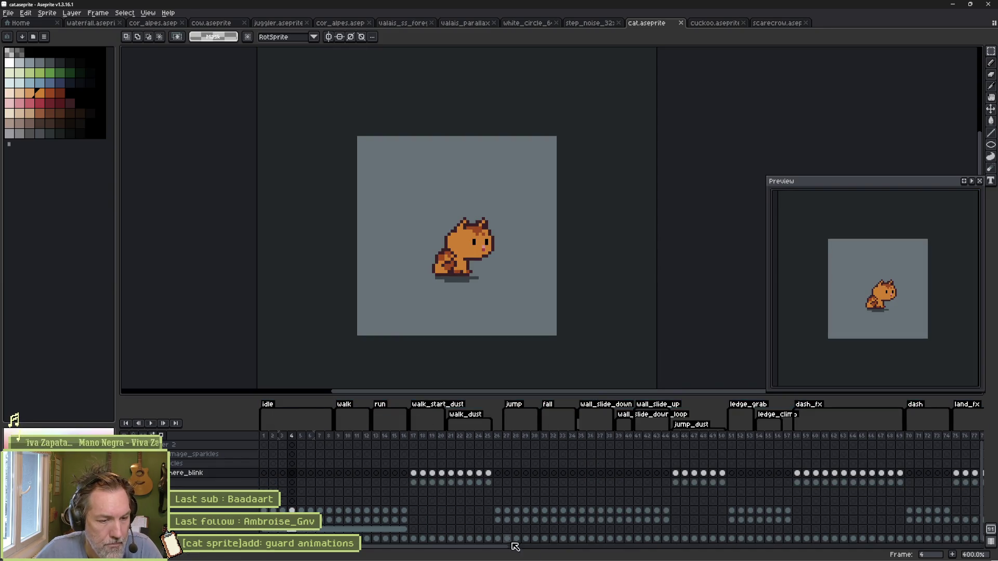
scroll(602, 404, "right", 10)
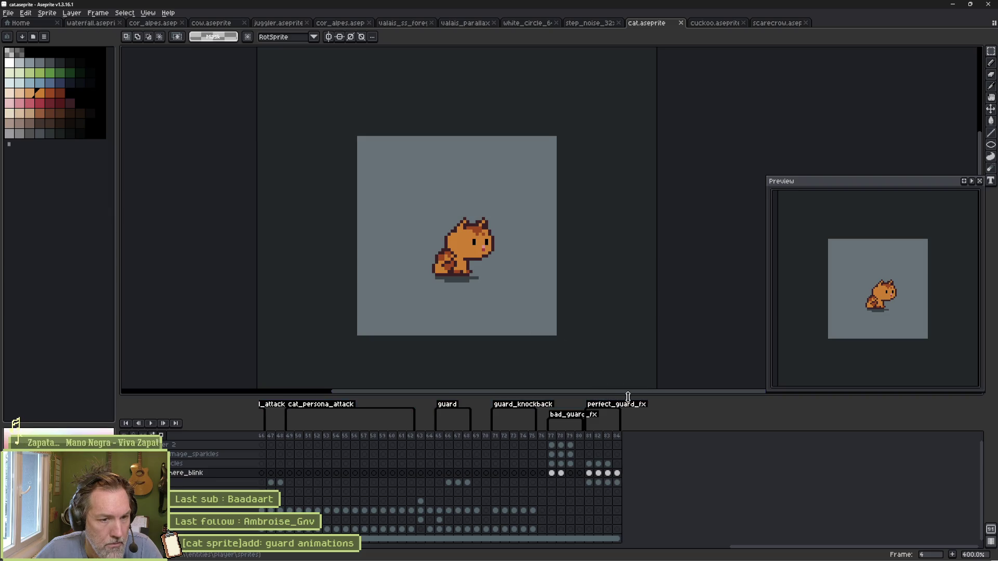
double_click(631, 404)
left_click(500, 351)
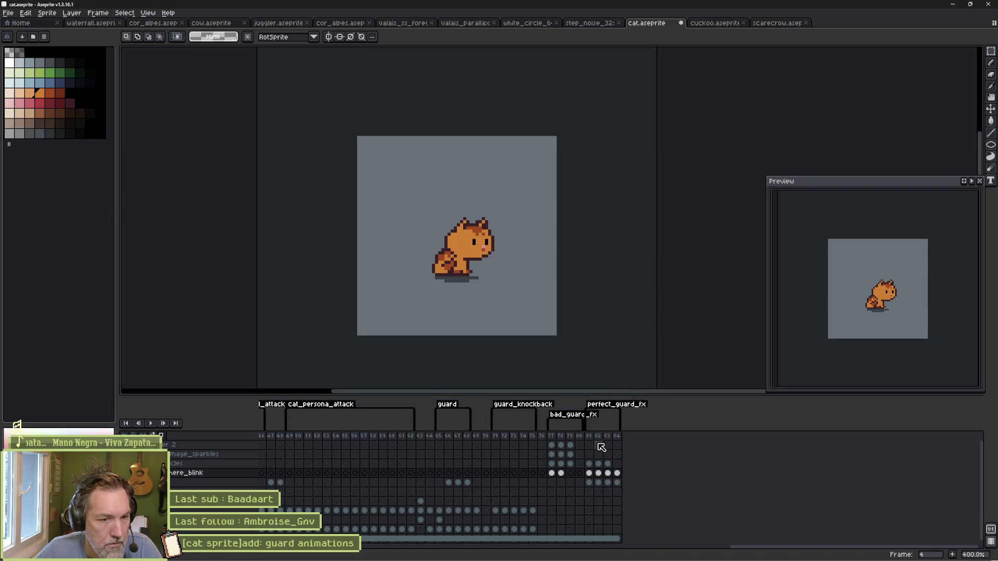
left_click(597, 446)
key("Return")
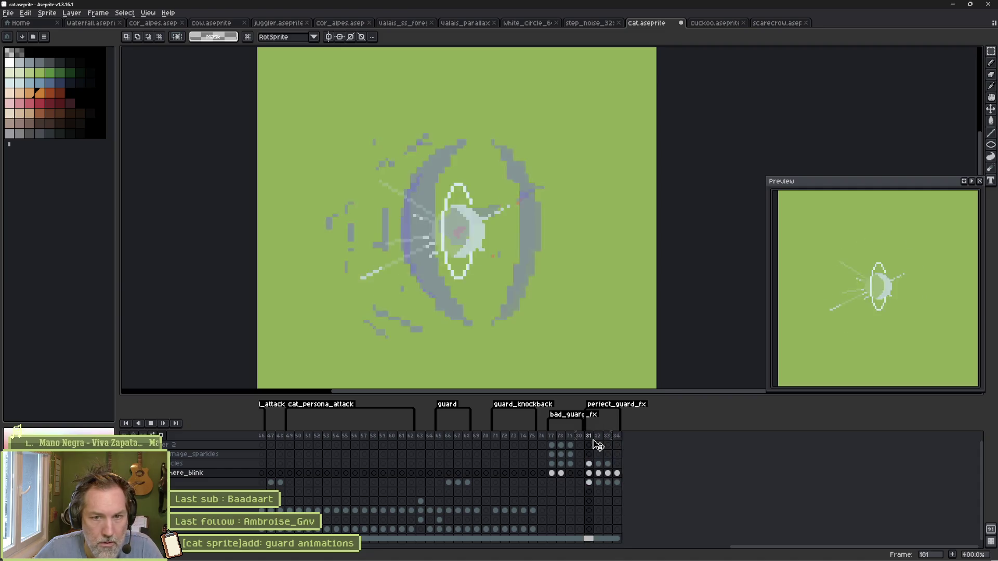
left_click(597, 445)
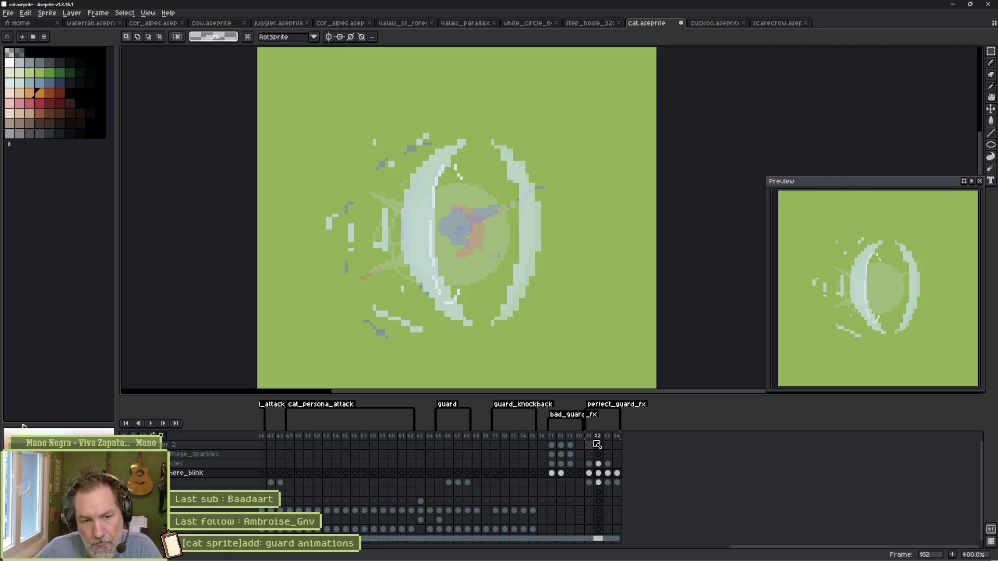
key("Return")
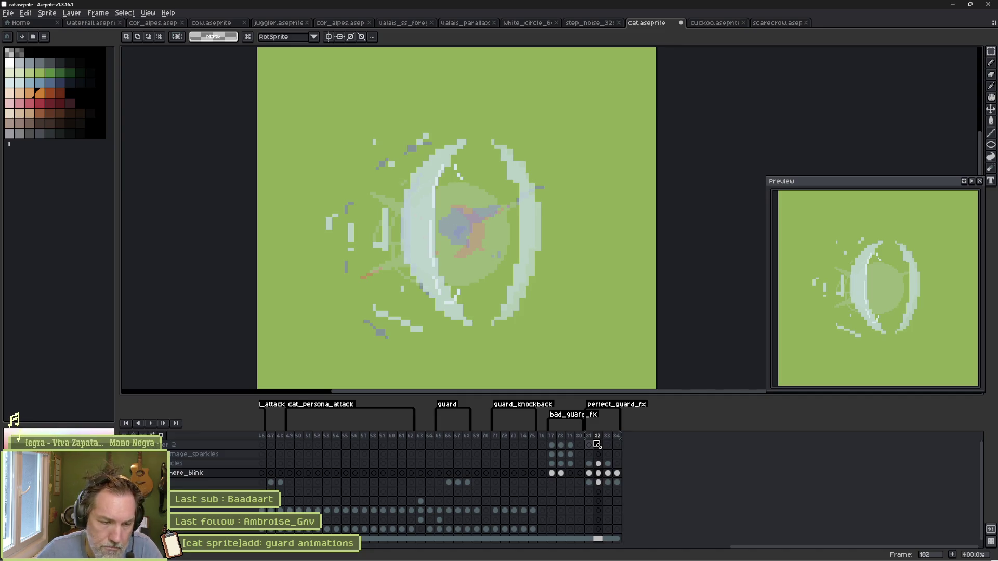
Step: Select the frame 81 and 82 cels, undo an accidental cel move, and reselect the content
left_click(590, 483)
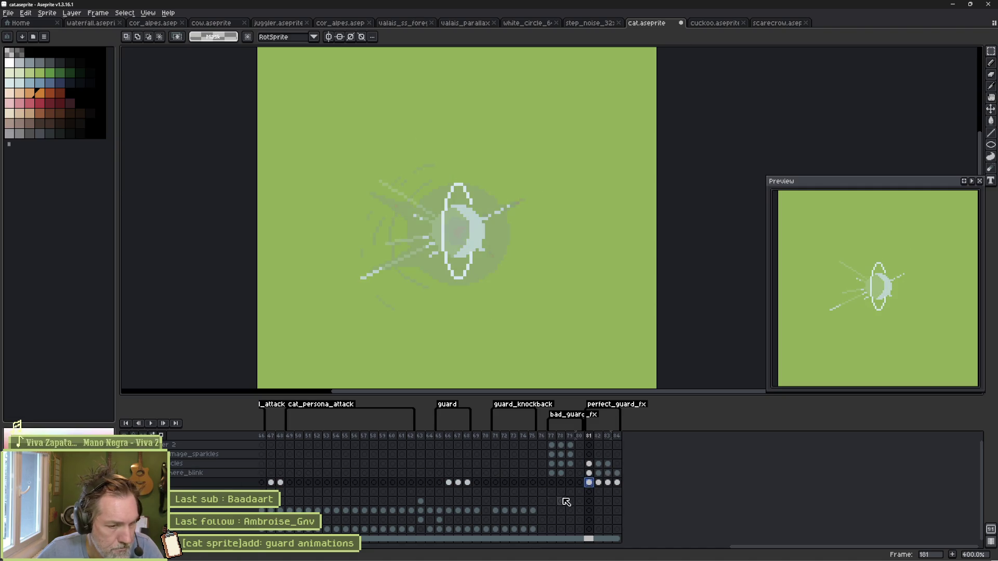
left_click(598, 482)
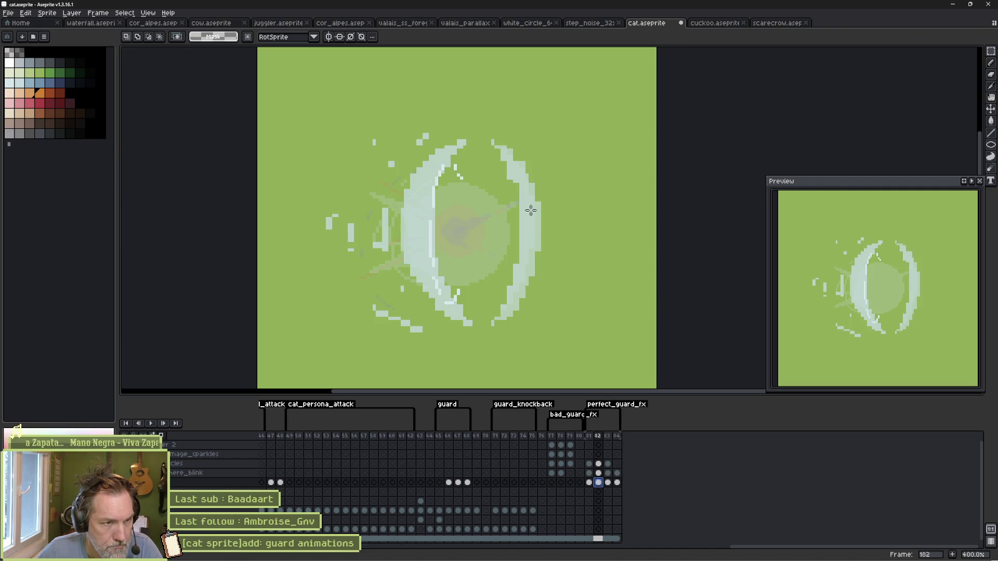
left_click(608, 482)
left_click(599, 482)
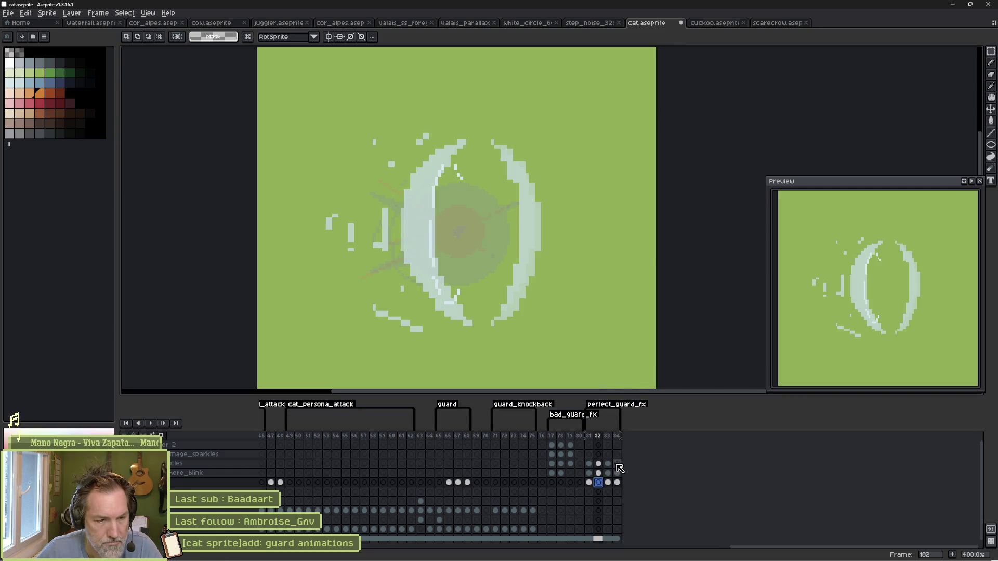
key("ctrl+z")
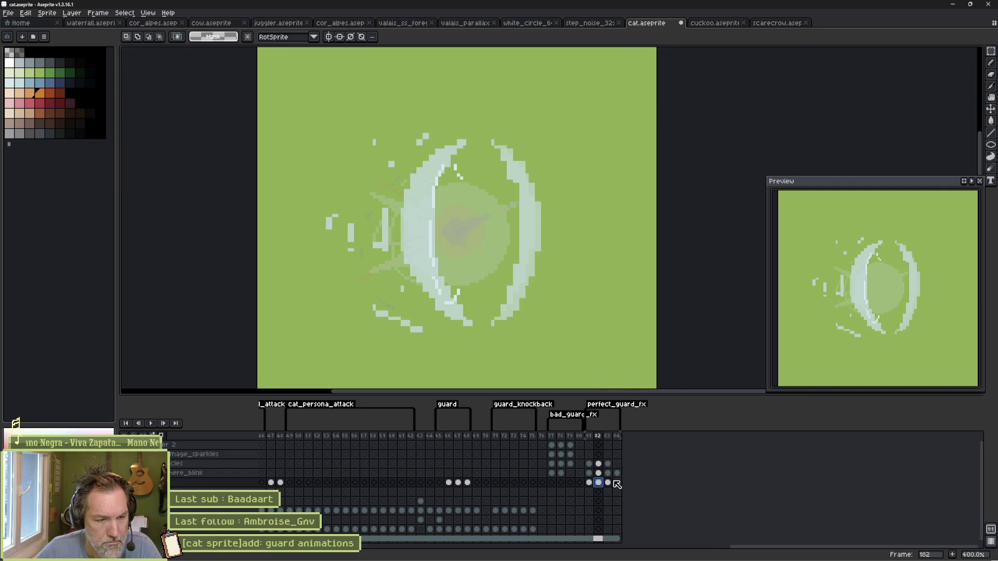
key("ctrl+shift+d")
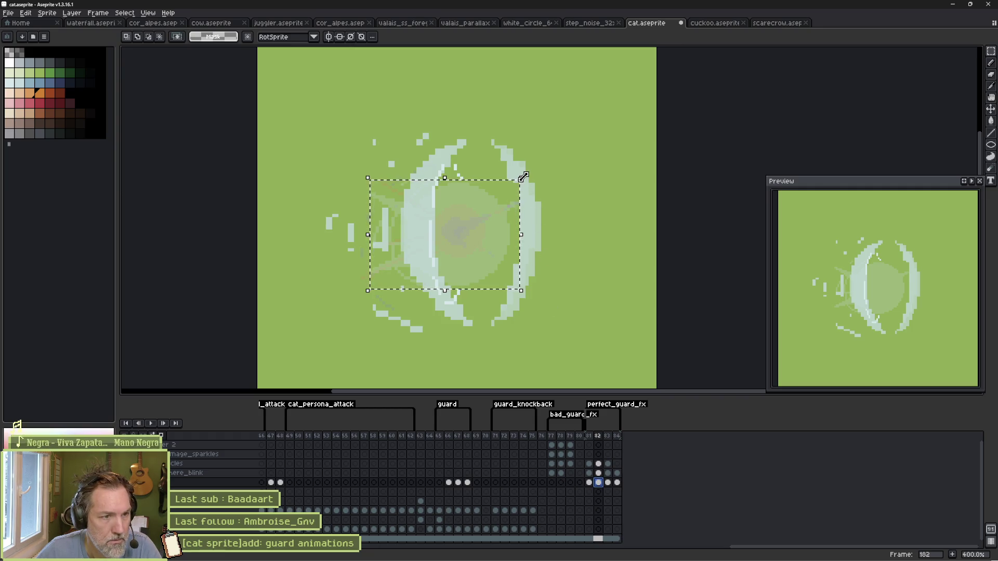
Step: Scale up the guard sphere on the middle frame and select the frame 82 particles cel
left_click_drag(521, 177, 552, 141)
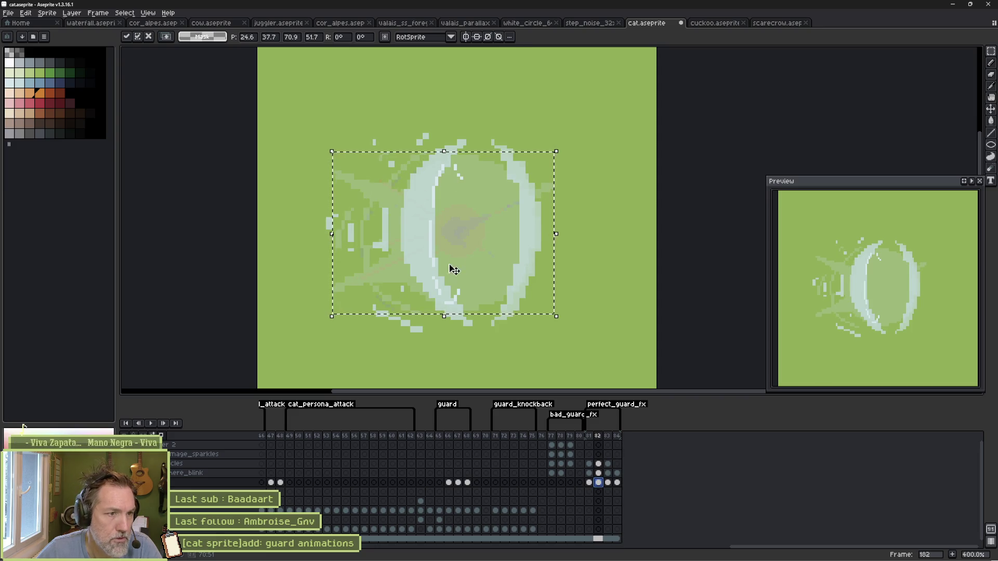
key("Return")
left_click(608, 482)
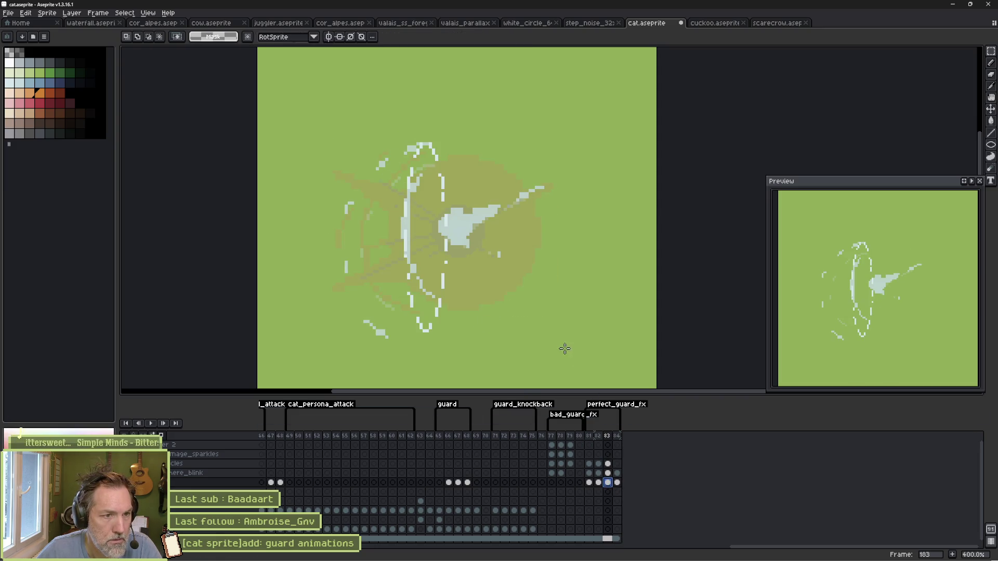
left_click(599, 464)
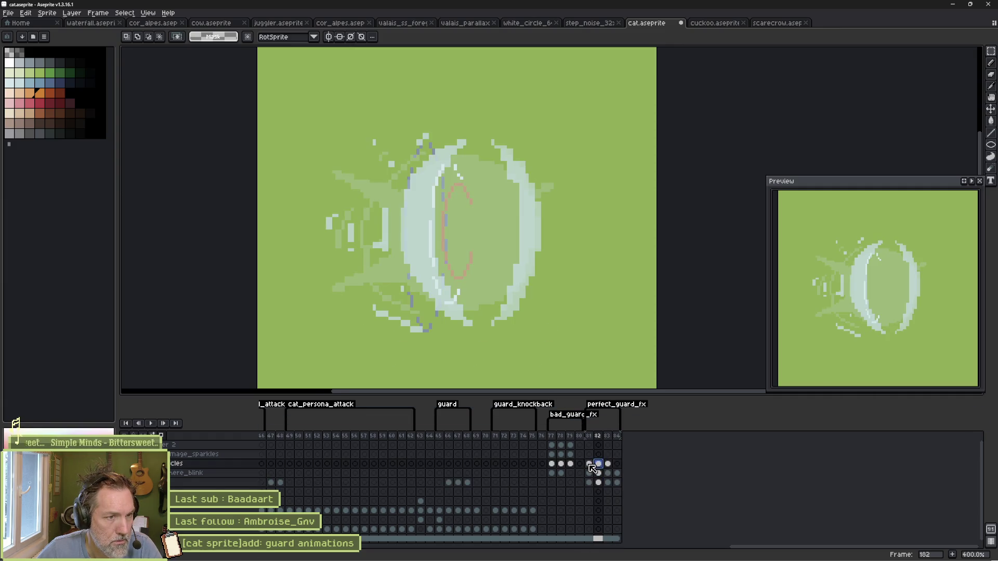
left_click(588, 464)
left_click(599, 464)
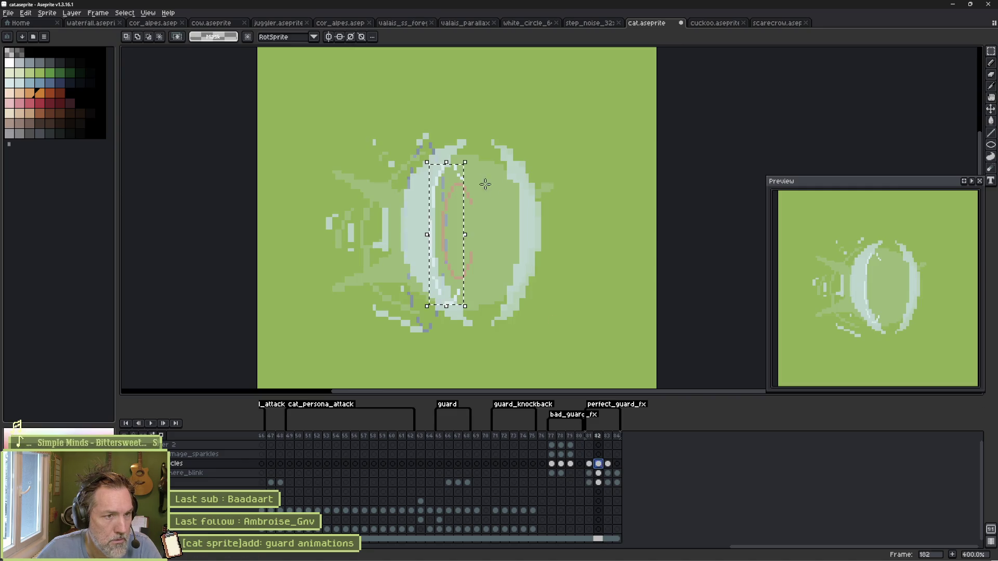
Step: Enlarge the inner ring on the particles layer, then play and step through frames to check
mouse_move(427, 306)
left_mouse_down()
mouse_move(465, 162)
mouse_move(498, 129)
left_mouse_up()
left_click(608, 464)
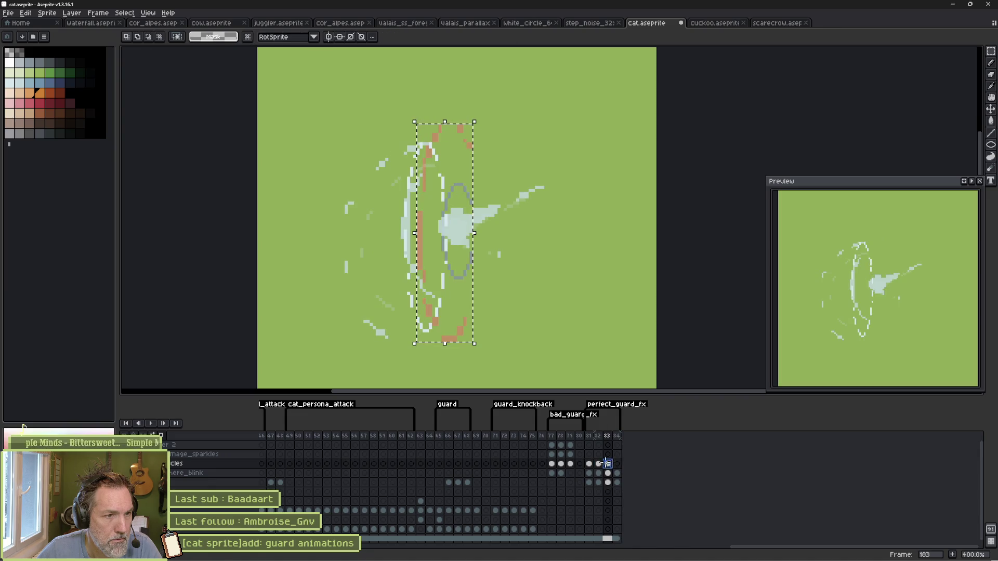
key("ctrl+d")
key("Return")
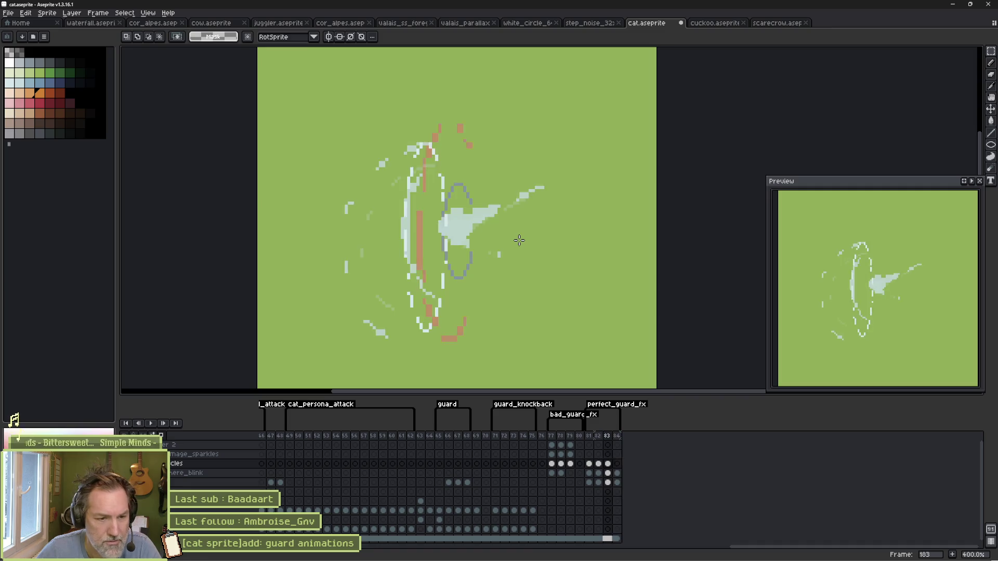
key("Return")
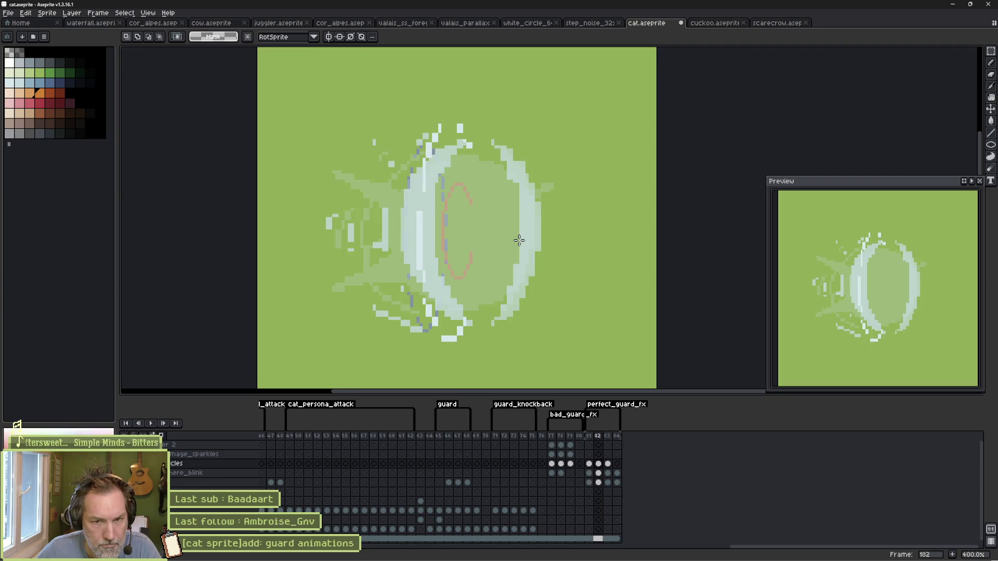
key("Right")
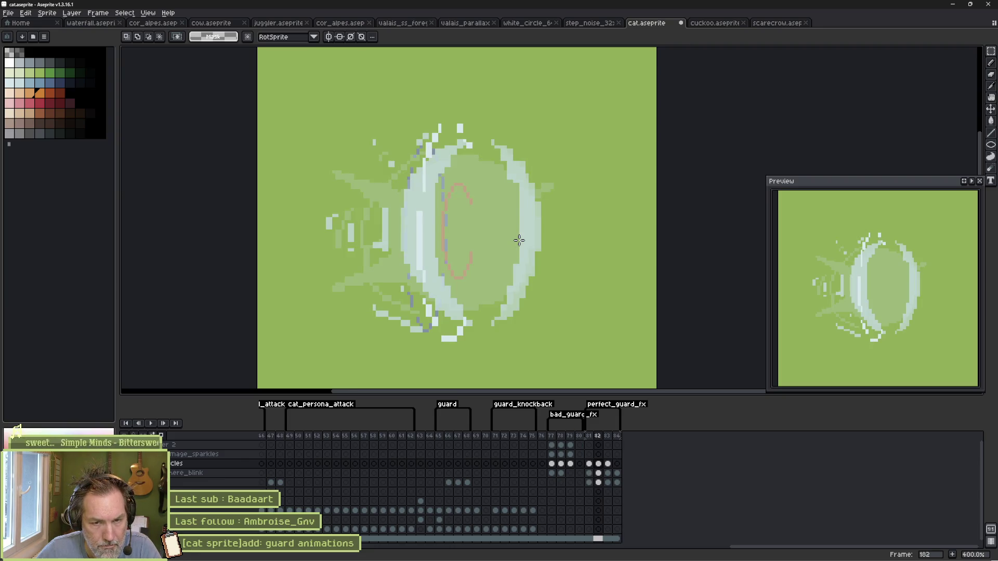
key("Right")
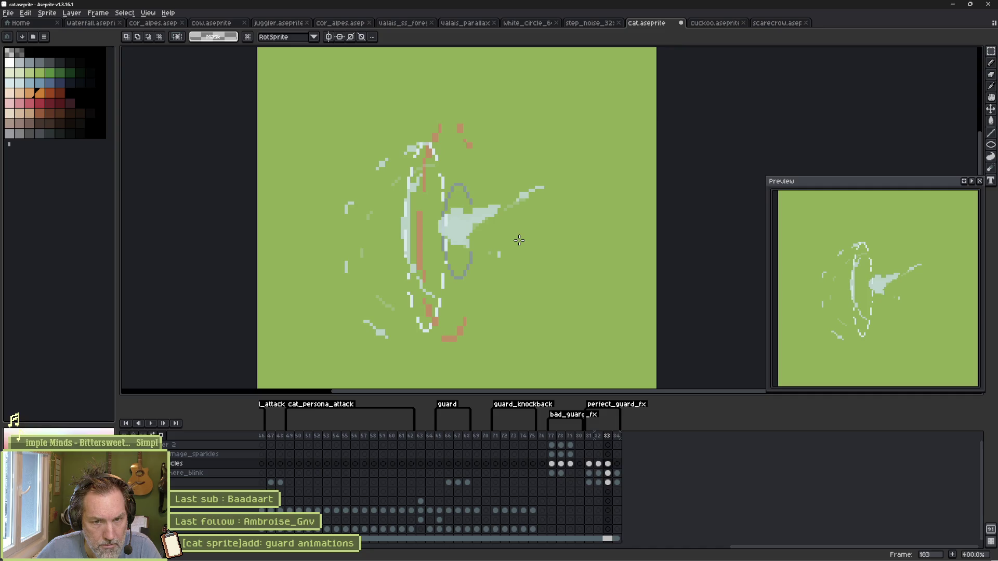
key("ctrl")
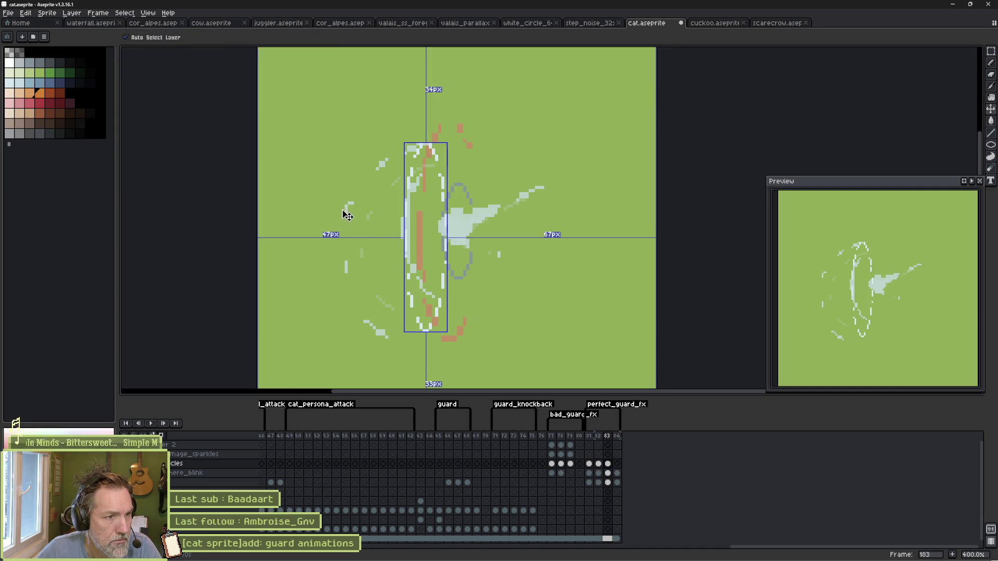
Step: Erase stray white pixels around the ring on the sphere_blink layer and replay the animation
left_click(348, 214, "ctrl")
mouse_move(355, 197)
left_mouse_down()
mouse_move(368, 328)
mouse_move(330, 232)
mouse_move(385, 154)
mouse_move(414, 137)
left_mouse_up()
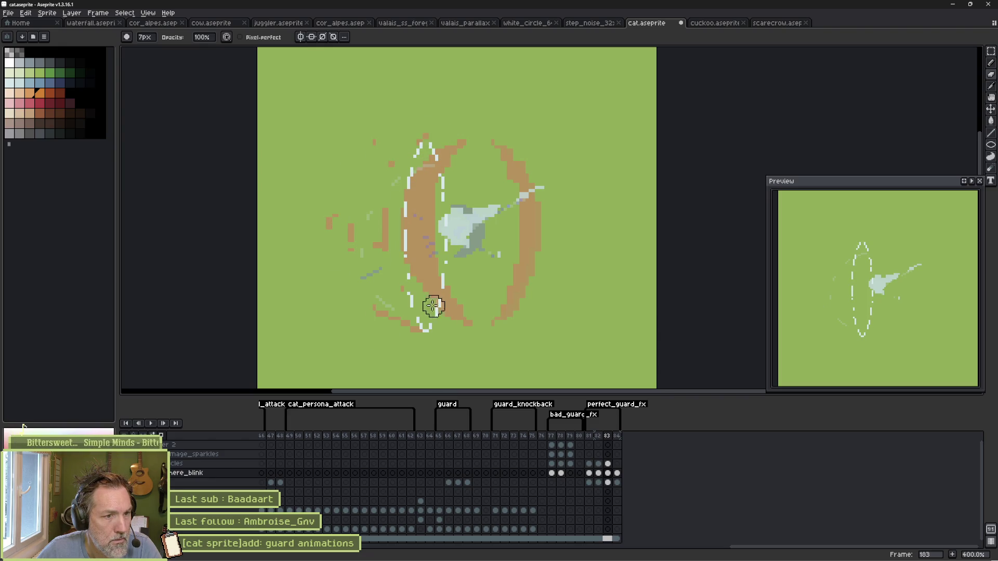
key("Return")
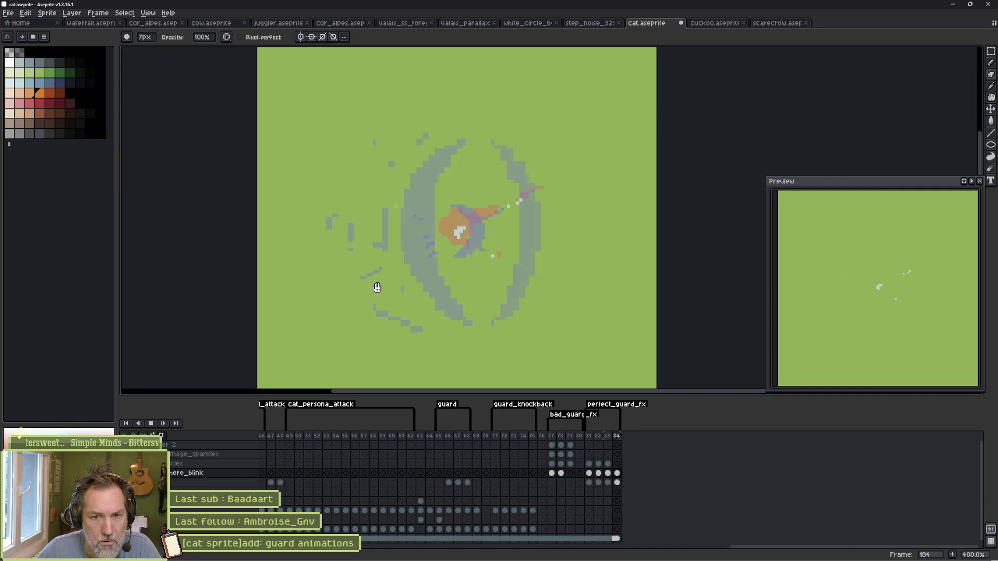
key("Return")
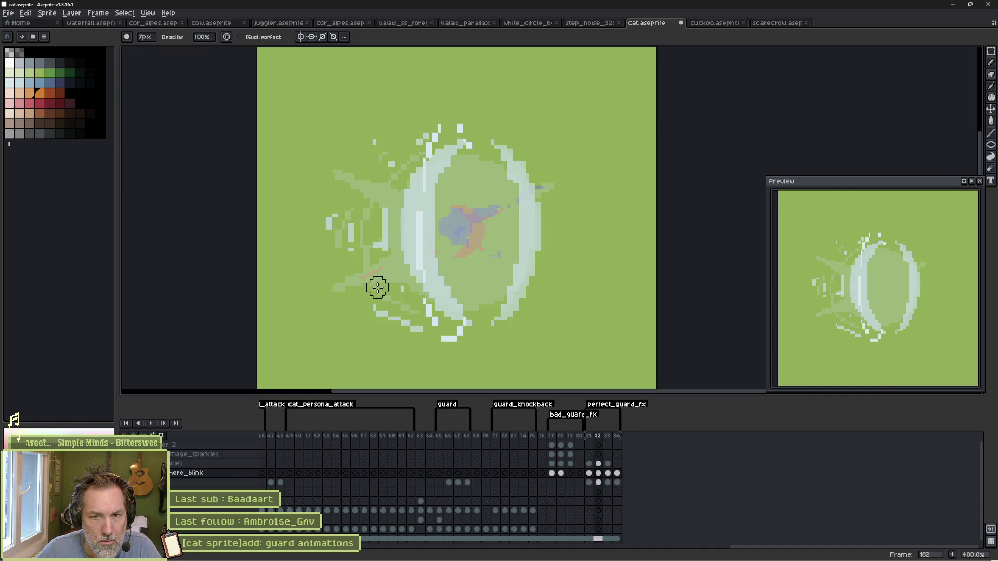
key("Return")
key("Return")
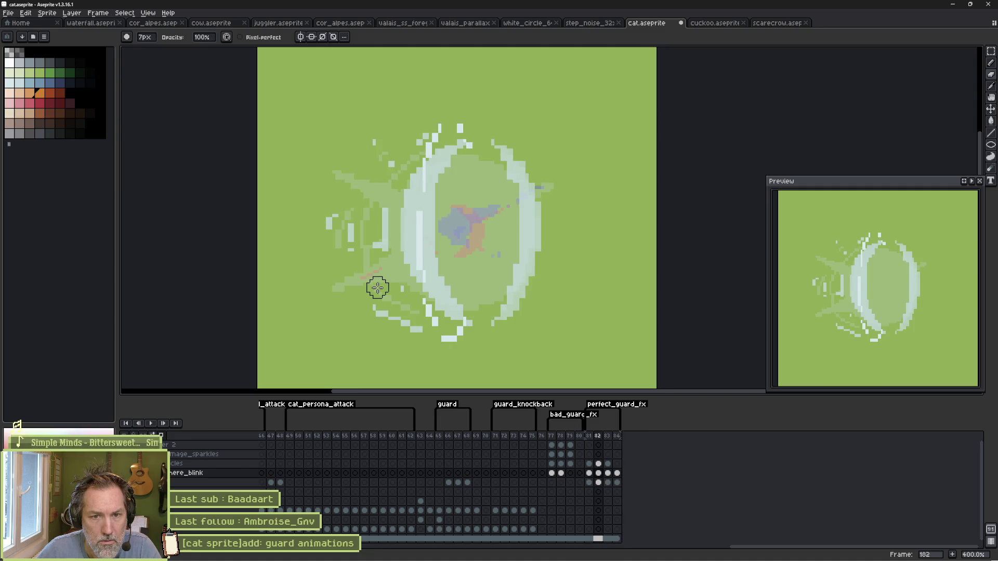
key("Return")
key("Return")
key("Return")
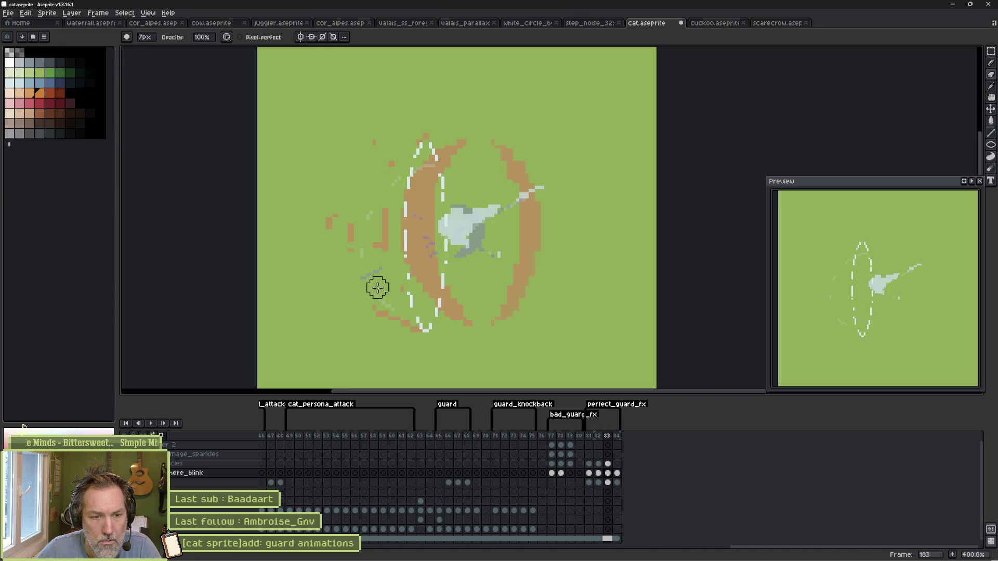
Step: Delete the faint glow blob cel on frame 183
key("Left")
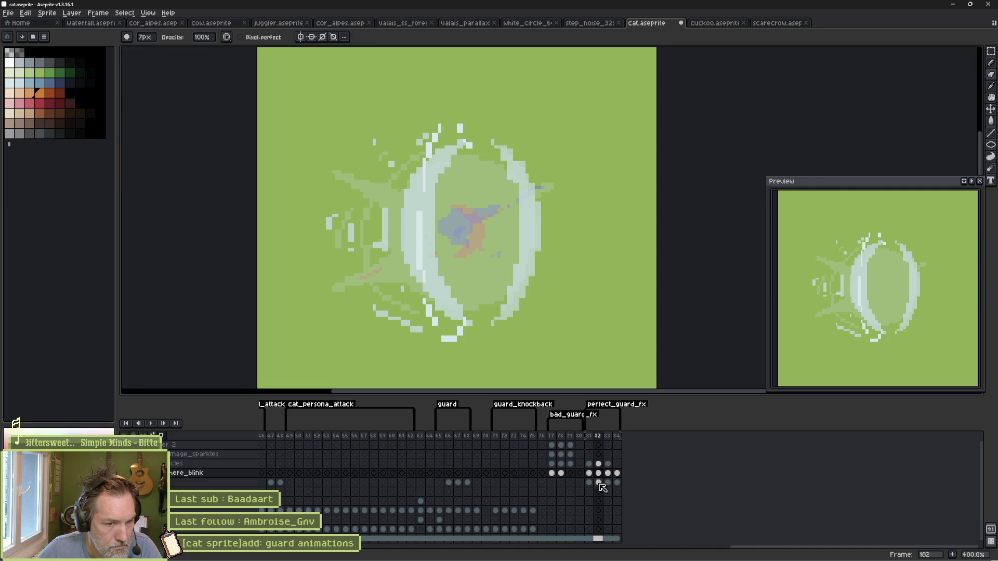
left_click(598, 482)
left_click(607, 483)
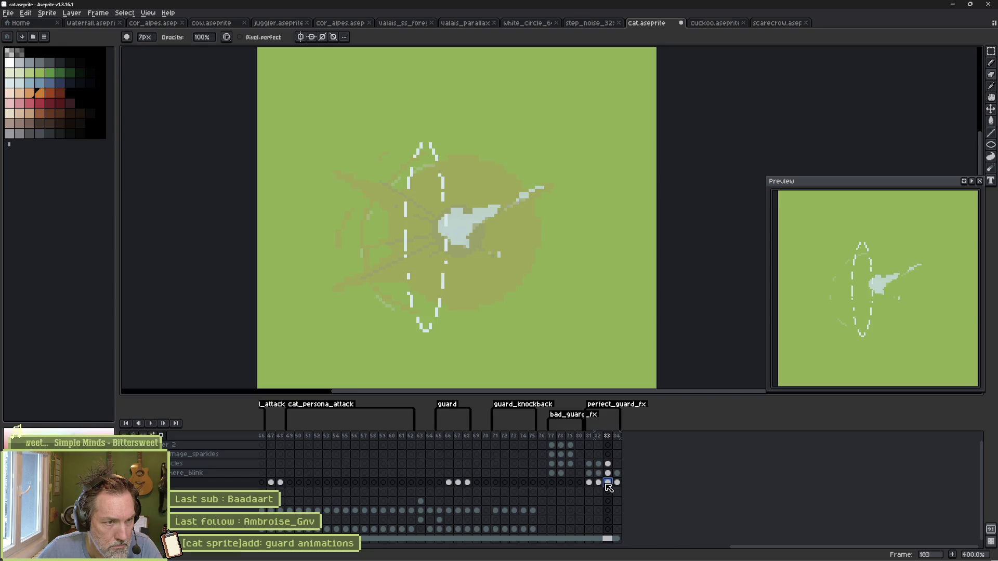
left_click(617, 482)
left_click(611, 488)
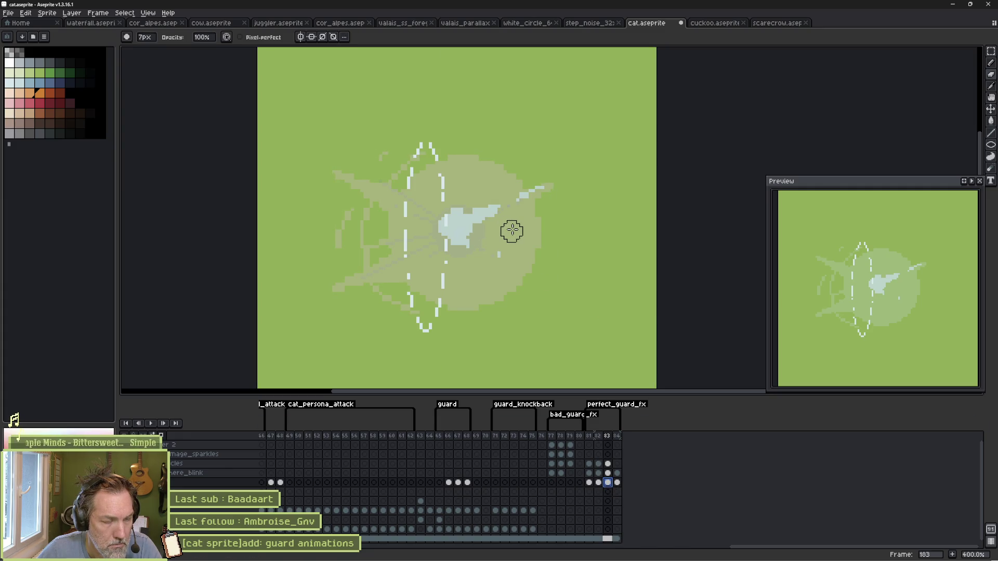
key("Delete")
Step: Paint a pale blue-grey 24px glow circle around the cat's face on frame 183
key("shift+g")
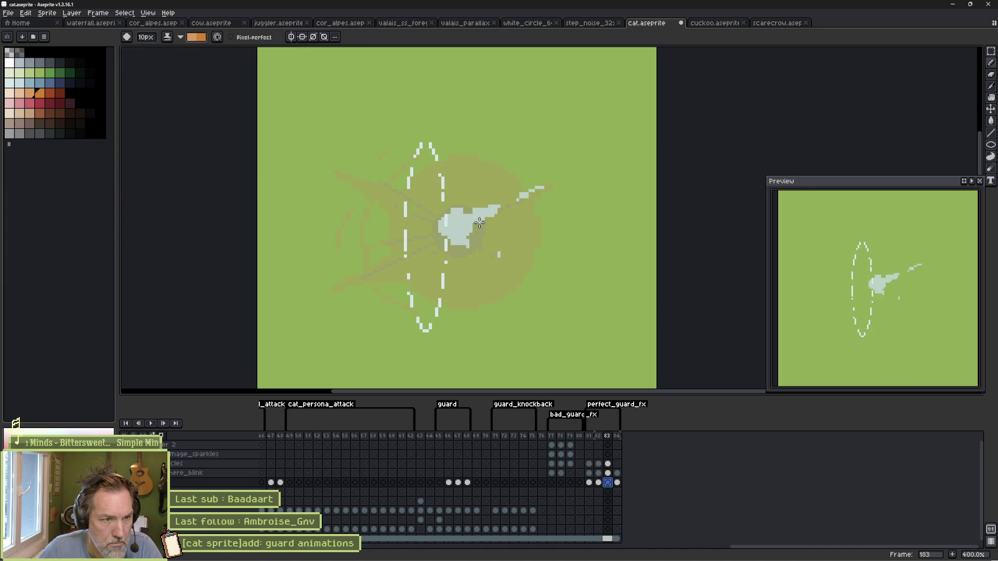
key("e")
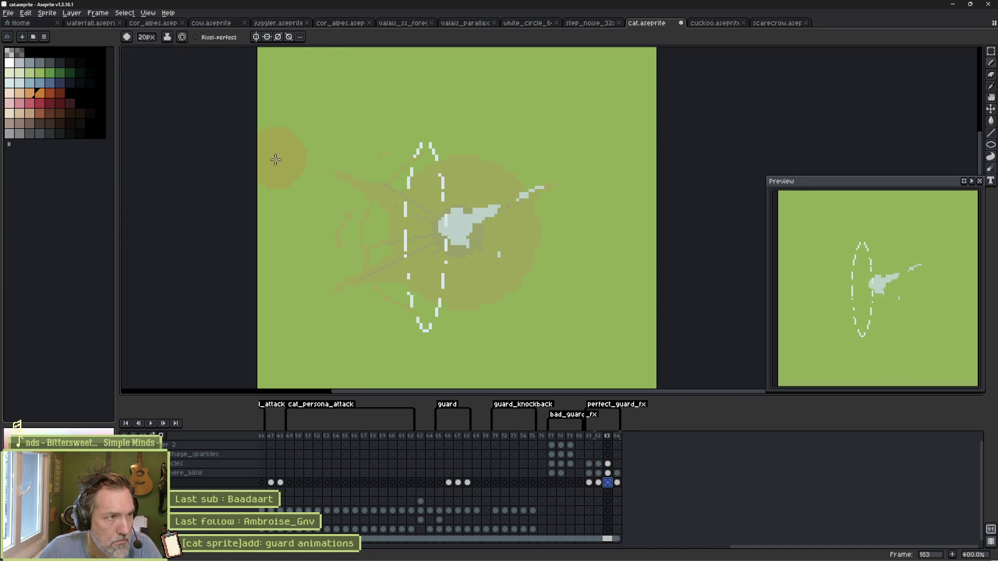
left_click(20, 82)
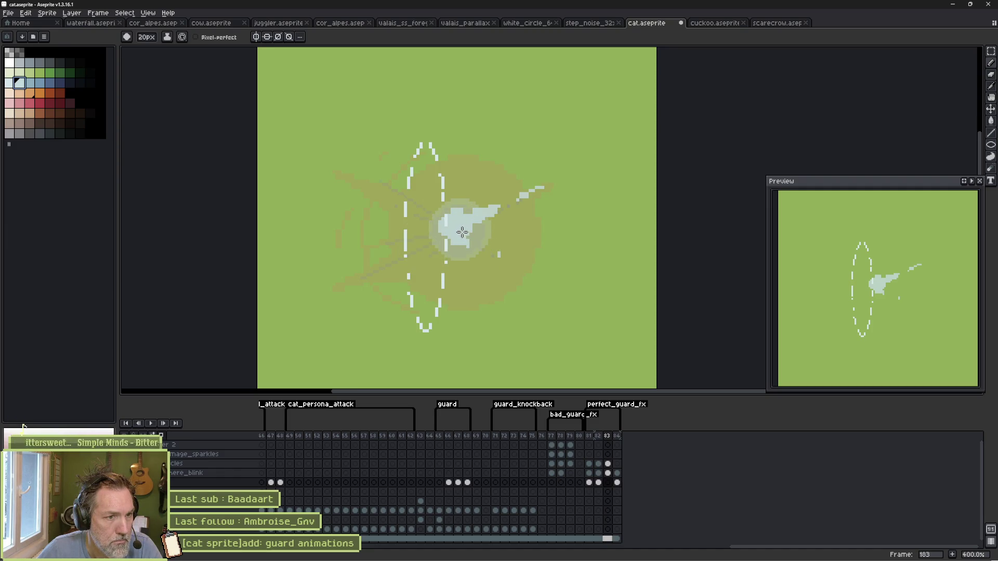
key("plus")
key("plus")
key("plus")
left_click(461, 230)
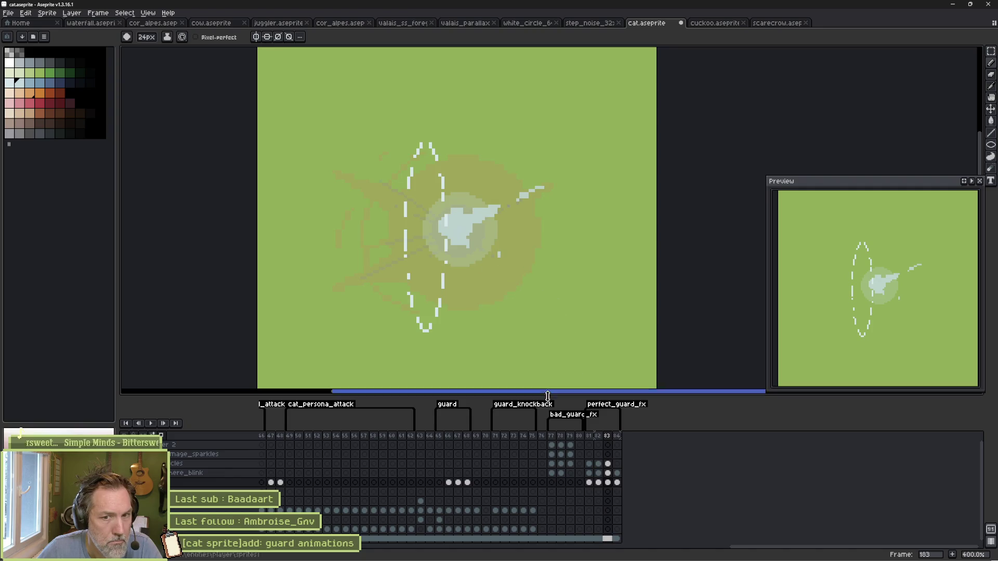
Step: Play the animation from frame 181 to check the new glow
left_click(617, 482)
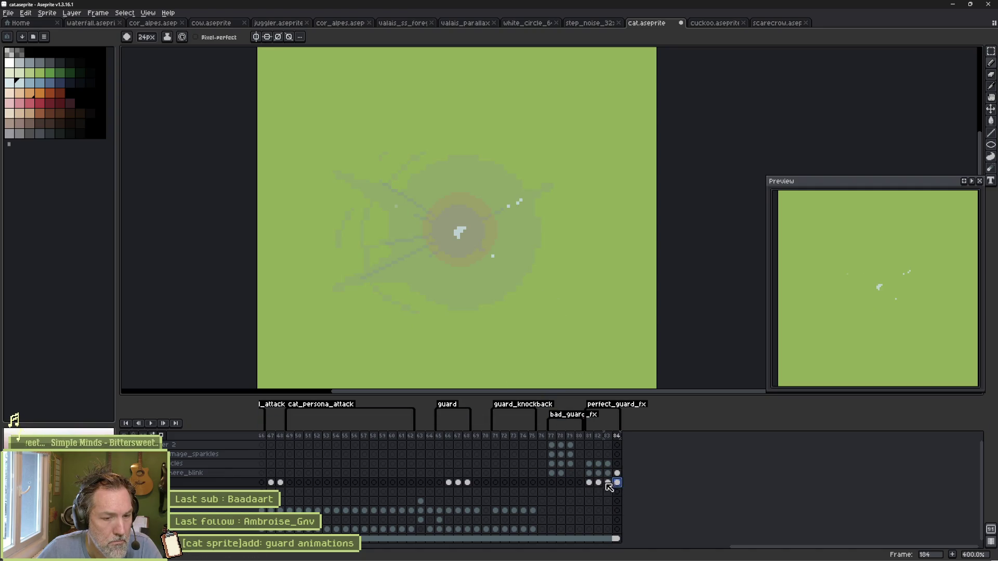
left_click(590, 483)
key("Return")
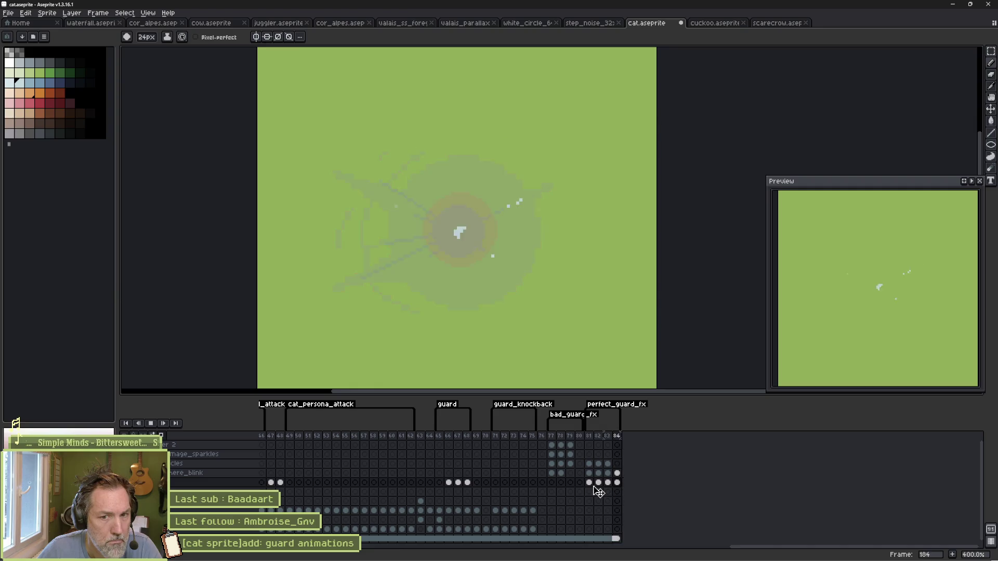
key("Return")
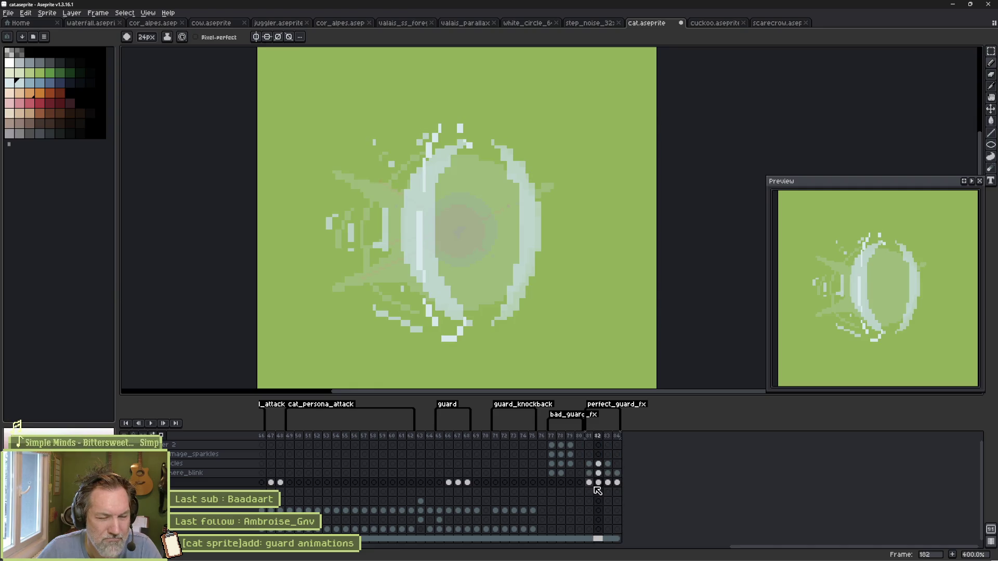
key("Return")
key("Return")
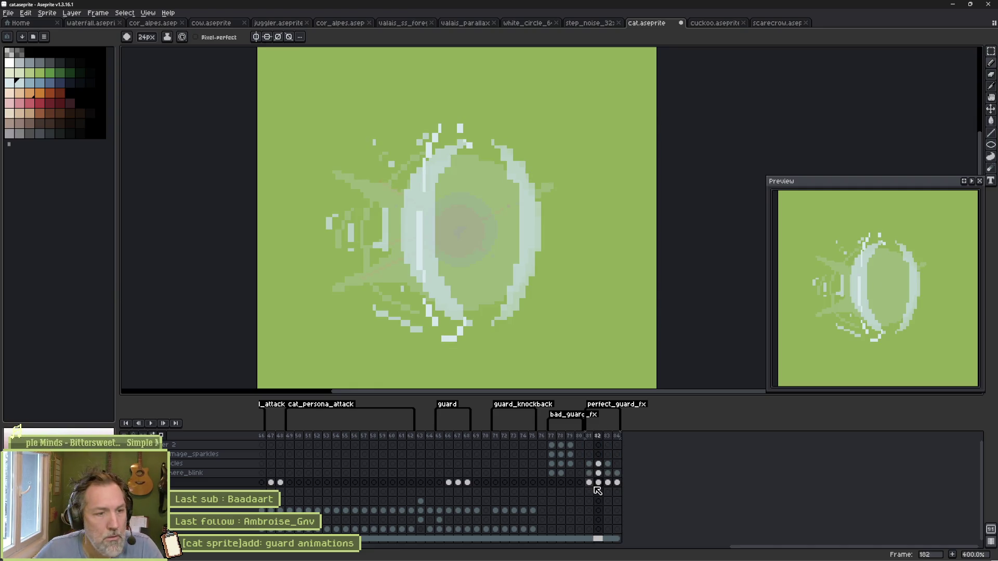
Step: Draw a tall 1px light blue ellipse ring on frame 182's particles layer and erase gaps into it
left_click(599, 463)
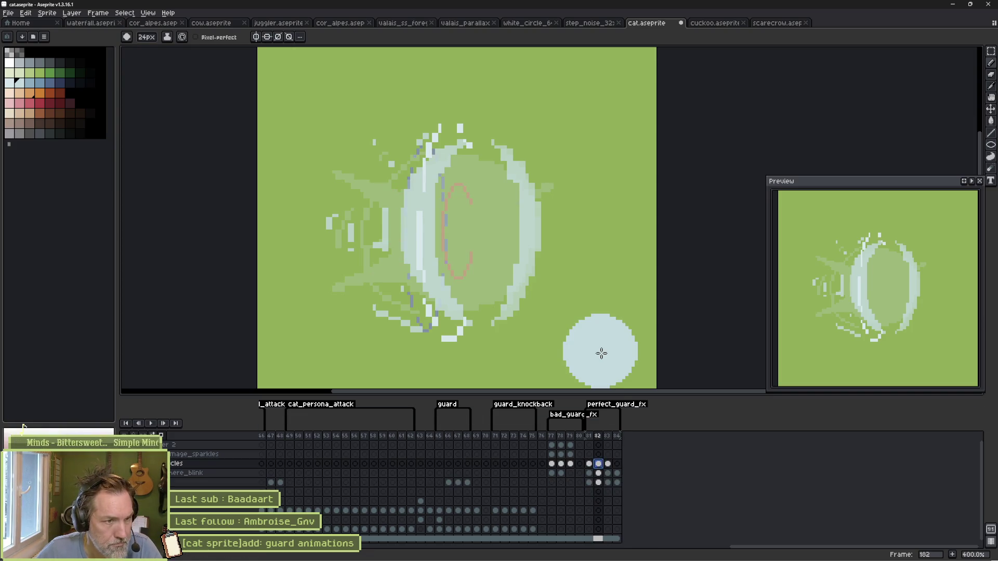
left_click(991, 133)
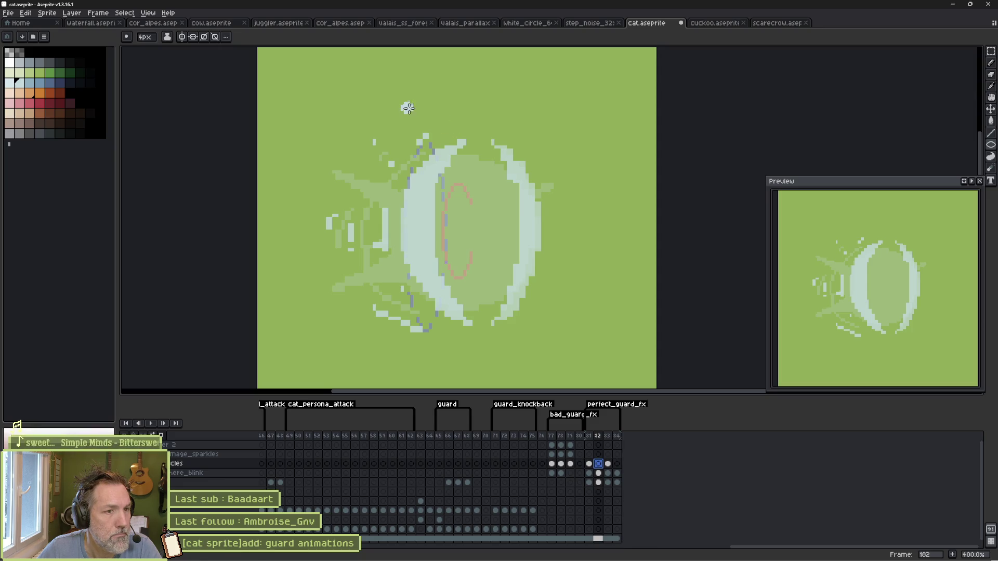
mouse_move(404, 98)
left_mouse_down()
mouse_move(418, 114)
mouse_move(449, 372)
left_mouse_up()
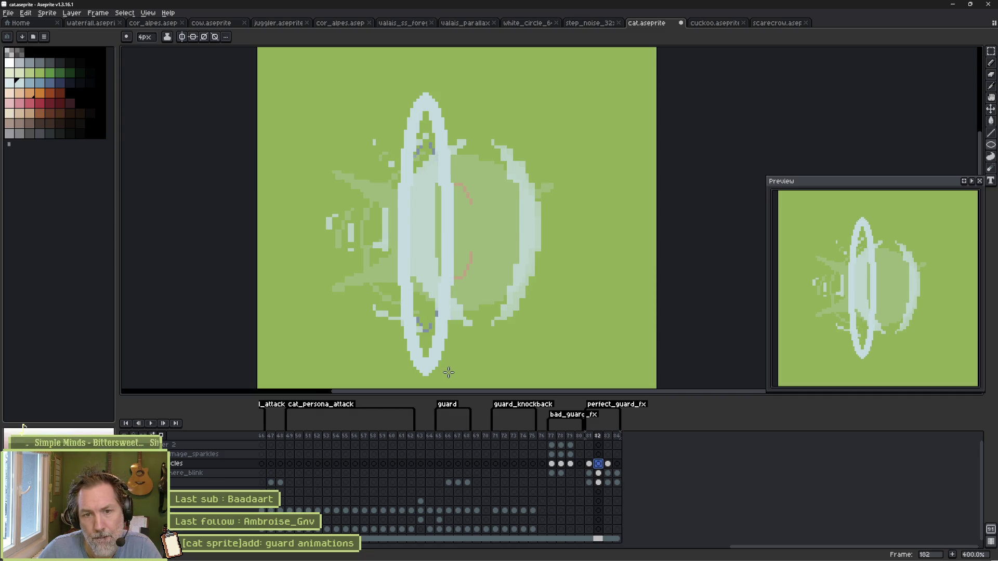
key("v")
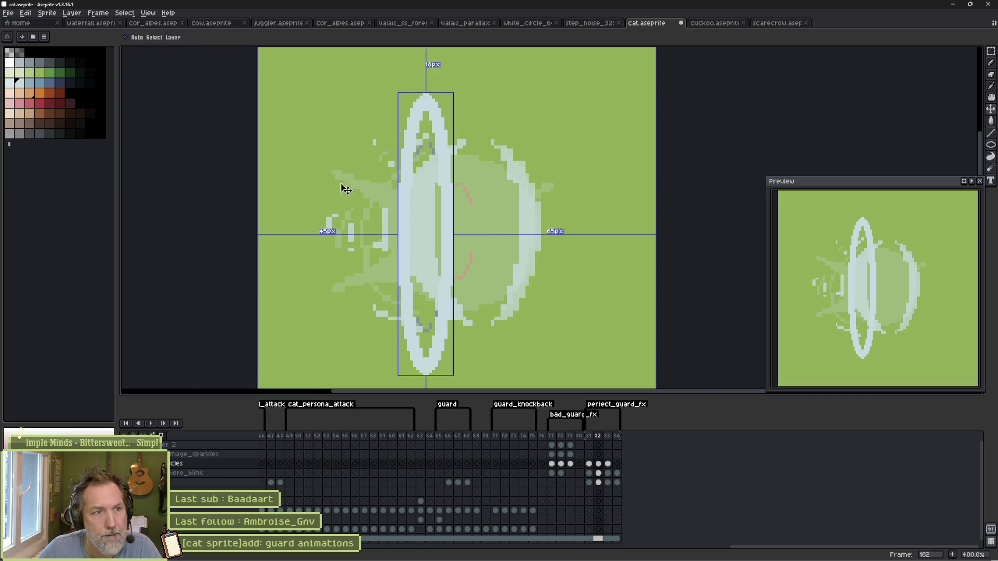
key("ctrl+z")
left_click(9, 82)
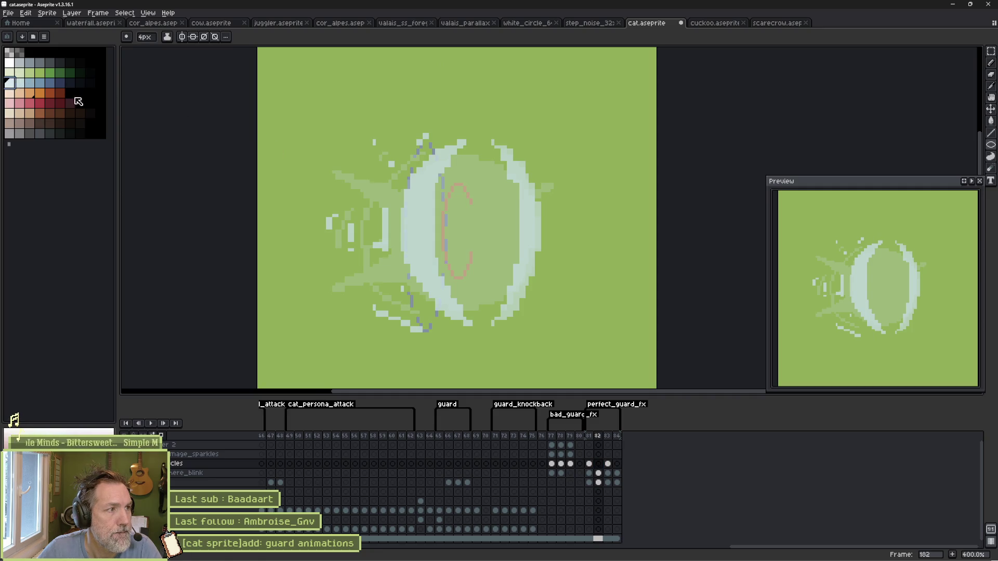
key("minus")
key("minus")
key("minus")
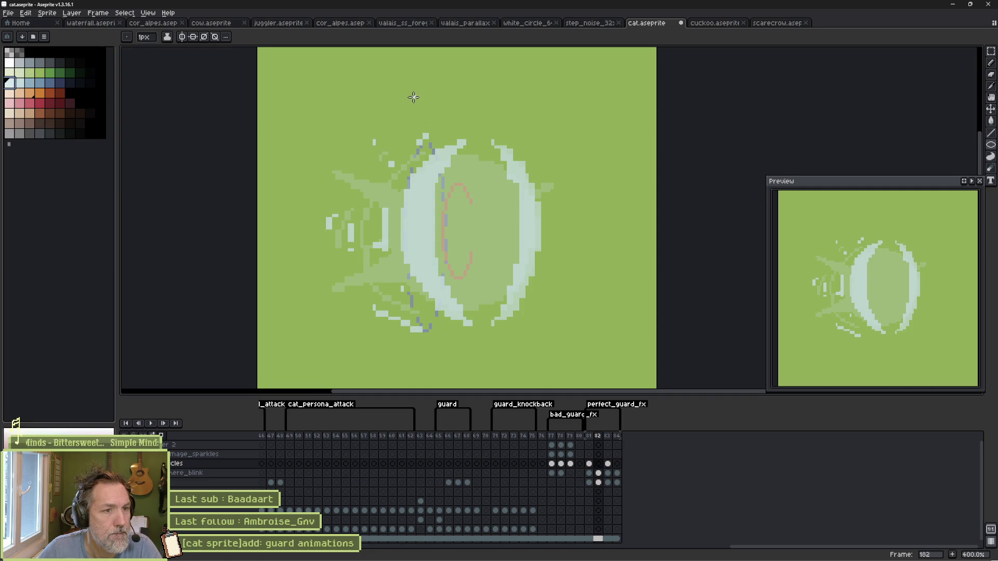
left_click_drag(412, 135, 441, 356)
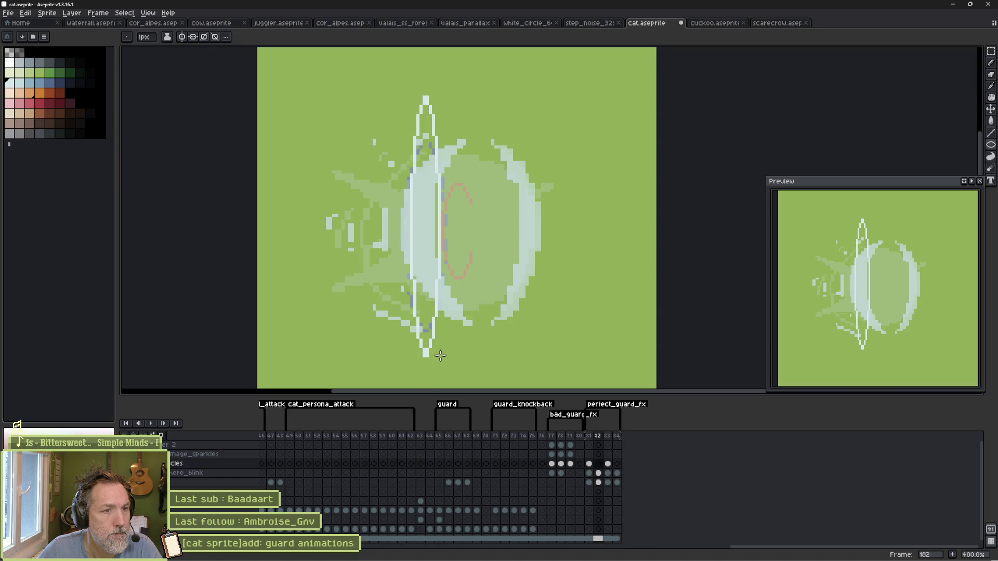
key("e")
left_click_drag(438, 161, 439, 292)
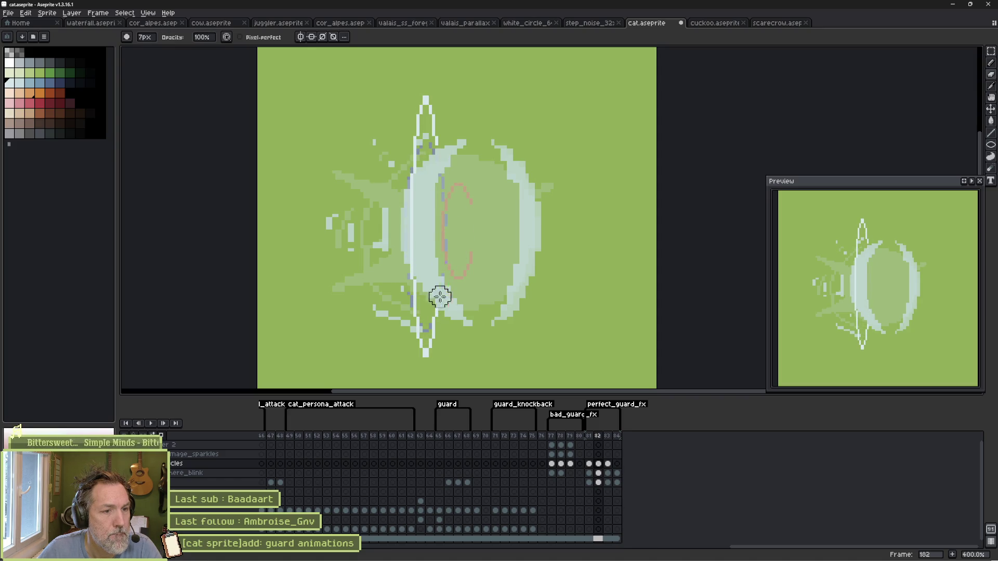
Step: Shift frame 183's white dashed ring about 12 px left and play to check
key("period")
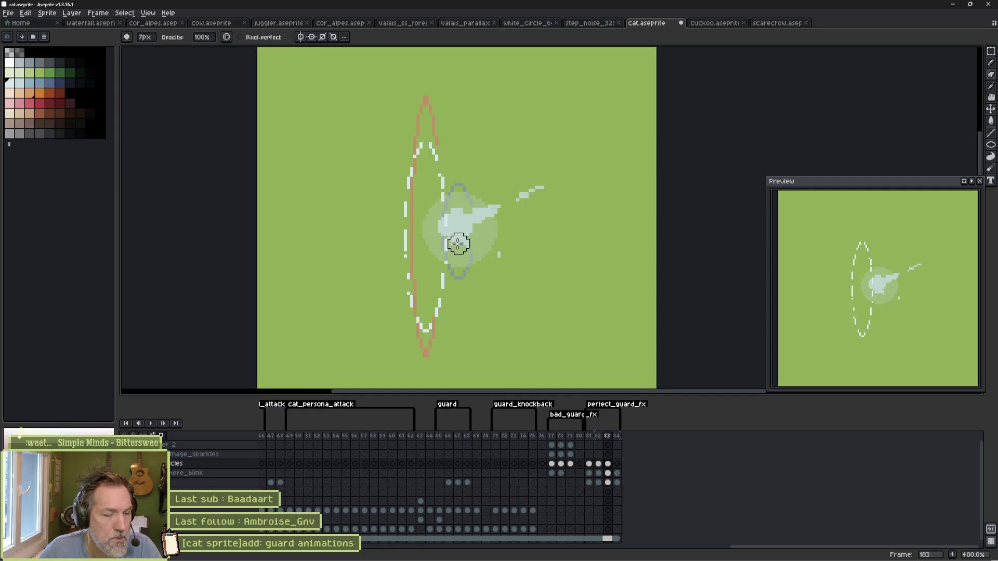
key("v")
left_click_drag(425, 263, 414, 261)
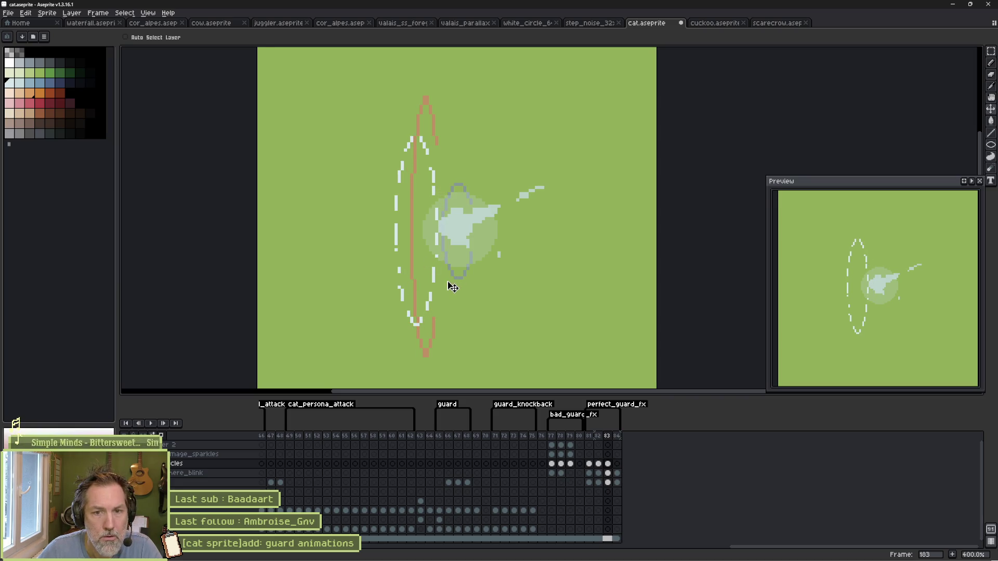
key("Return")
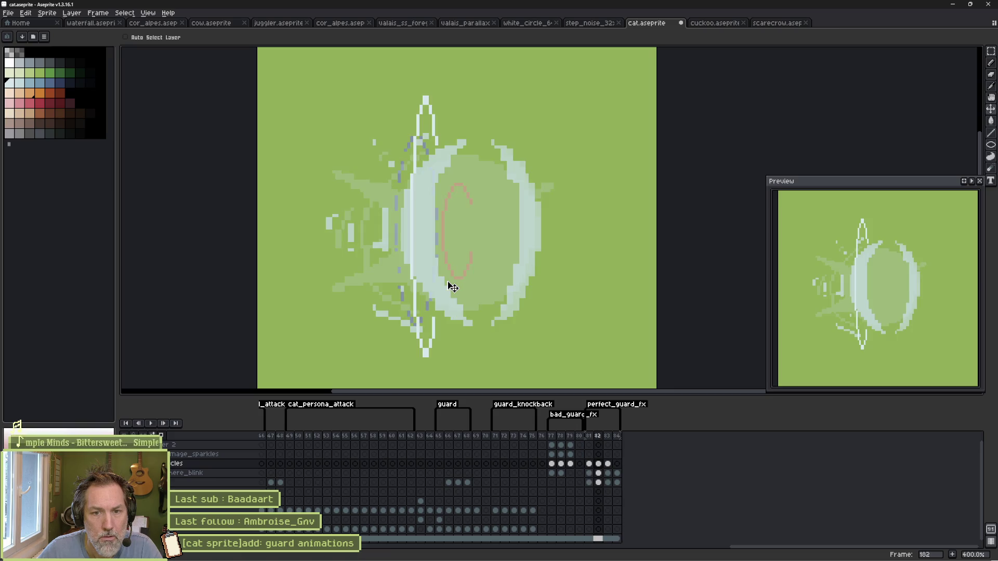
key("Return")
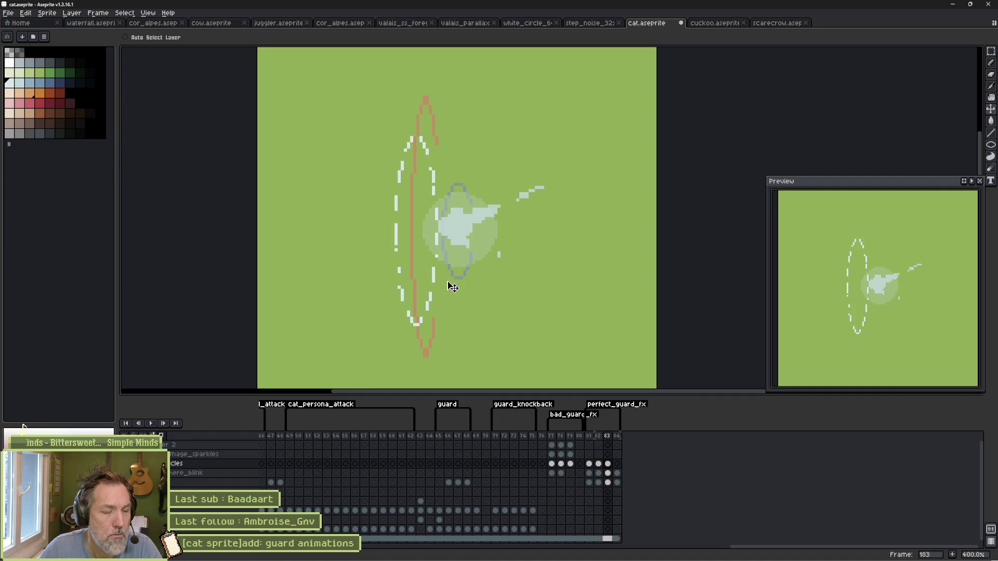
Step: Replace frame 183's ring and orange arcs with a tall narrow white dashed ellipse on the left
key("Delete")
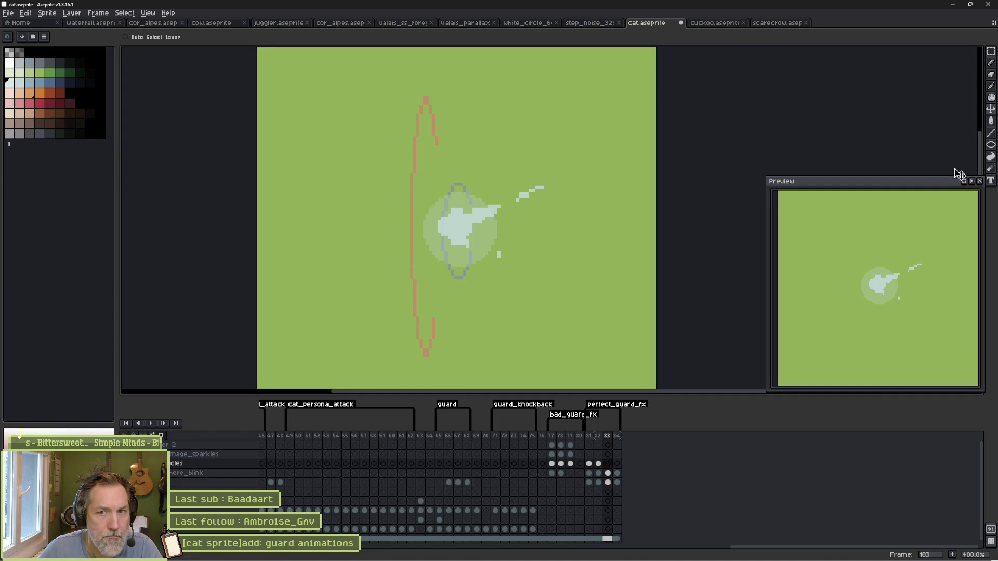
left_click(991, 145)
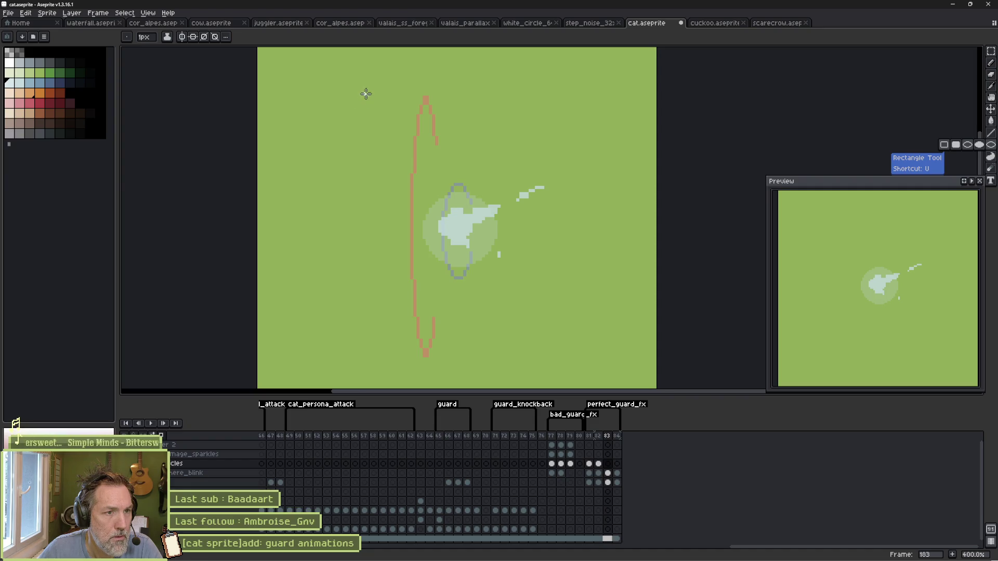
left_click_drag(367, 84, 385, 375)
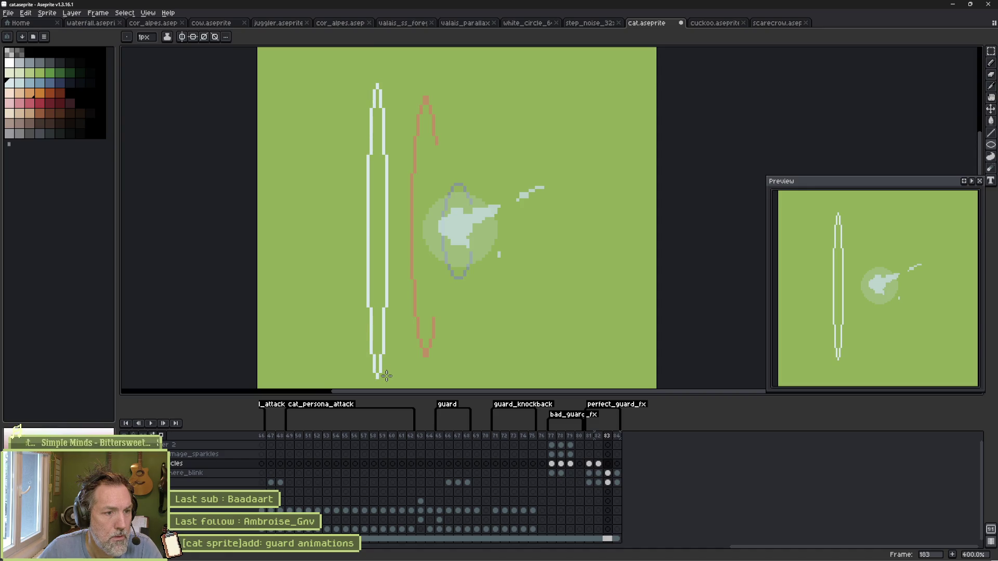
key("e")
mouse_move(374, 94)
left_mouse_down()
mouse_move(359, 118)
mouse_move(358, 246)
mouse_move(379, 345)
mouse_move(392, 161)
left_mouse_up()
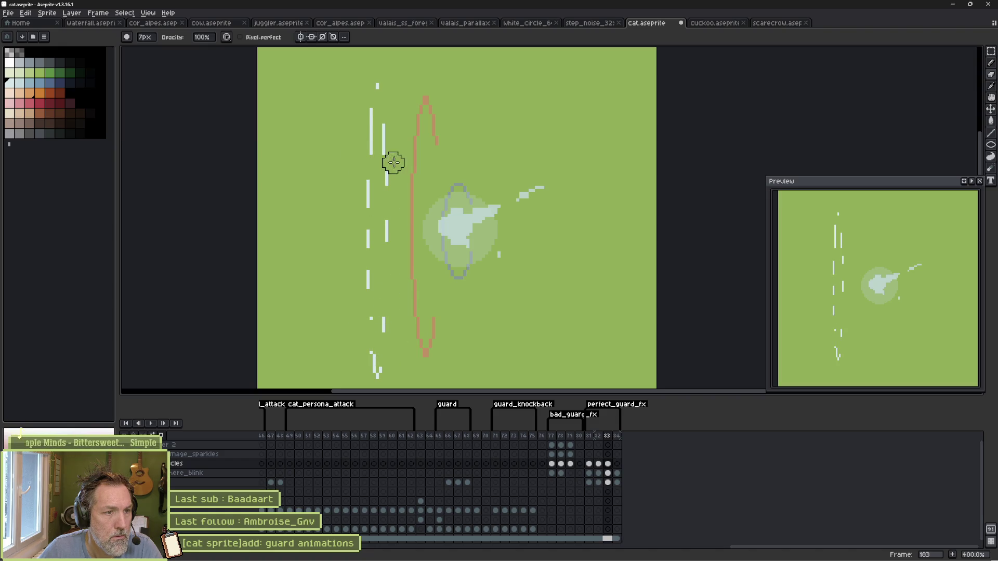
left_click_drag(385, 124, 376, 134)
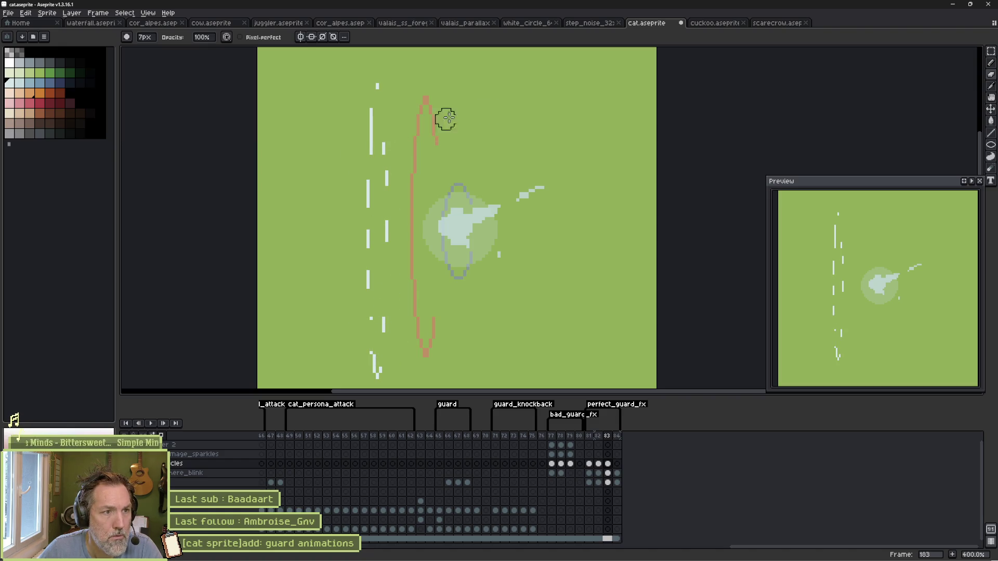
key("Return")
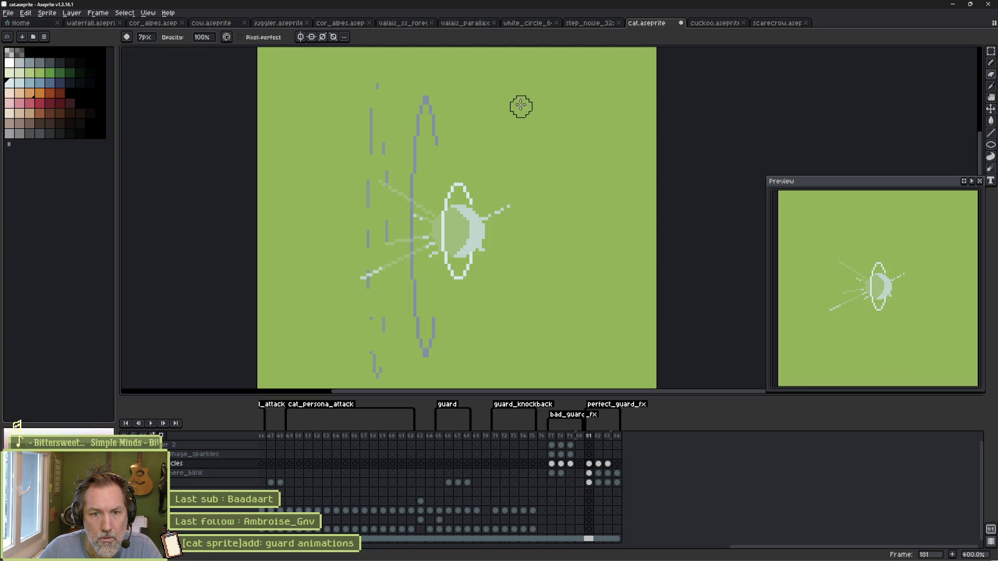
key("Return")
key("Right")
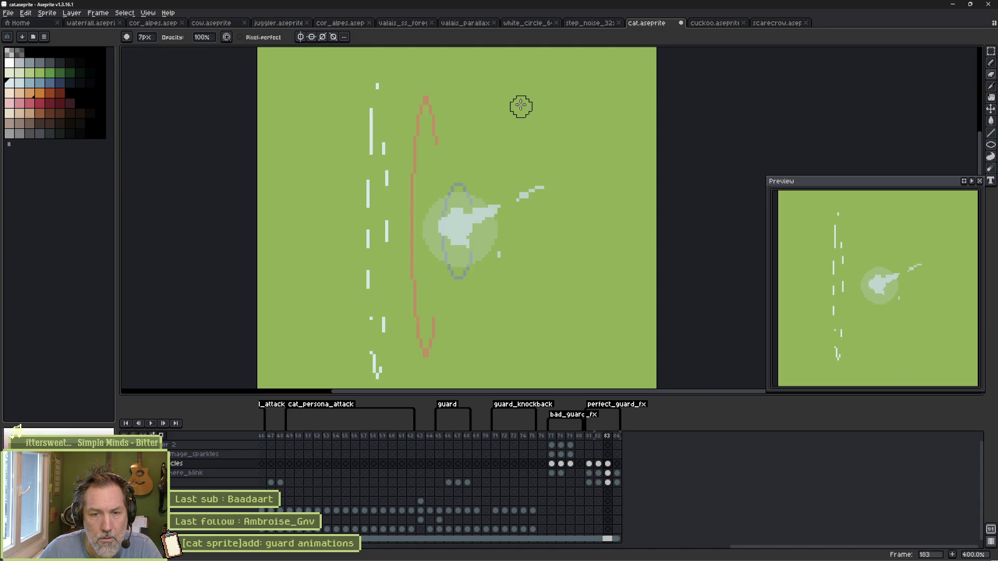
Step: Erase the left part of the pale glow and draw a thin diagonal streak
key("e")
left_click(436, 225, "ctrl")
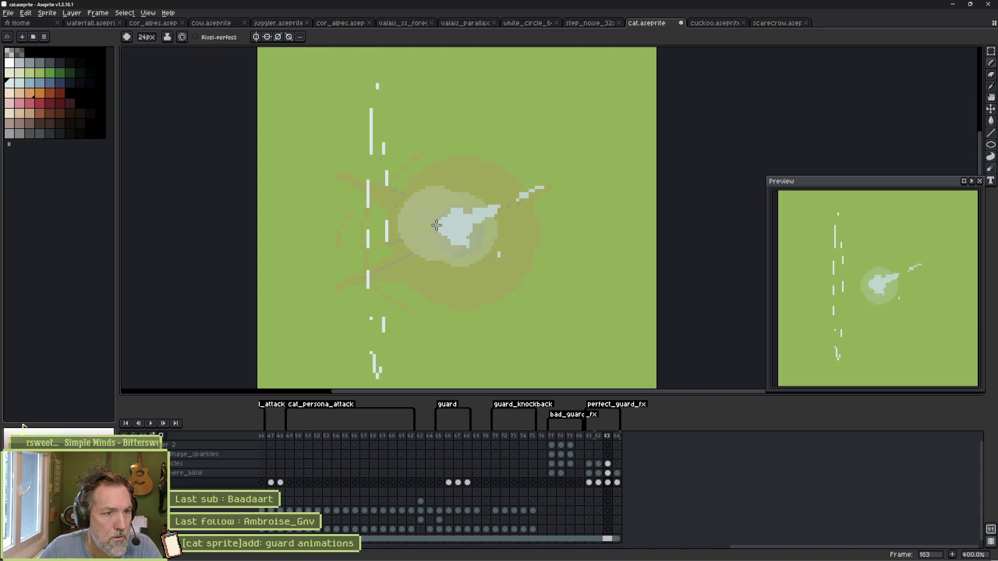
left_click_drag(436, 225, 435, 228)
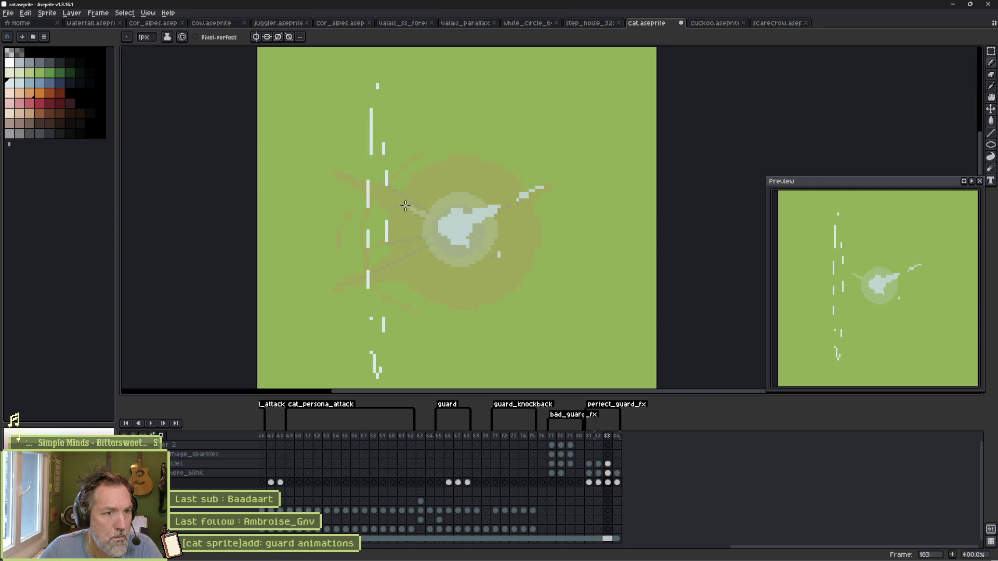
left_click_drag(479, 251, 516, 280)
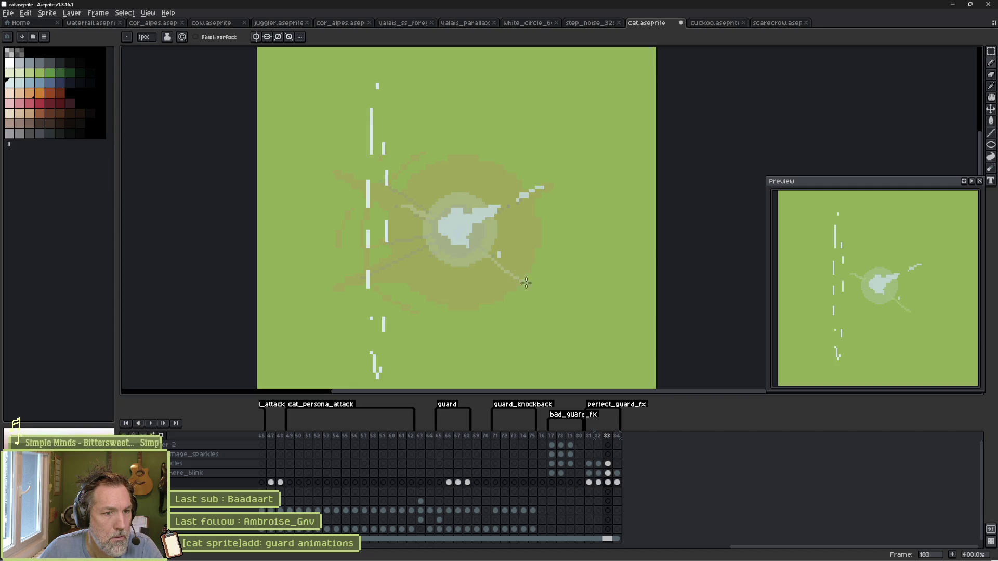
key("Return")
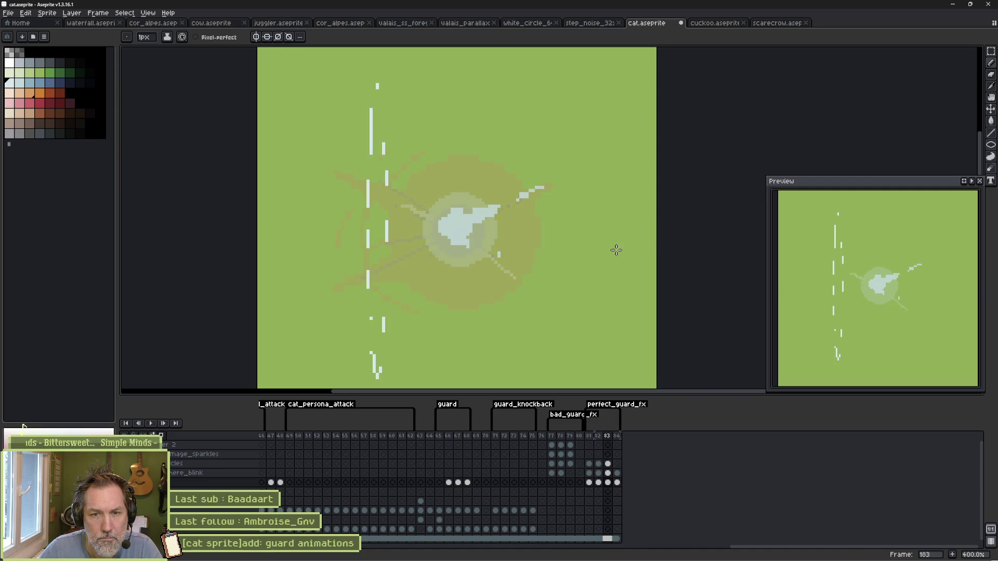
Step: On the core layer, trim the light blue blob and paint a streak joining core to glint
scroll(541, 200, "up", 2)
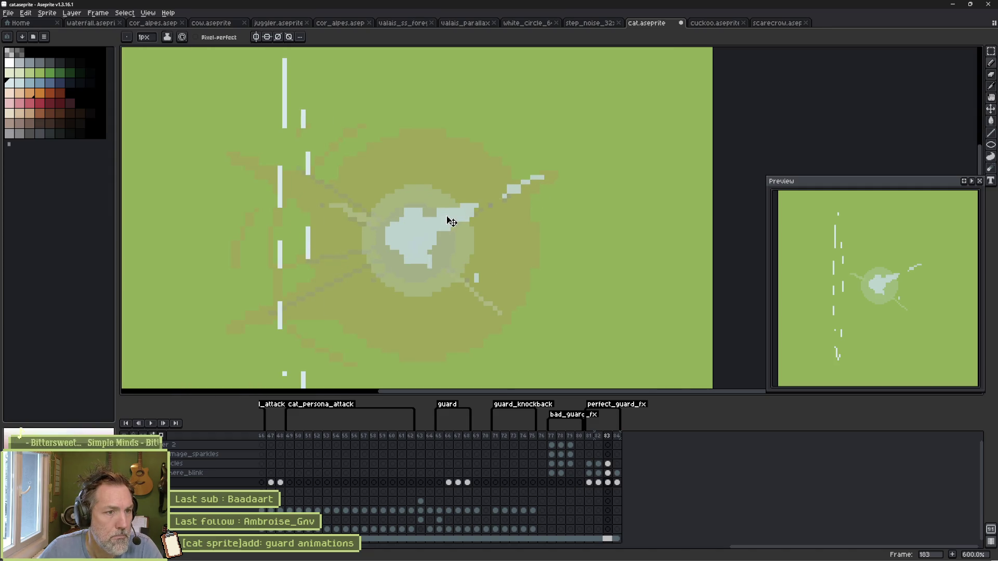
key("Up")
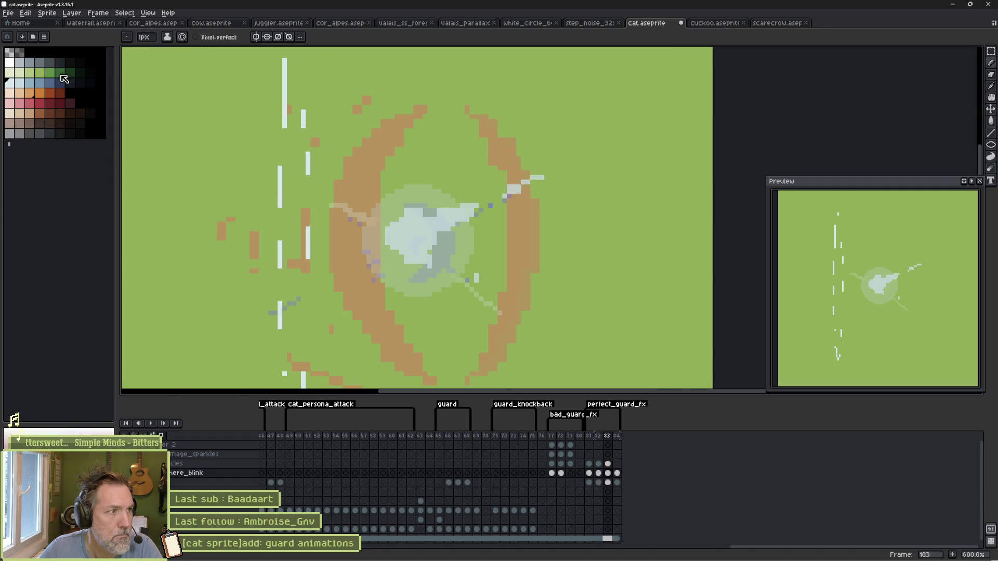
left_click(434, 230, "alt")
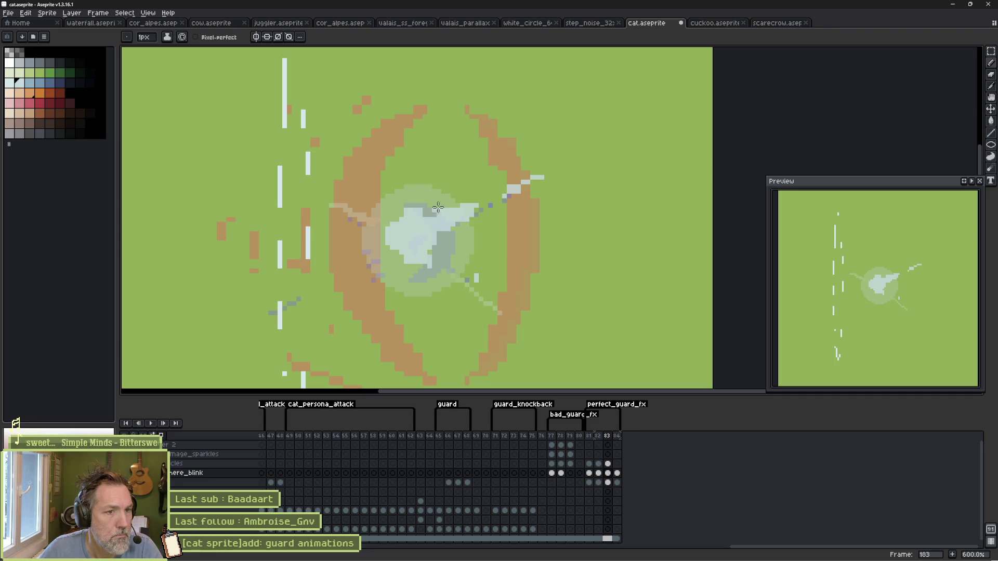
key("e")
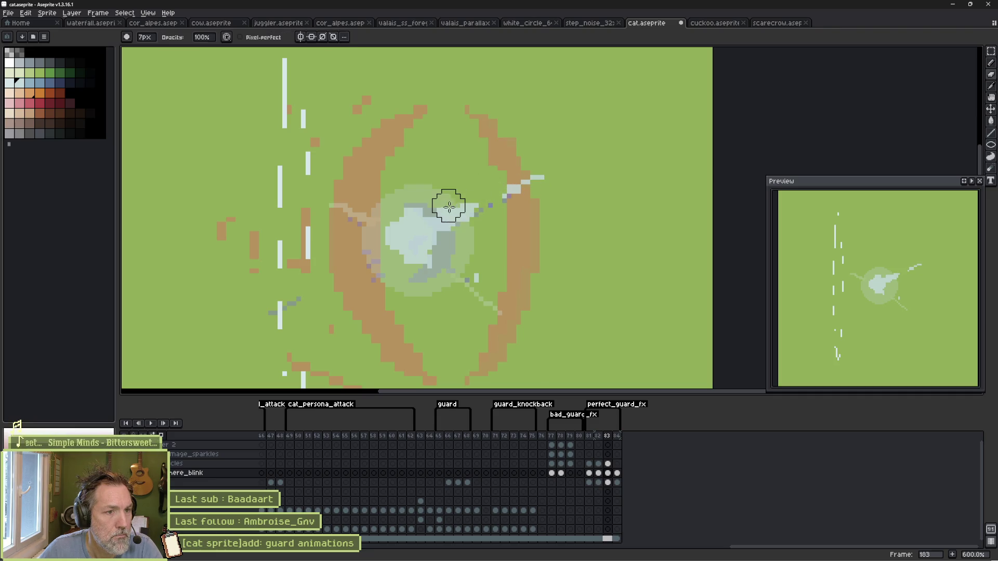
mouse_move(385, 210)
left_mouse_down()
mouse_move(412, 260)
mouse_move(430, 218)
mouse_move(429, 234)
left_mouse_up()
key("b")
scroll(422, 237, "up", 7)
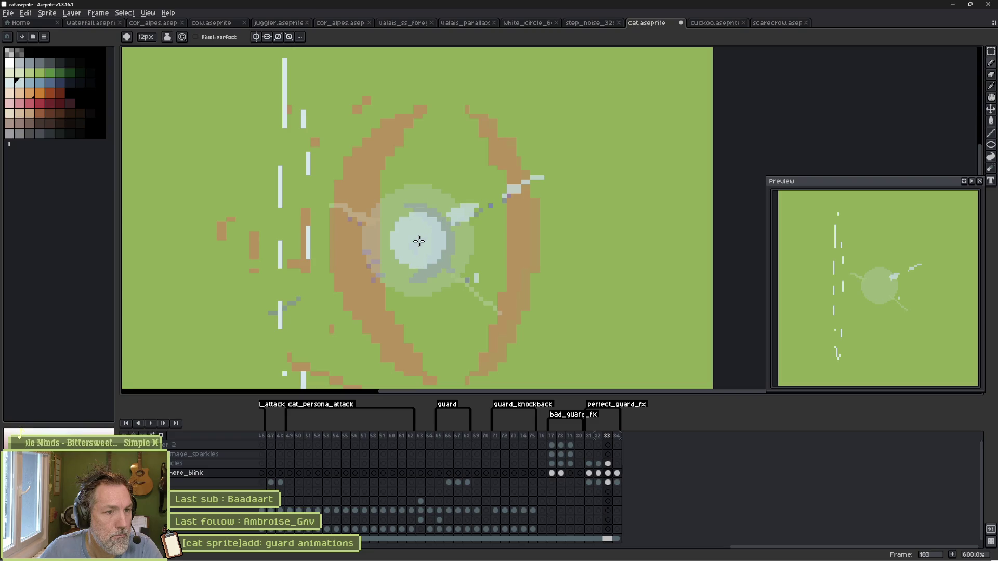
scroll(435, 227, "down", 7)
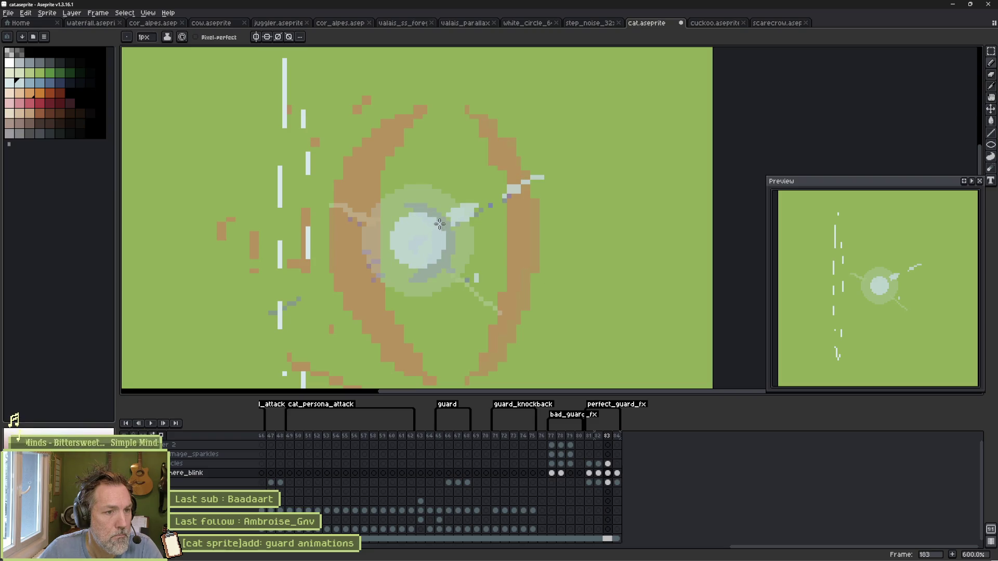
mouse_move(470, 204)
left_mouse_down()
mouse_move(537, 178)
mouse_move(450, 229)
left_mouse_up()
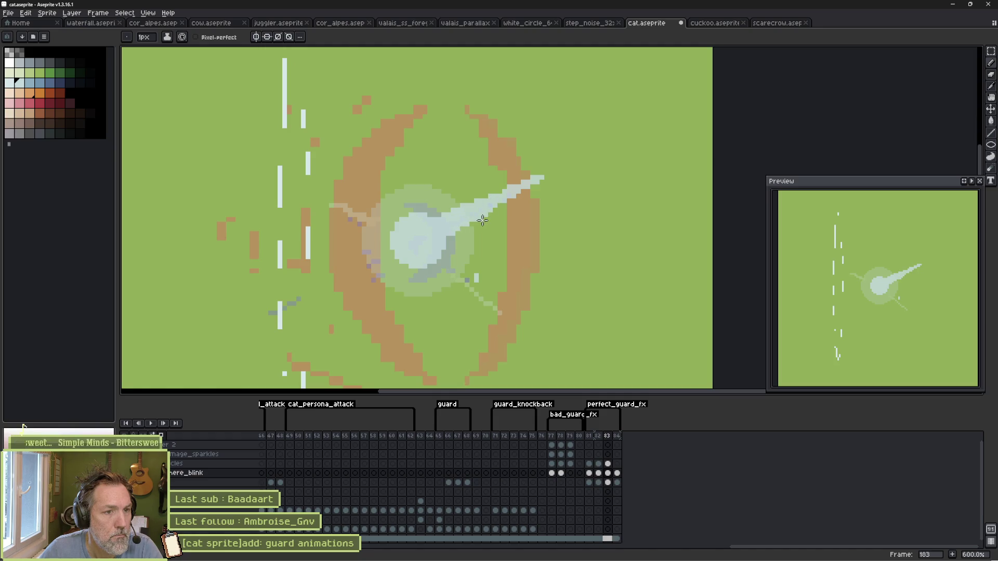
key("b")
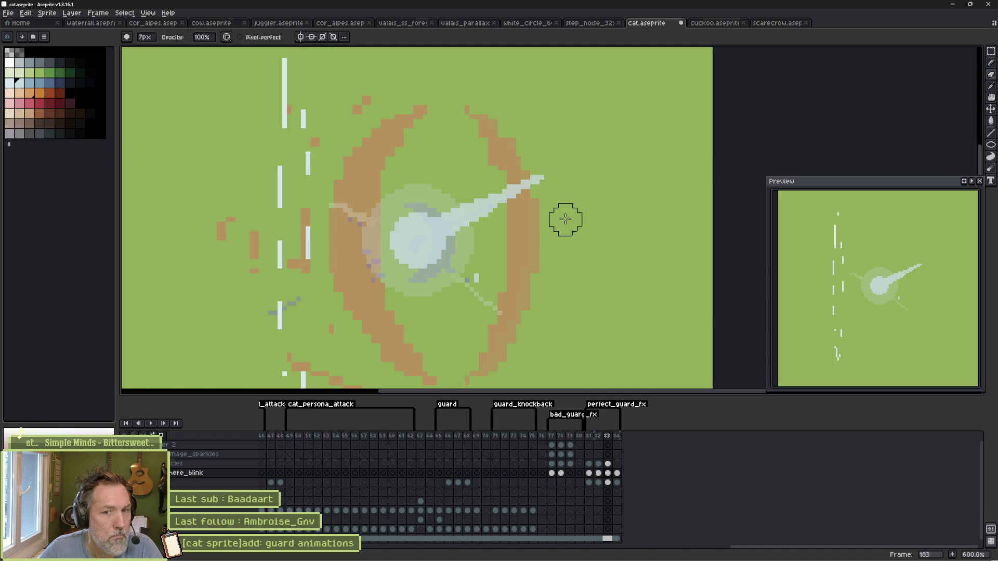
key("Return")
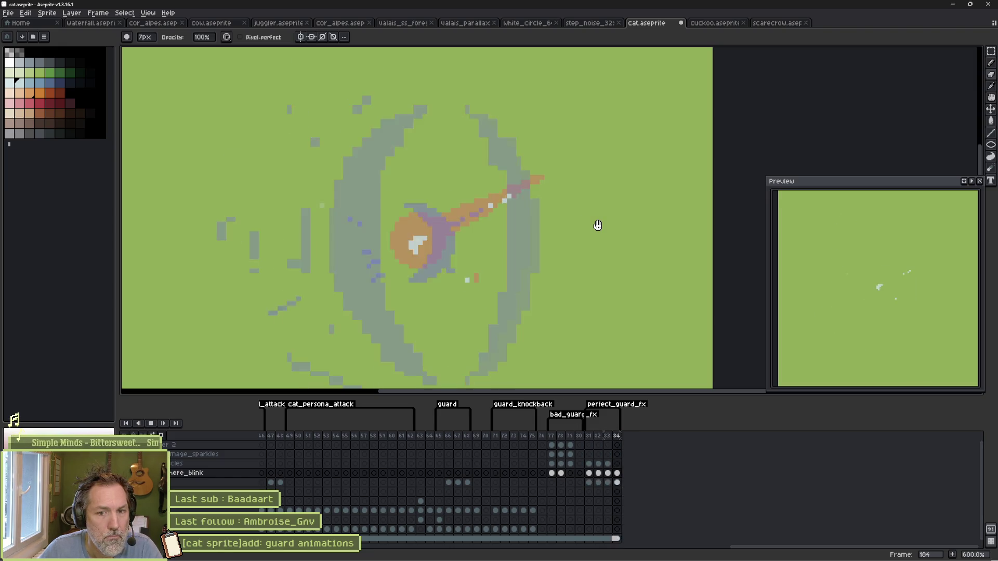
Step: Stop playback, confirm the perfect_guard_fx tag spans frames 181–184, and switch to Godot
key("Return")
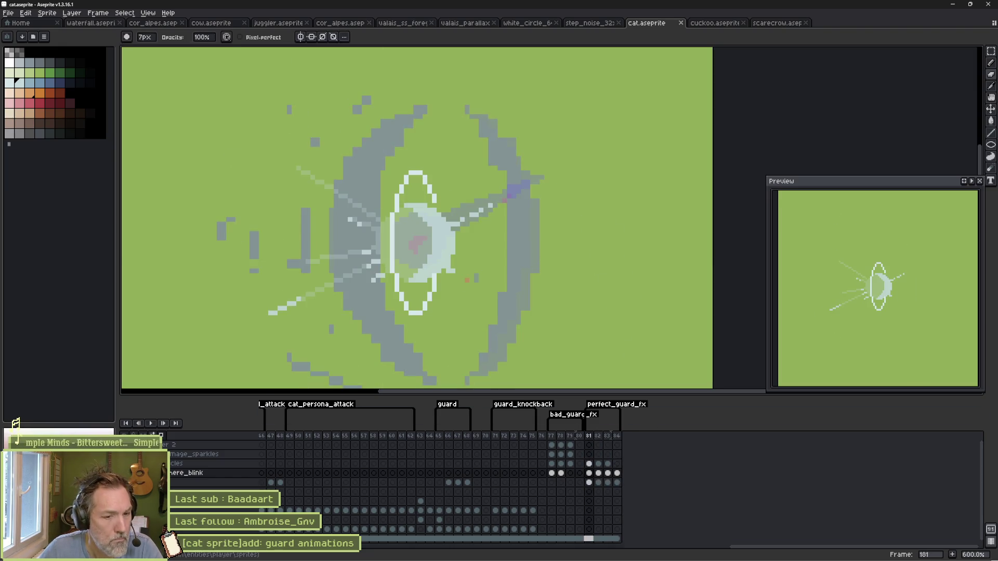
double_click(619, 405)
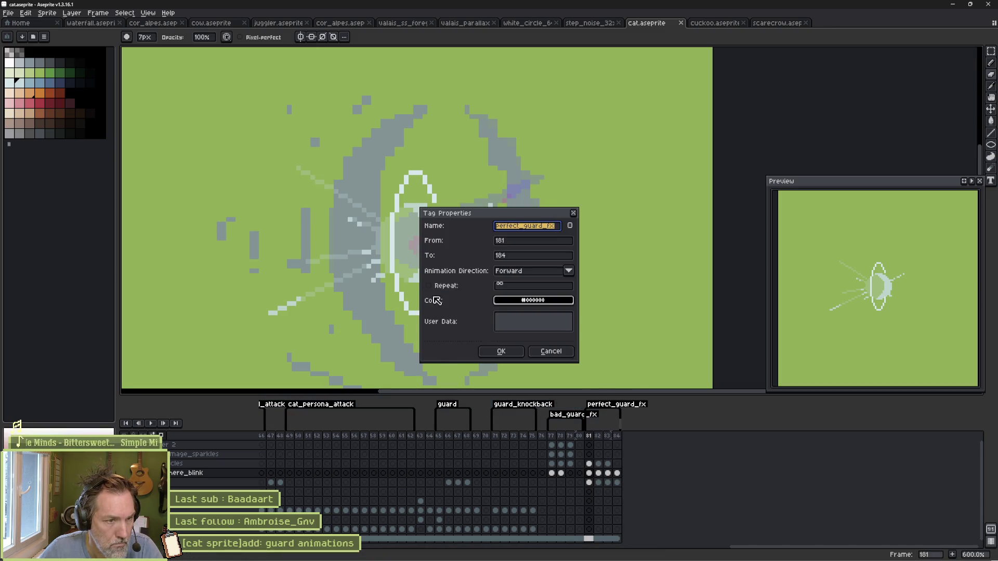
left_click(514, 351)
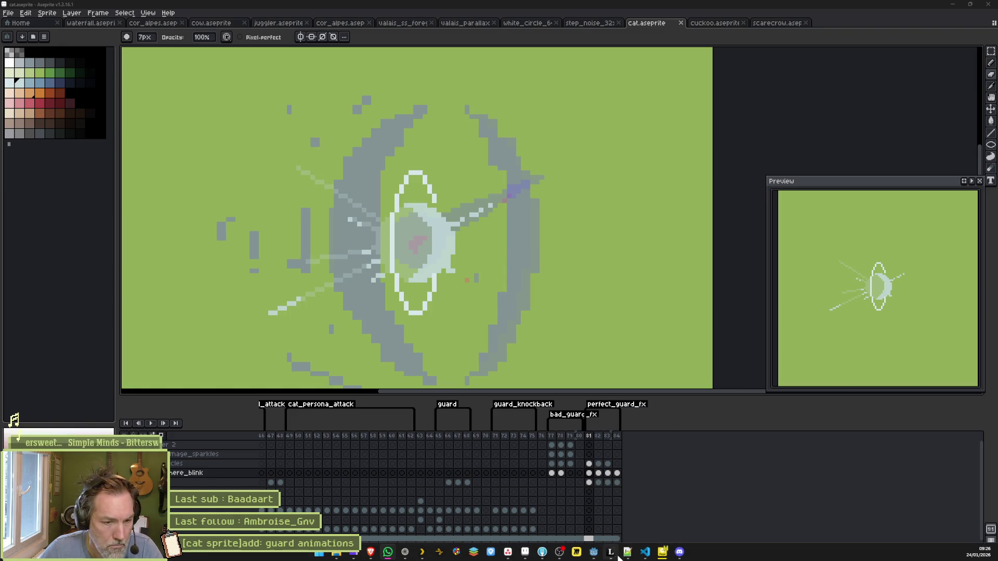
left_click(594, 553)
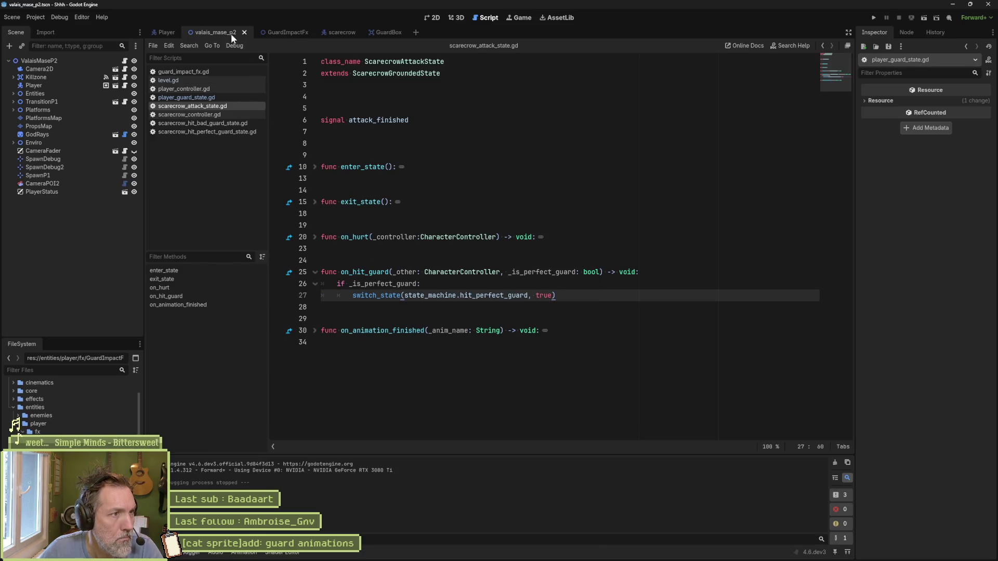
Step: Reimport the Aseprite sprite in GuardImpactFx, then test guarding the scarecrow in valais_mase_p2
left_click(283, 32)
scroll(923, 494, "down", 2)
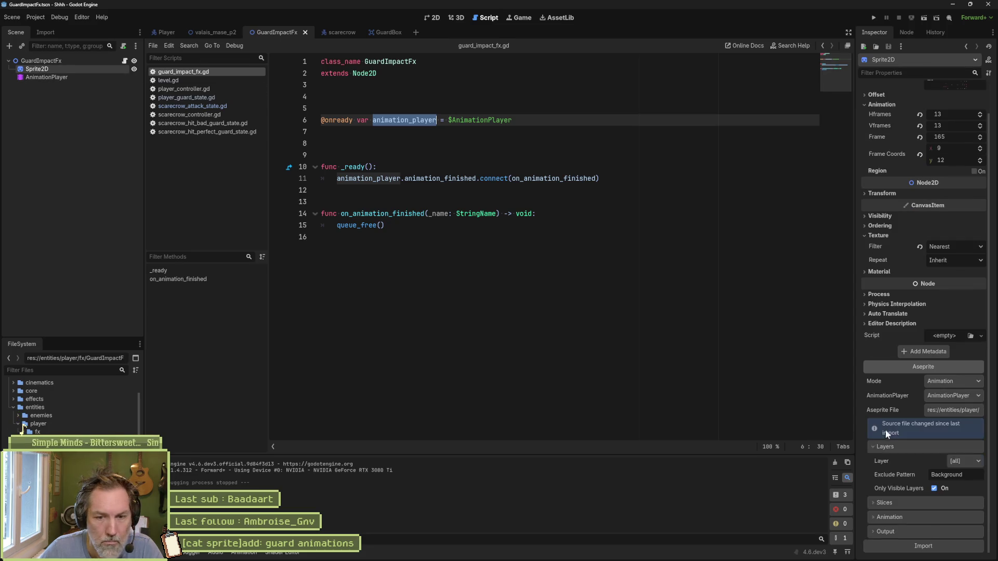
left_click(926, 547)
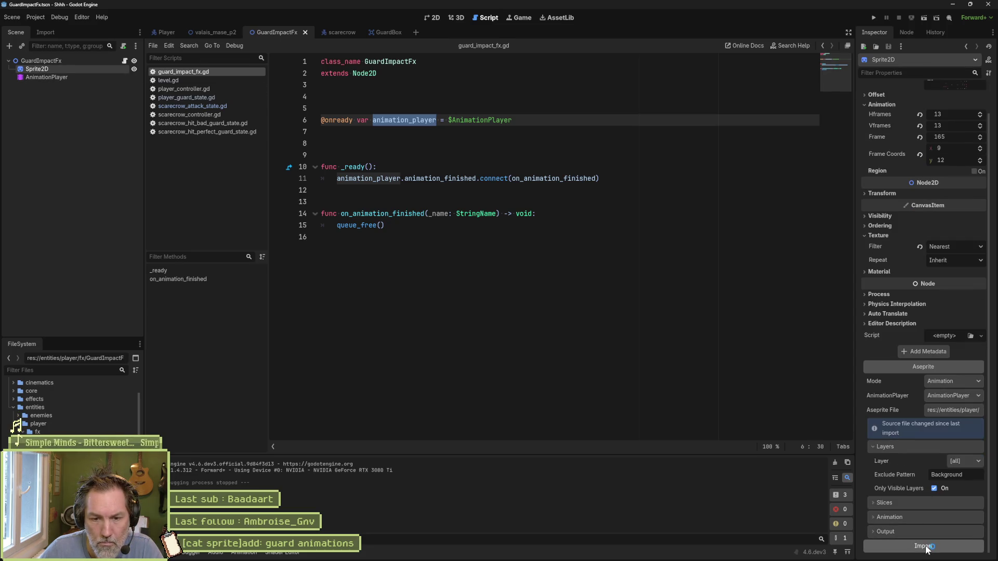
left_click(210, 33)
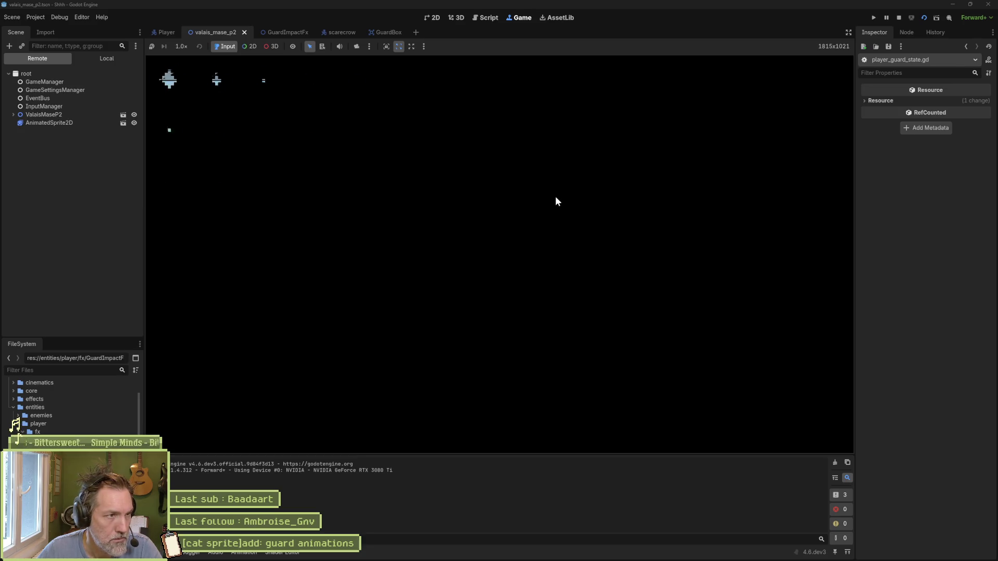
key("d")
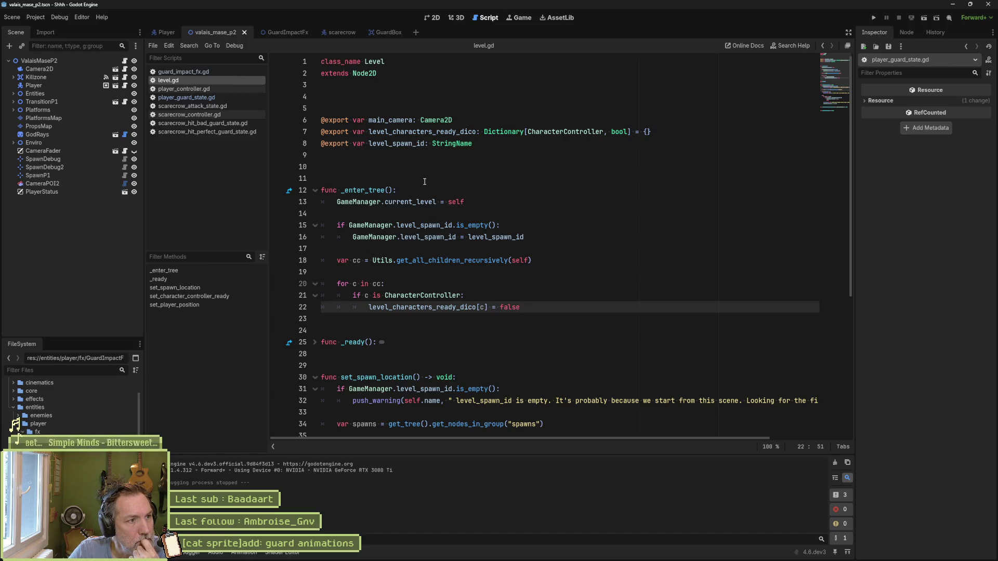
Step: Open player_guard_state.gd and select impact_position on line 45 in instantiate_impact_fx
left_click(225, 98)
scroll(547, 237, "down", 6)
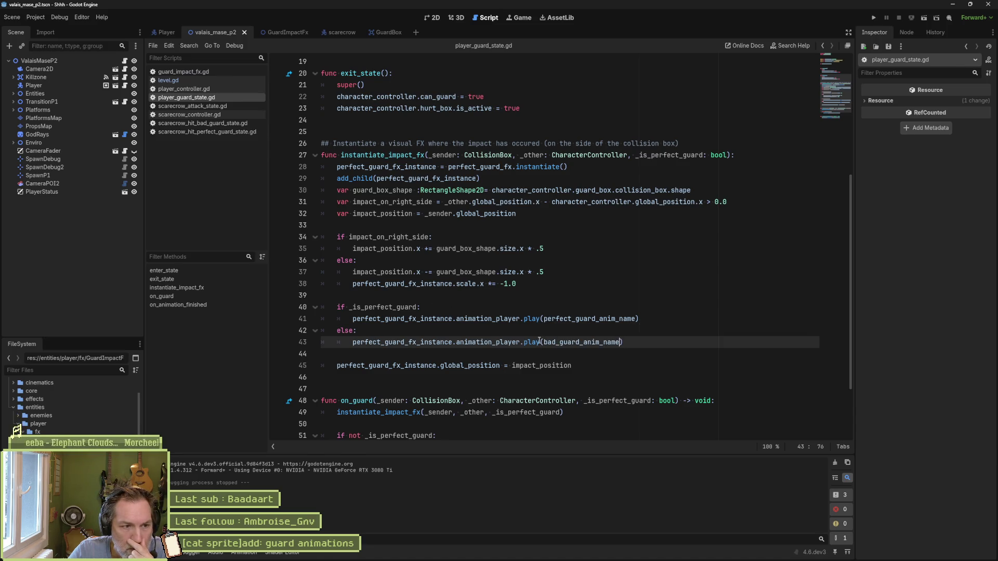
double_click(529, 366)
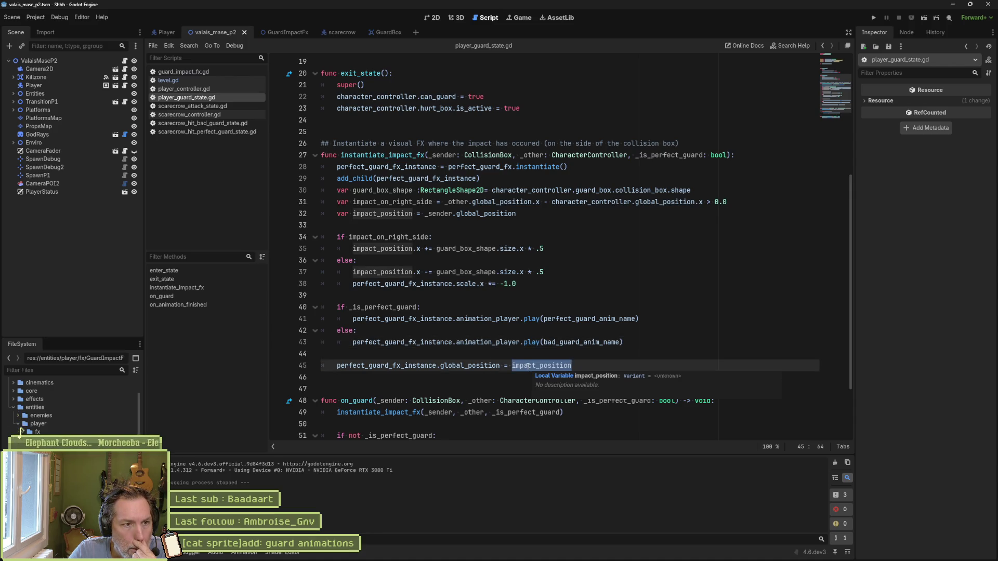
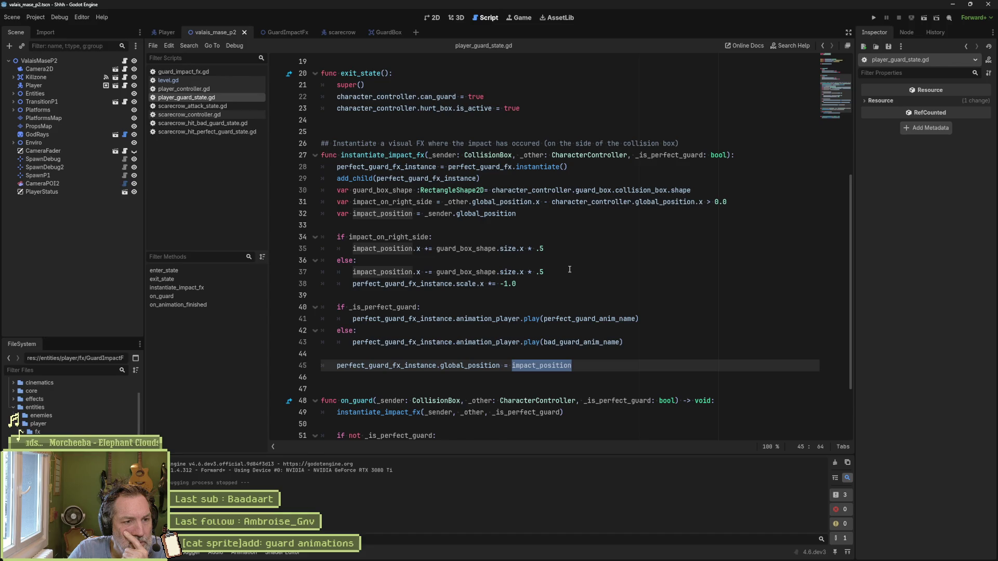
Step: Insert a new 'if not _is' condition line above the impact_on_right_side check
left_click_drag(542, 283, 559, 271)
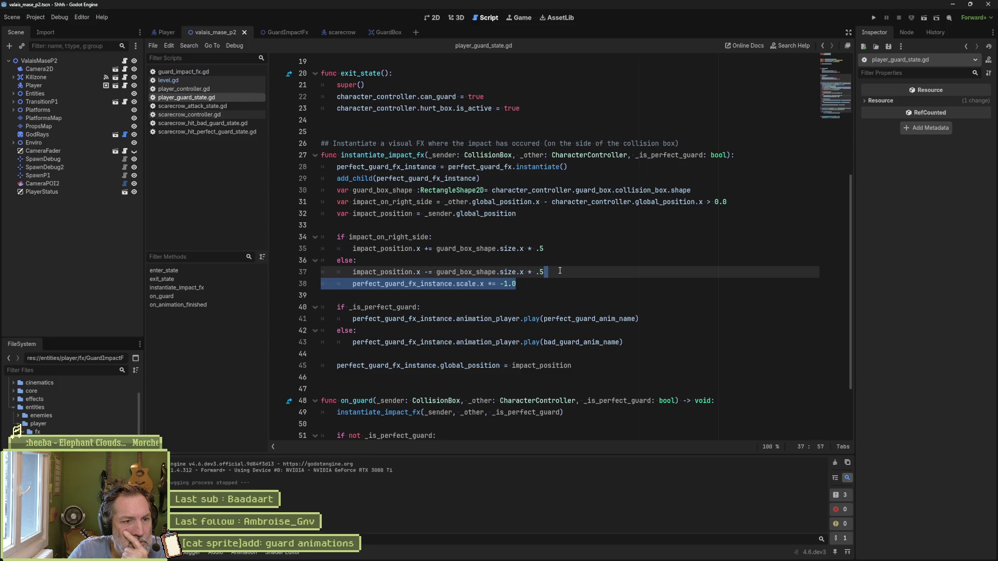
left_click(493, 273)
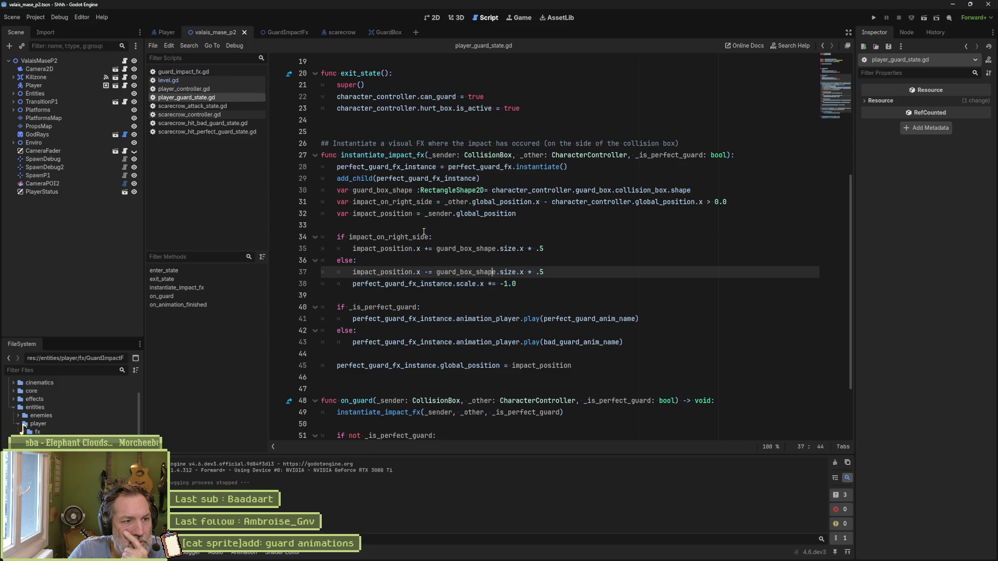
left_click(423, 232)
key("Return")
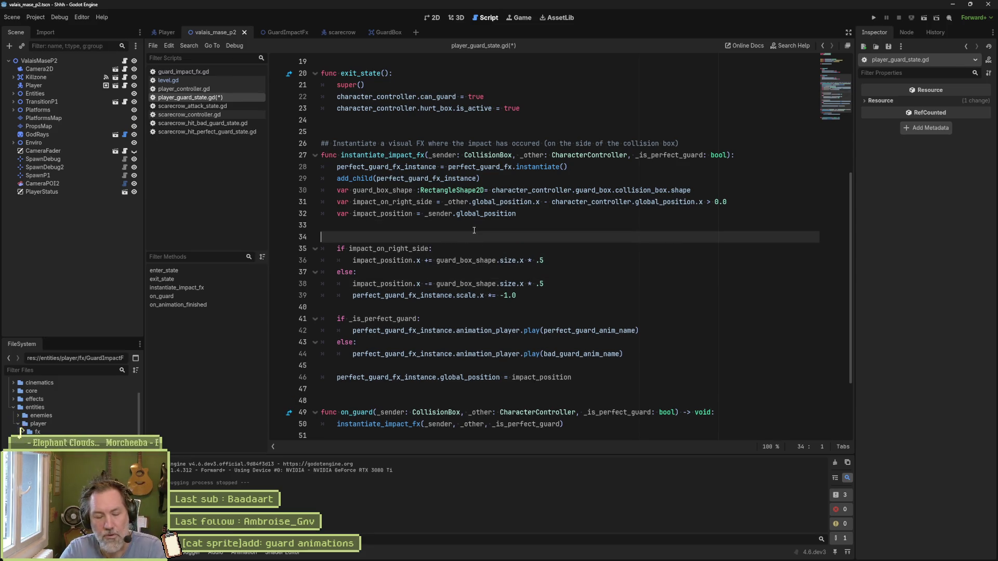
type("if not")
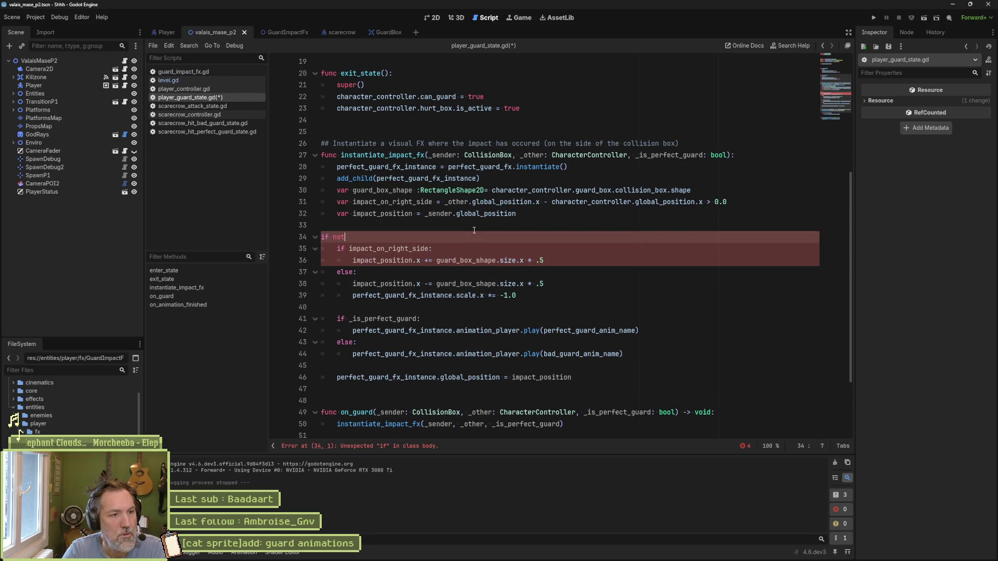
type(" _is")
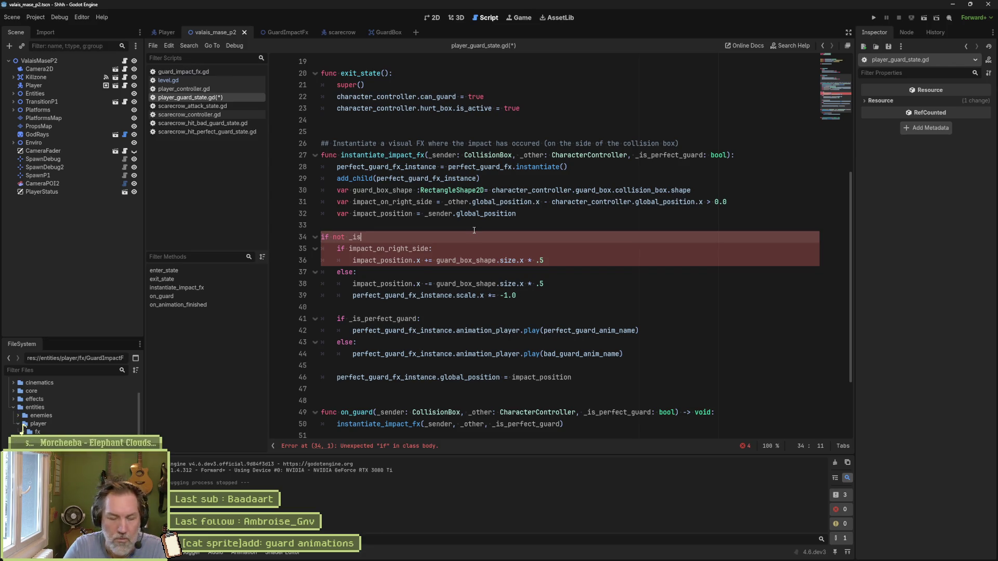
key("Home")
key("Tab")
key("Down")
key("shift+Down")
key("shift+Down")
key("shift+Down")
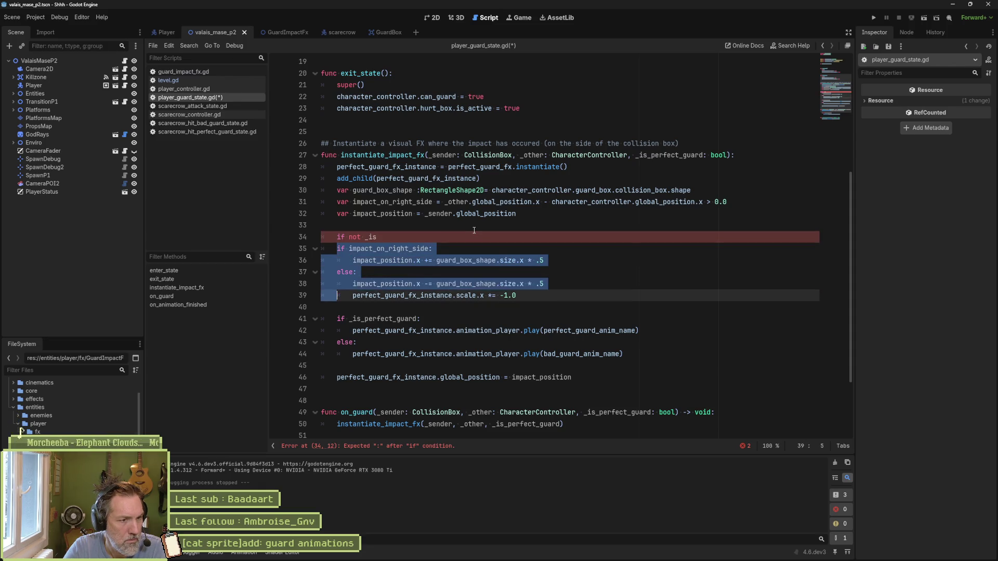
Step: Indent the side-check block under it and complete the condition to _is_perfect_guard
key("Tab")
key("Up")
key("Up")
key("Up")
key("ctrl+space")
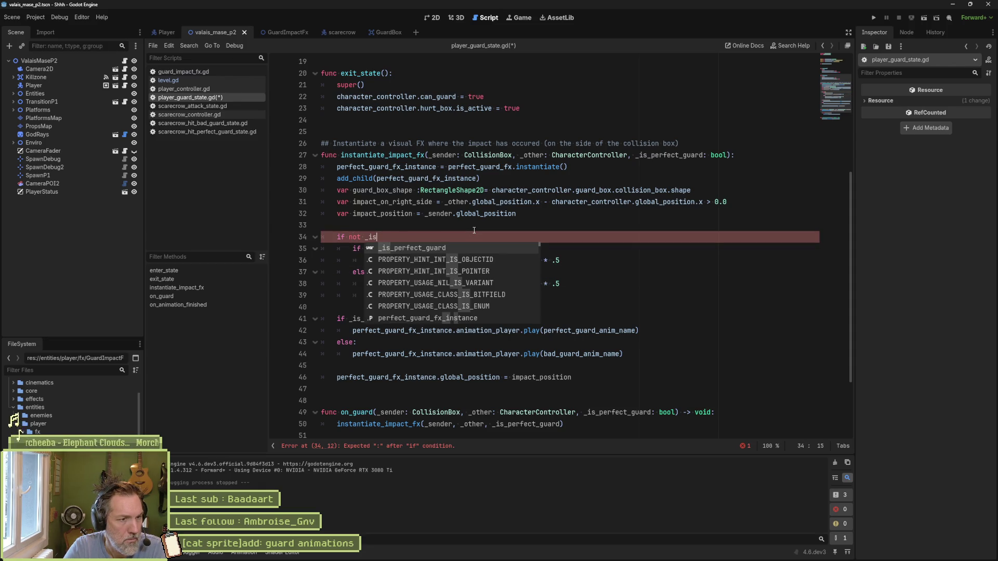
key("Return")
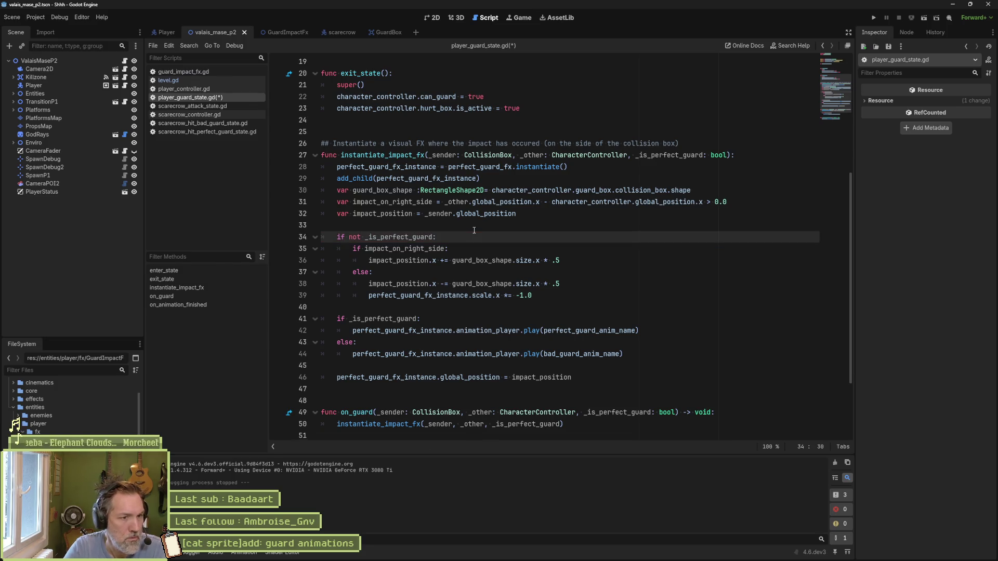
key("Down")
key("Down")
key("Down")
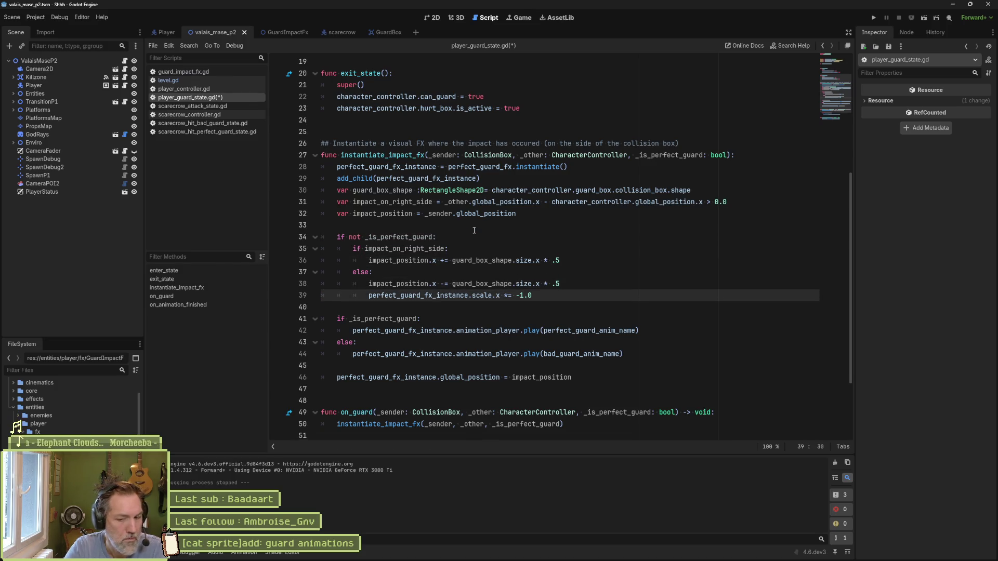
Step: Add an 'else:' line after the block, then delete it as unneeded
key("End")
key("Return")
key("BackSpace")
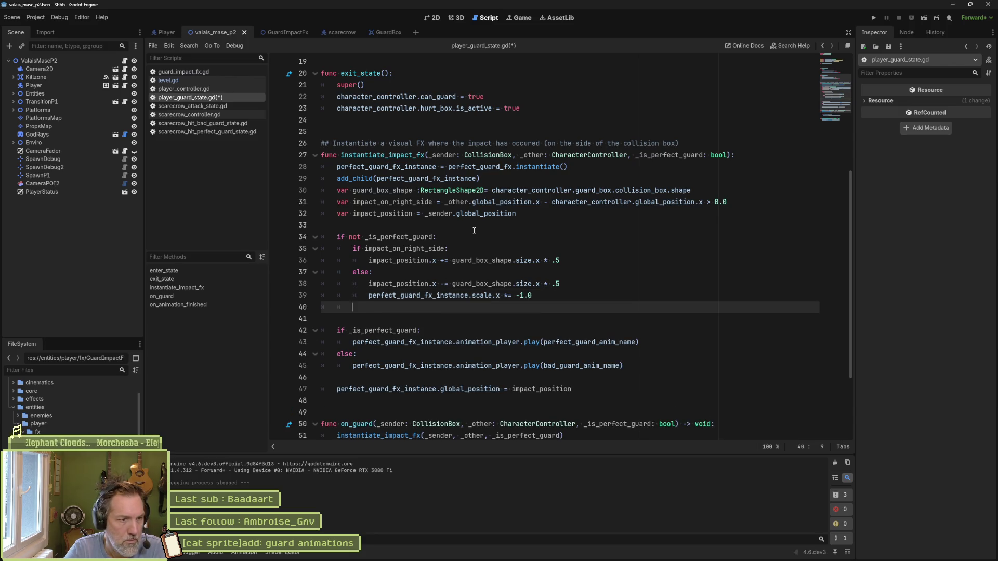
key("BackSpace")
type("else:")
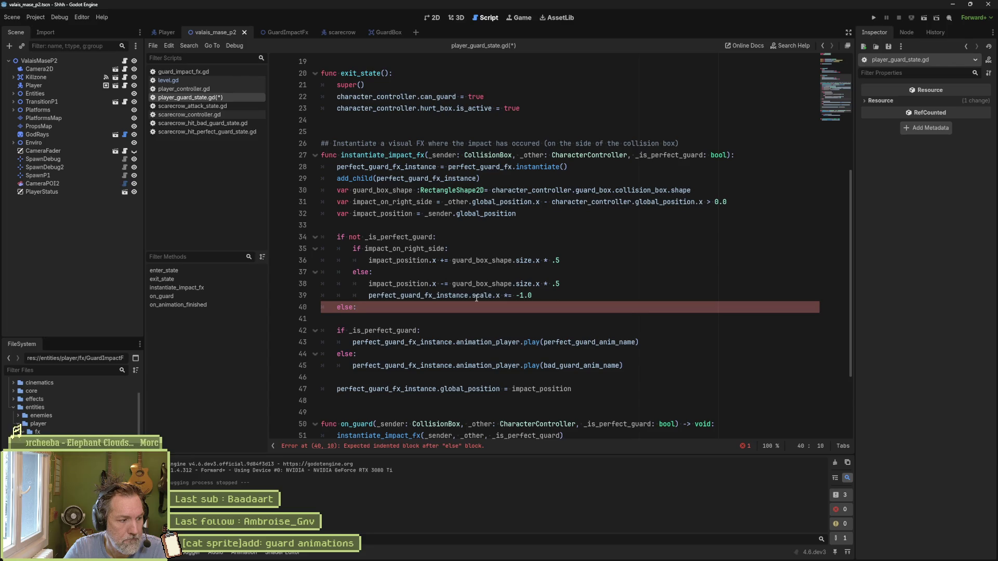
key("ctrl+shift+k")
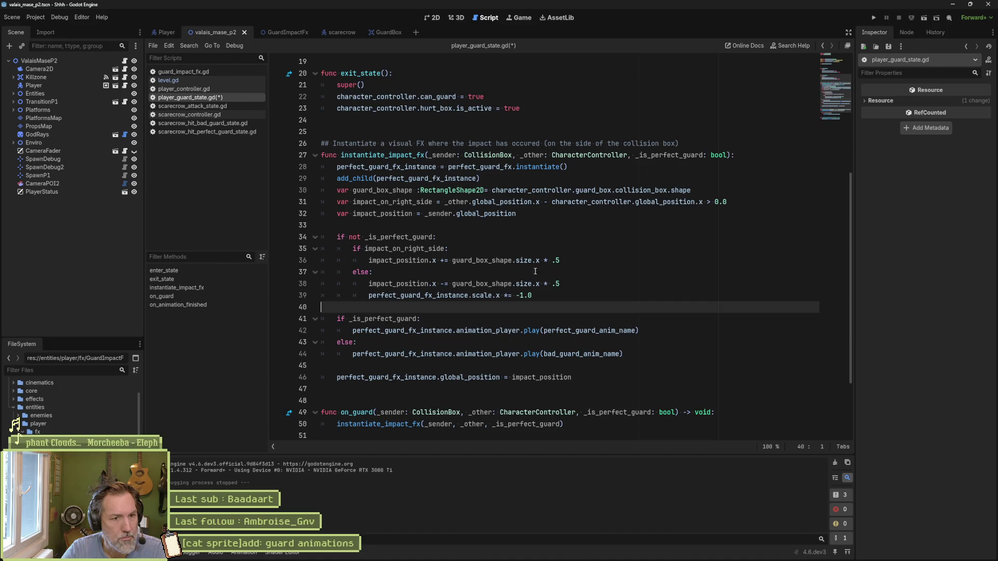
Step: Review the new conditional block and run the game with F5
left_click_drag(566, 283, 573, 236)
left_click(571, 255)
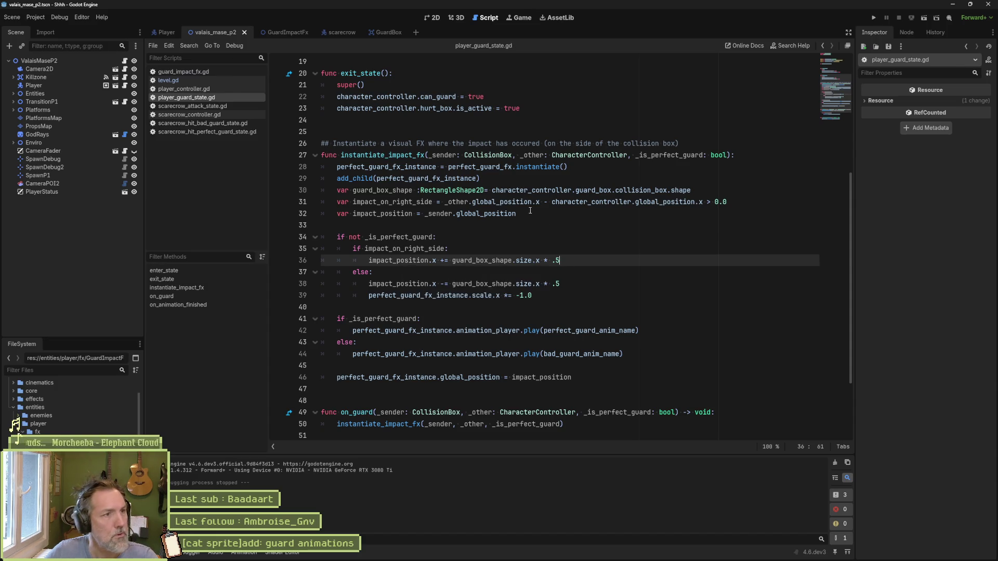
key("F5")
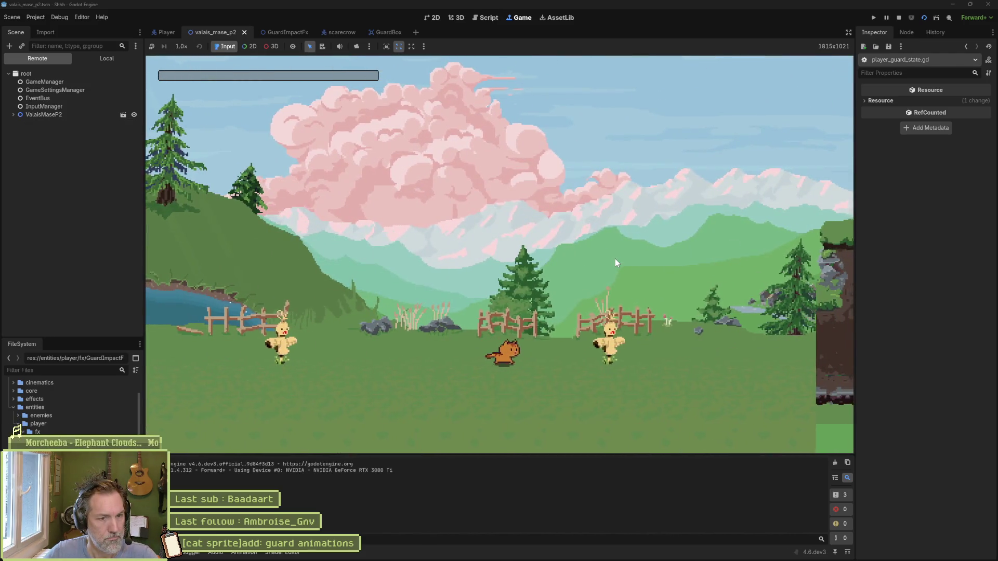
Step: Guard four times against the scarecrows to watch the impact flash, then stop with F8
key("shift")
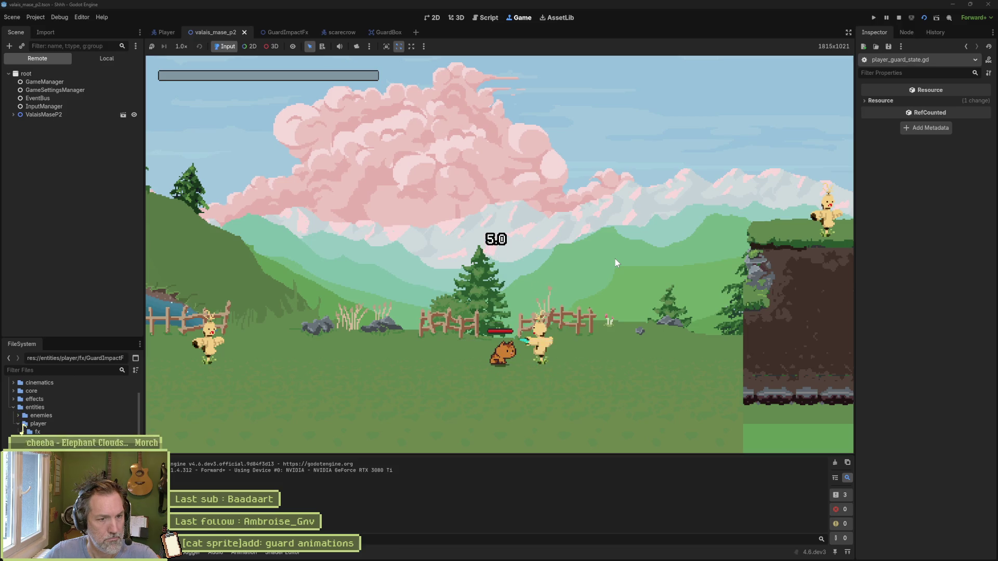
key("shift")
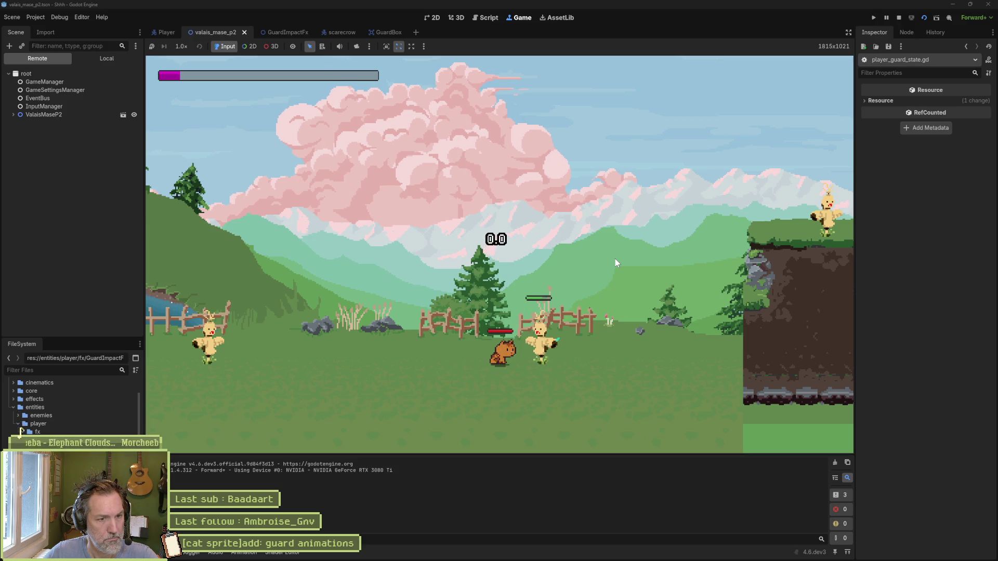
key("shift")
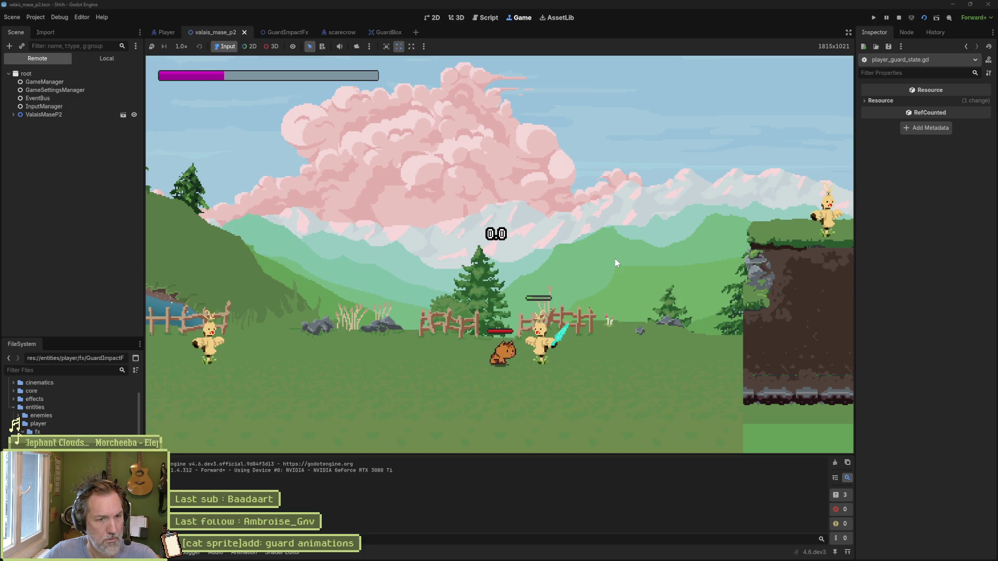
key("shift")
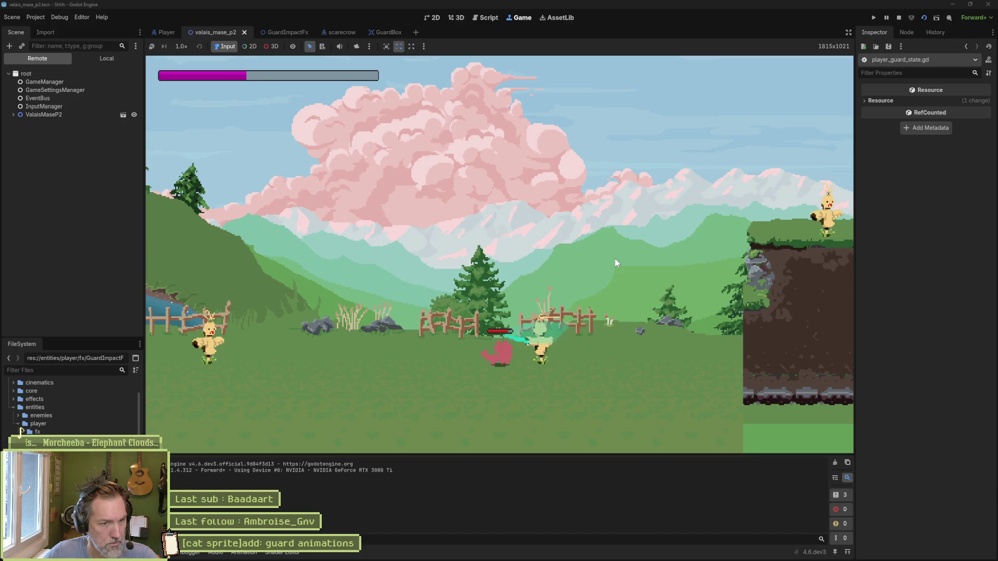
key("F8")
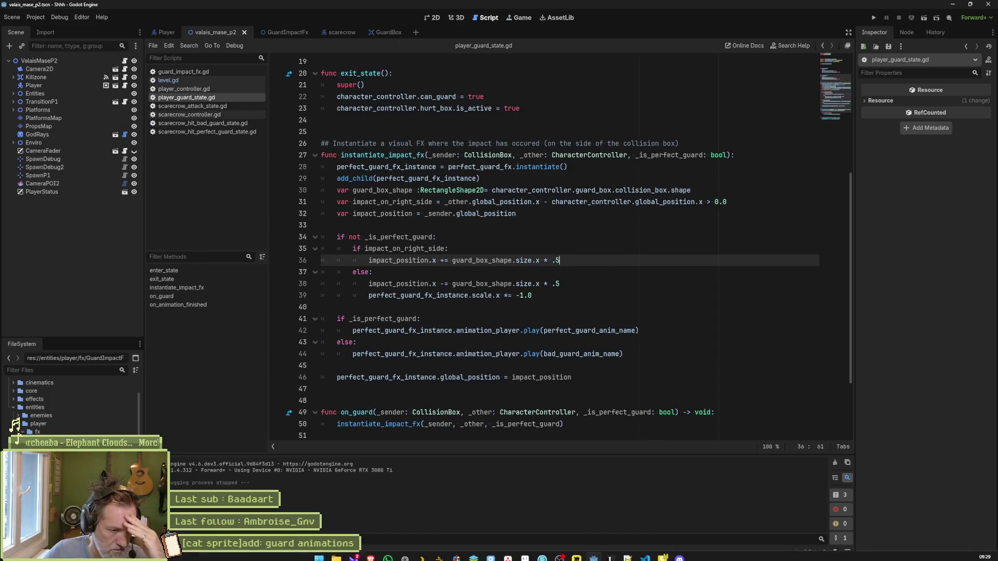
Step: Scale down the artwork of perfect_guard_fx frame 182 in cat.aseprite
left_click(529, 550)
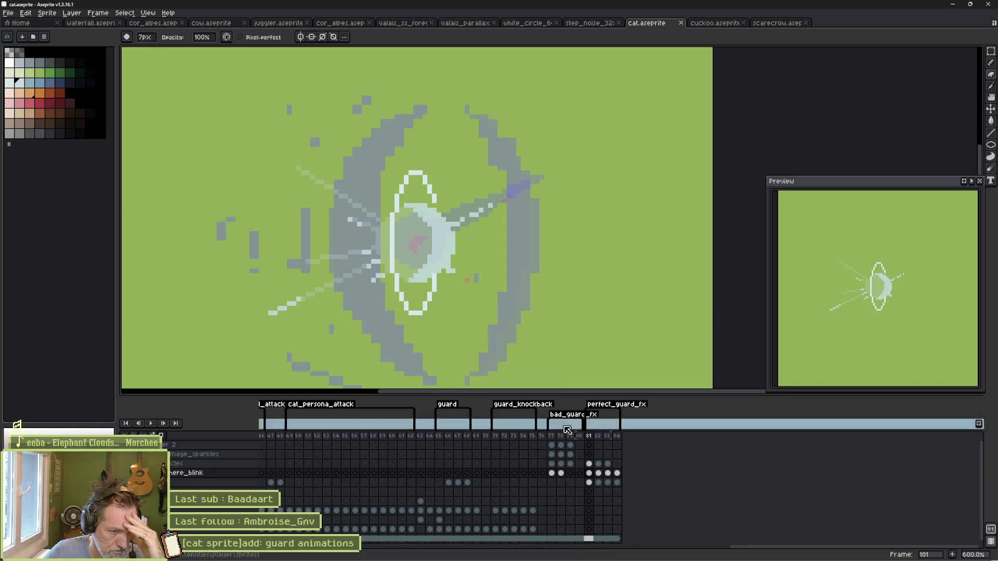
left_click(599, 473)
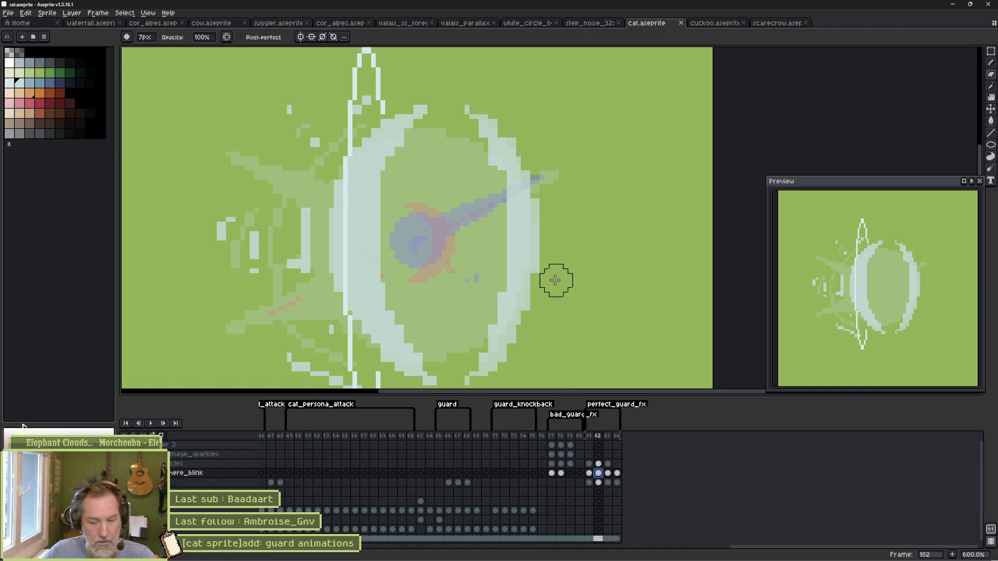
key("ctrl+a")
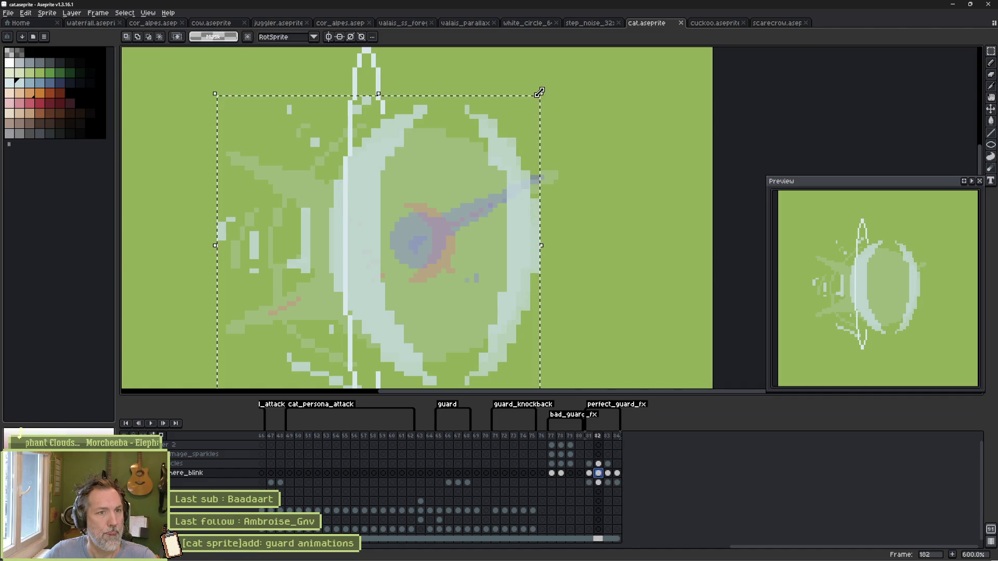
left_click_drag(539, 94, 518, 116)
key("Return")
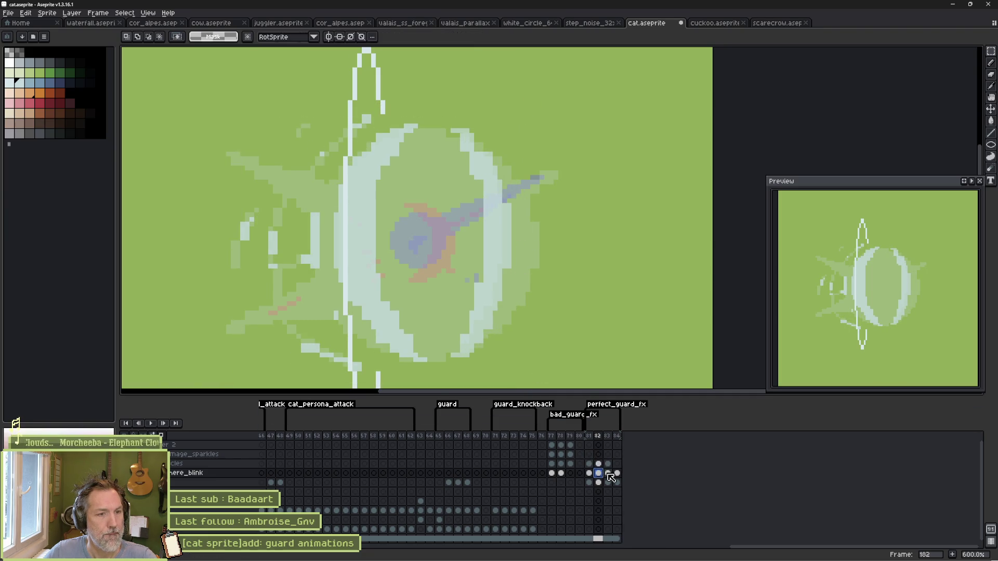
Step: Paste the artwork into the lower layer's frame 182 cel, scale it down, and save
left_click(608, 473)
left_click(599, 473)
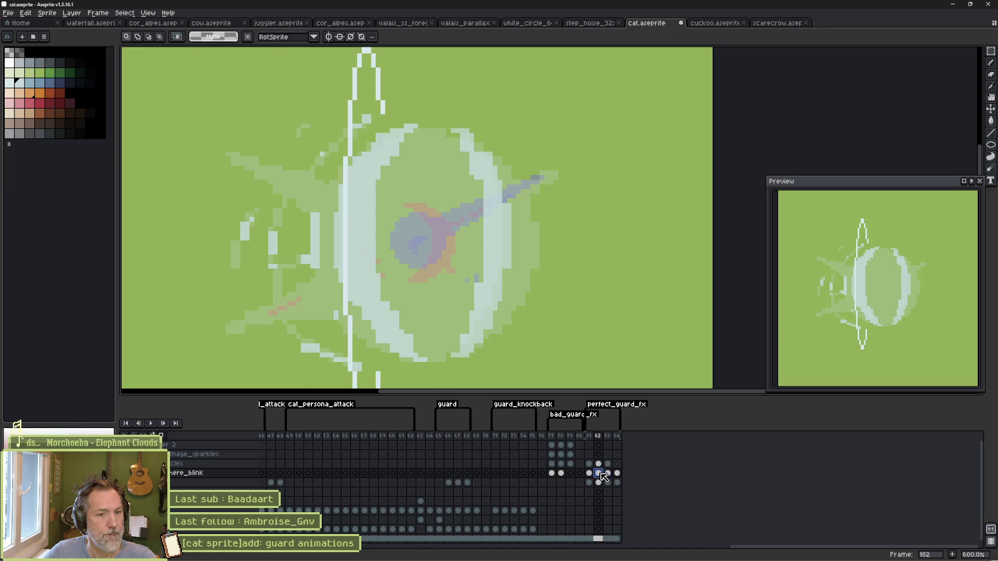
left_click(599, 463)
left_click(599, 482)
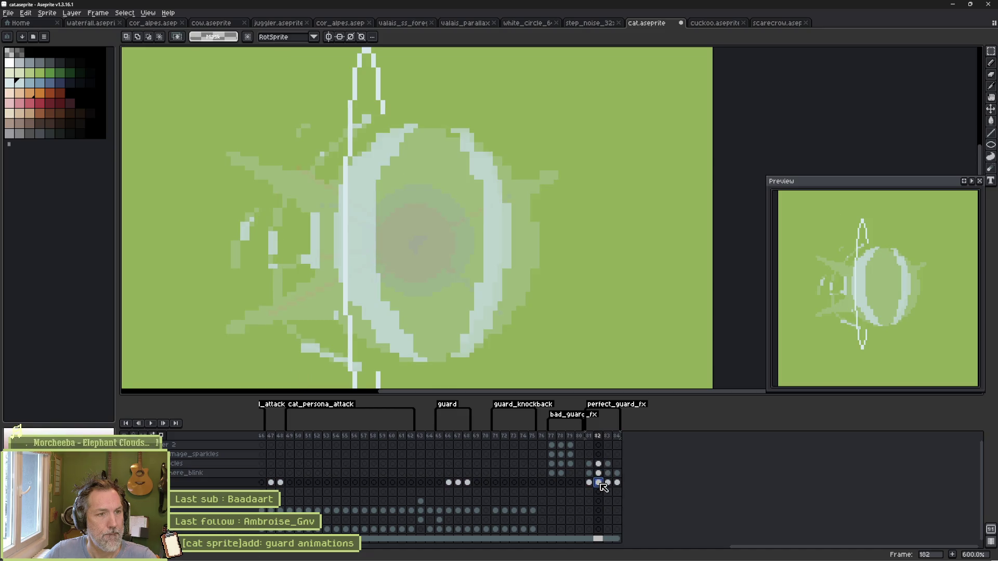
key("ctrl+v")
left_click_drag(559, 122, 533, 142)
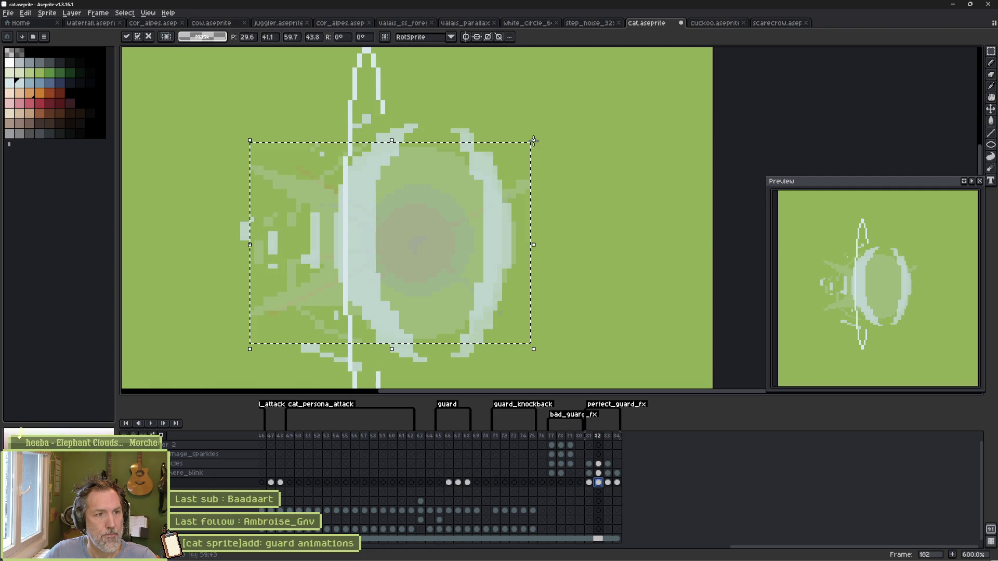
left_click(562, 149)
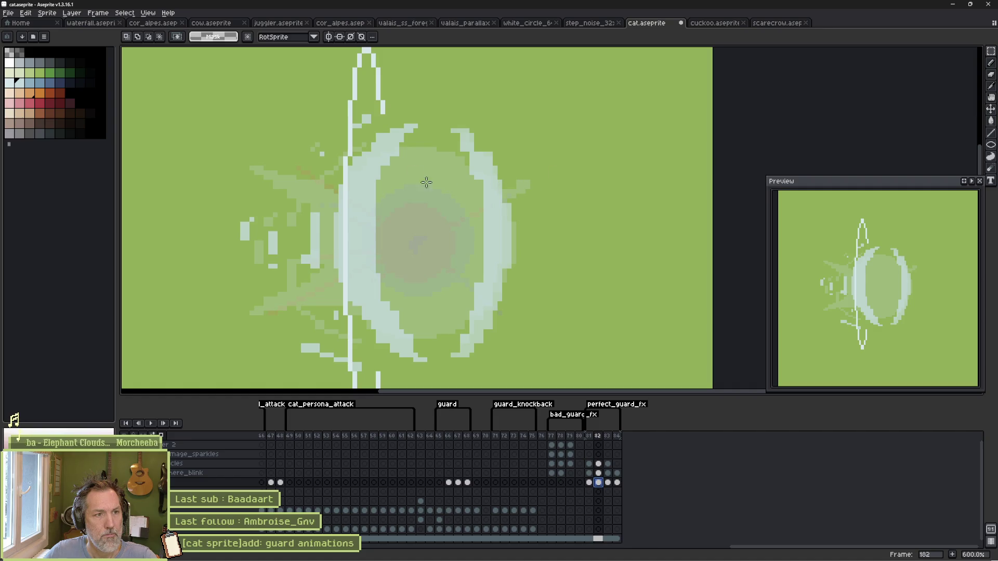
key("ctrl+s")
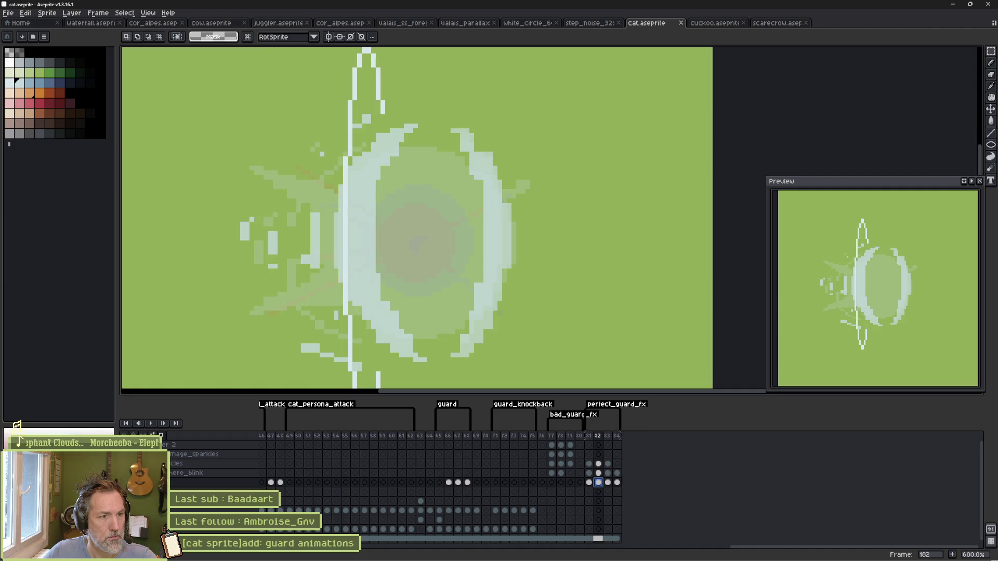
Step: Set the fx_sphere_blink layer's opacity to 58% and return to Godot
double_click(207, 473)
left_click_drag(925, 94, 936, 94)
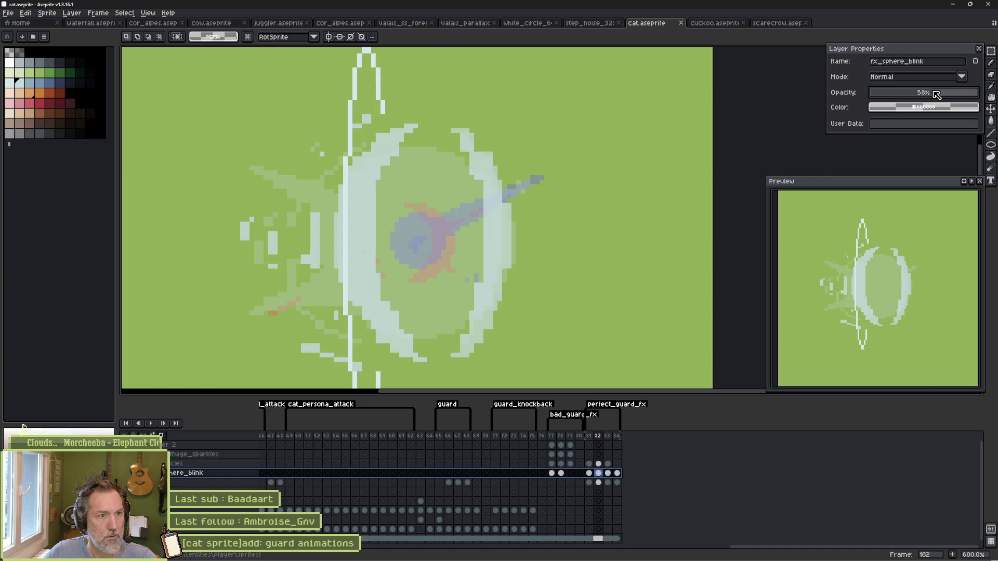
left_click(978, 49)
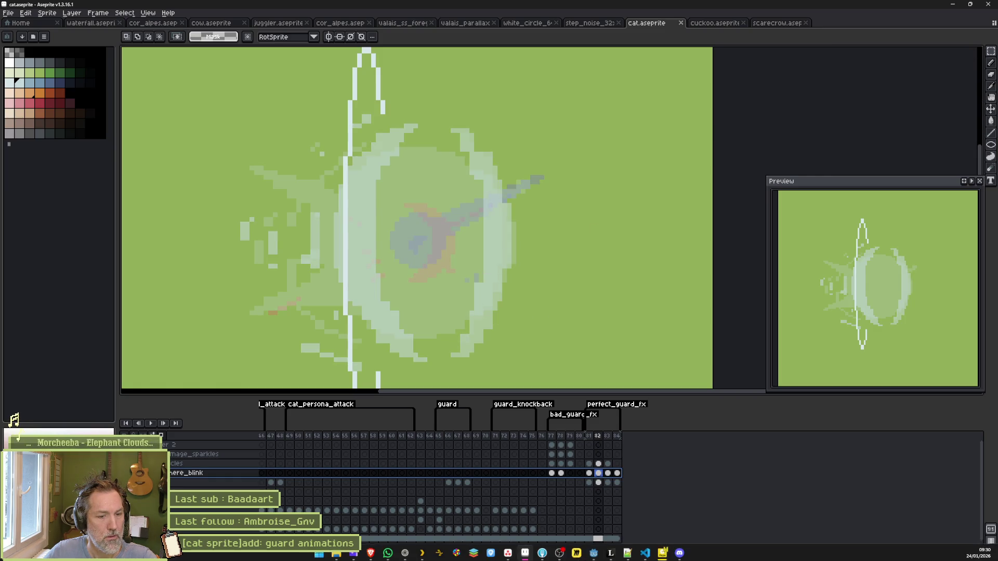
left_click(593, 552)
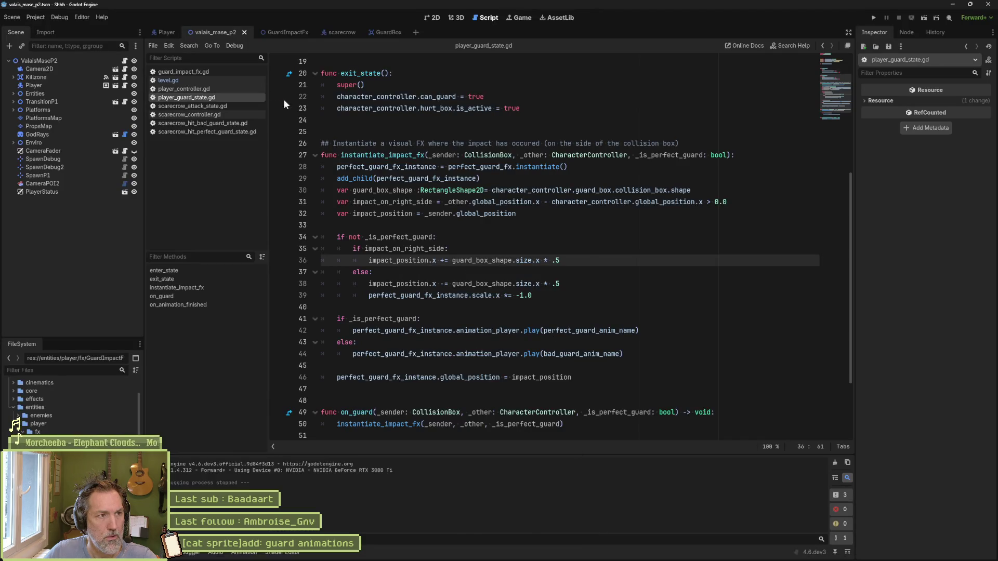
Step: Reimport the guard impact sprite from cat.aseprite in the GuardImpactFx scene
left_click(286, 32)
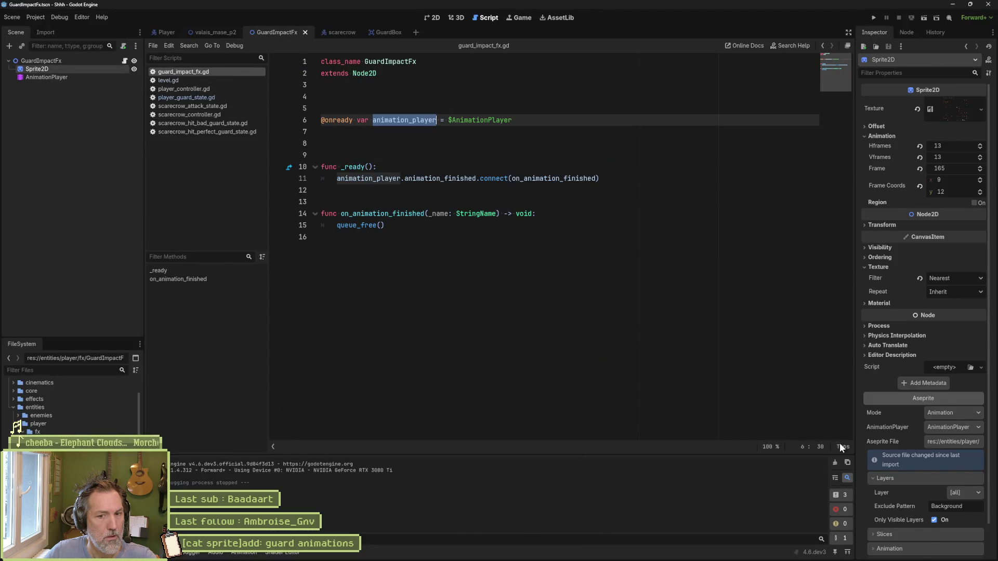
scroll(925, 494, "down", 2)
left_click(928, 546)
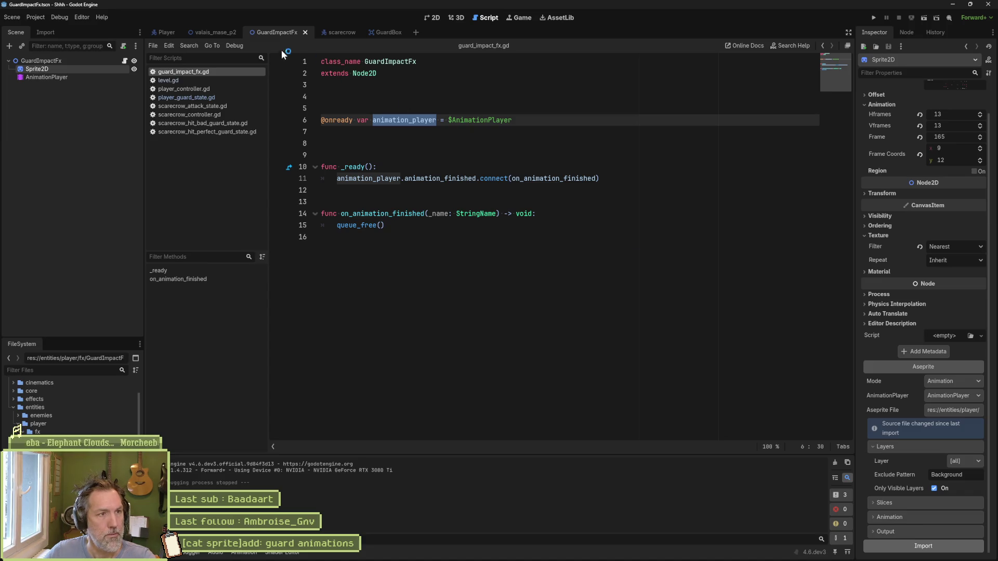
Step: Run the valais_mase_p2 level, walk the cat right and guard, then stop and return to Aseprite
left_click(220, 33)
key("F6")
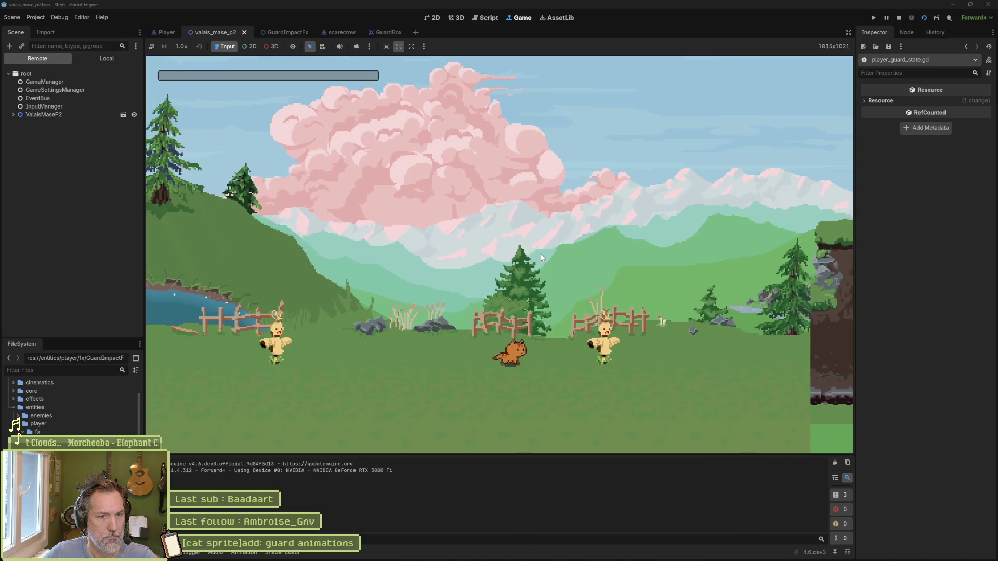
key("Right")
key("Down")
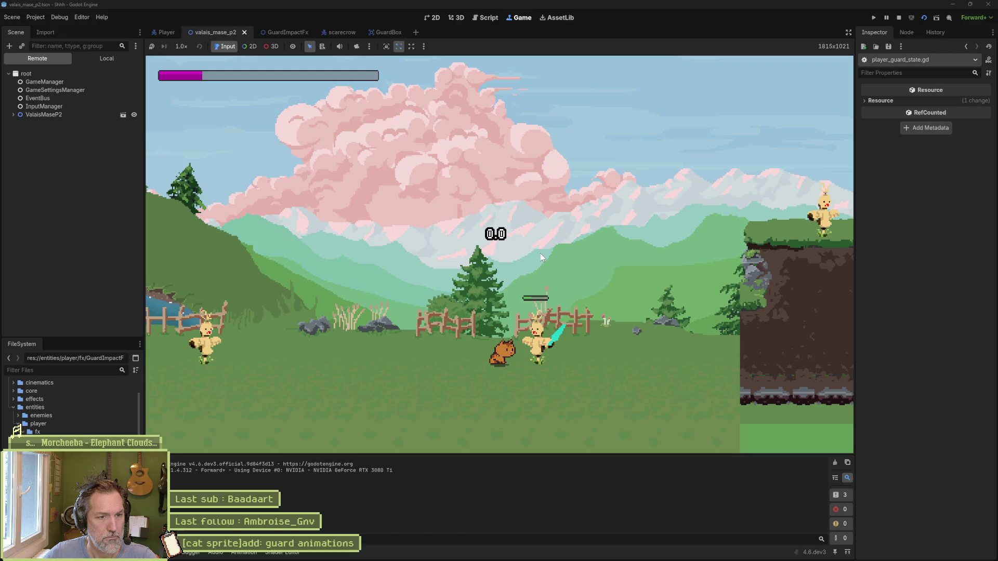
key("F8")
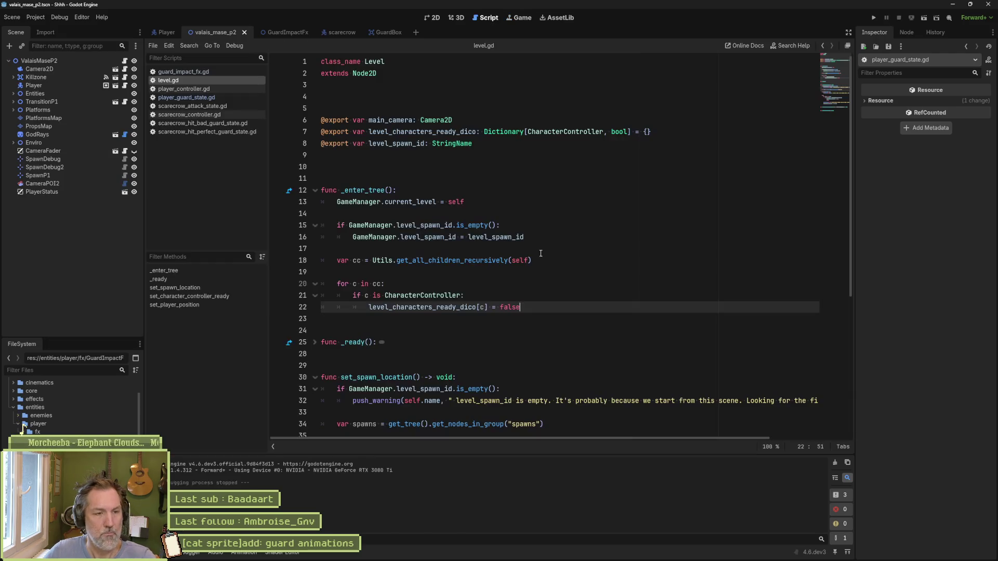
left_click(525, 553)
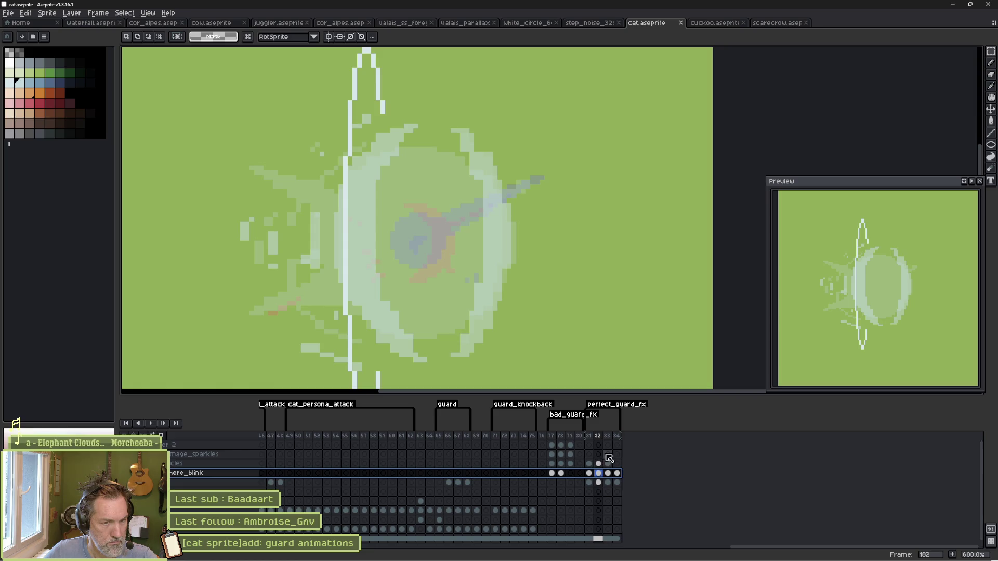
Step: Erase the pale diagonal streak and centre blob on frame 183 and save
left_click(607, 473)
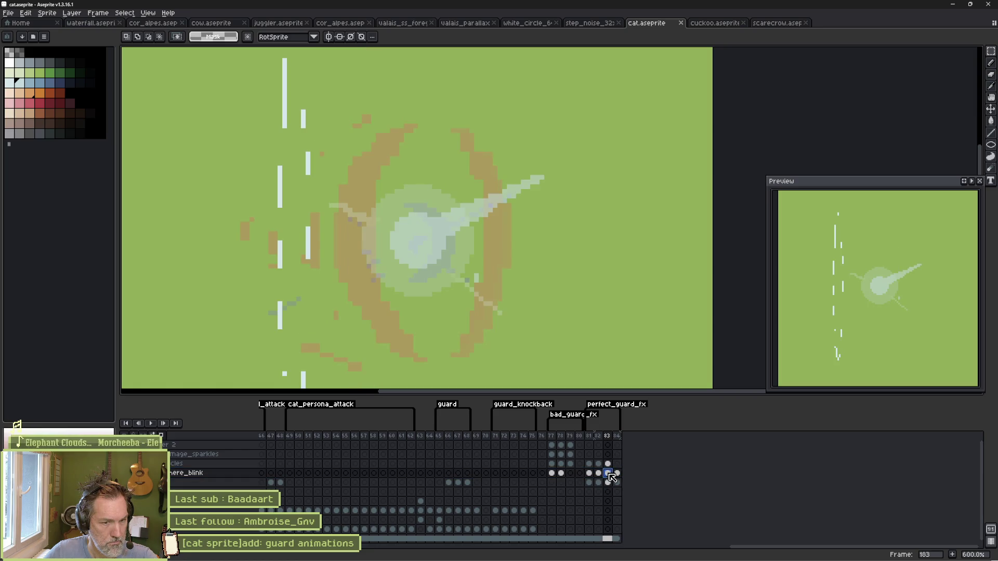
key("v")
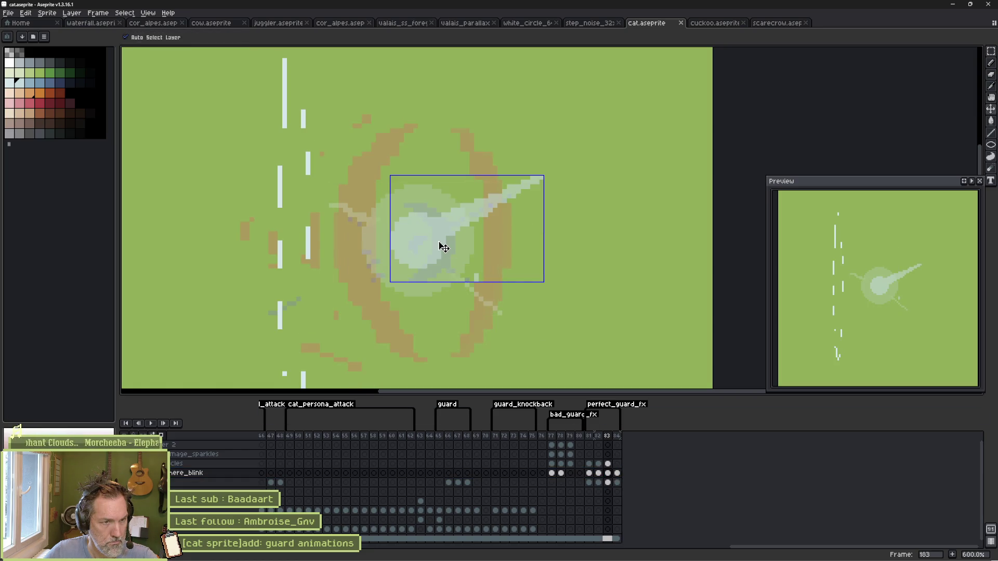
key("b")
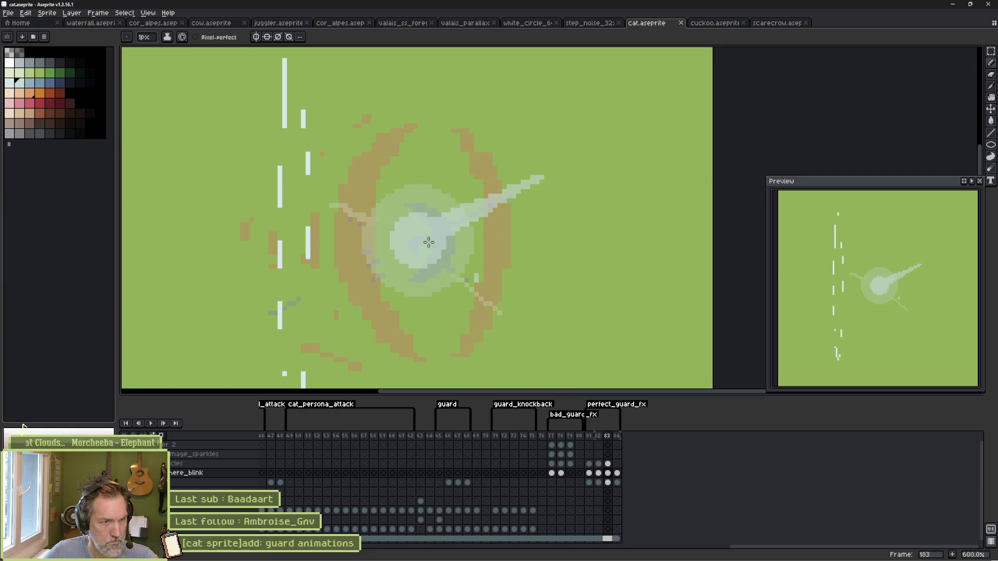
key("e")
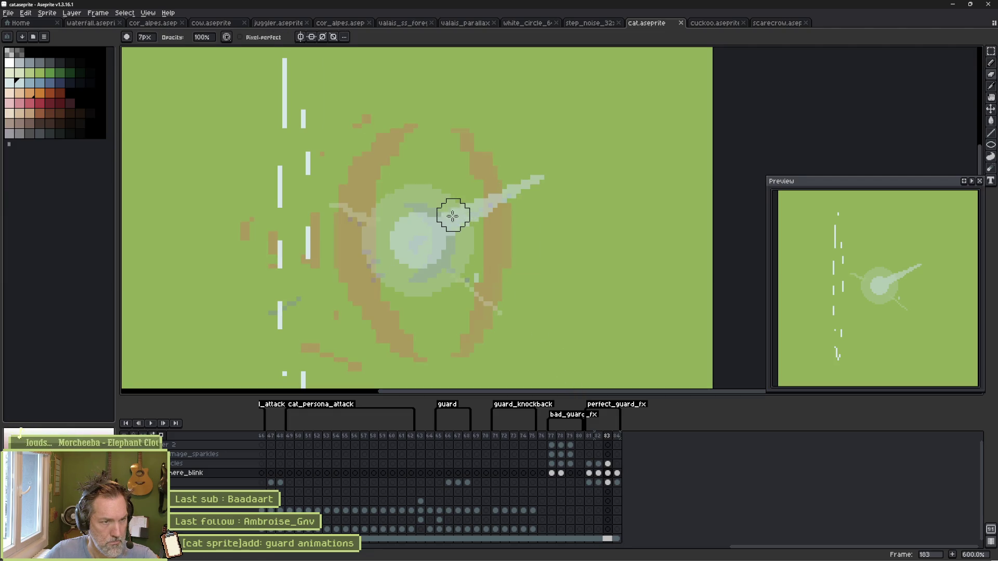
mouse_move(453, 216)
left_mouse_down()
mouse_move(523, 181)
mouse_move(499, 223)
mouse_move(372, 260)
mouse_move(412, 265)
left_mouse_up()
key("b")
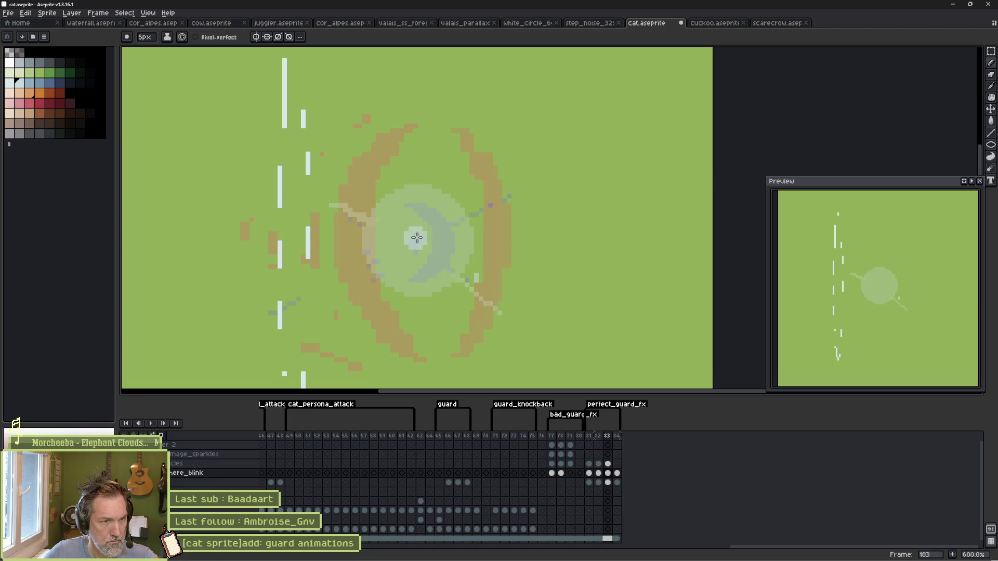
left_click(618, 474)
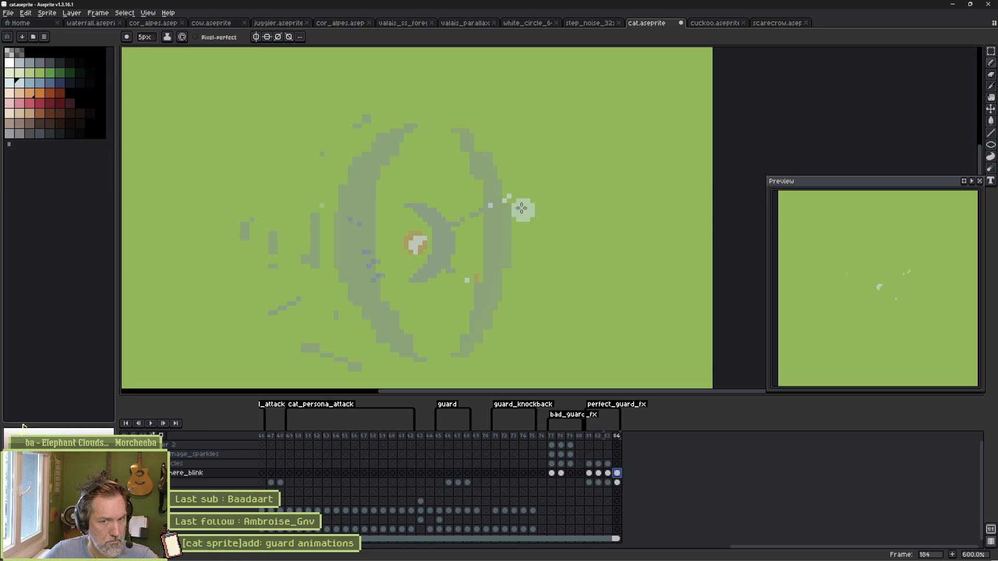
key("e")
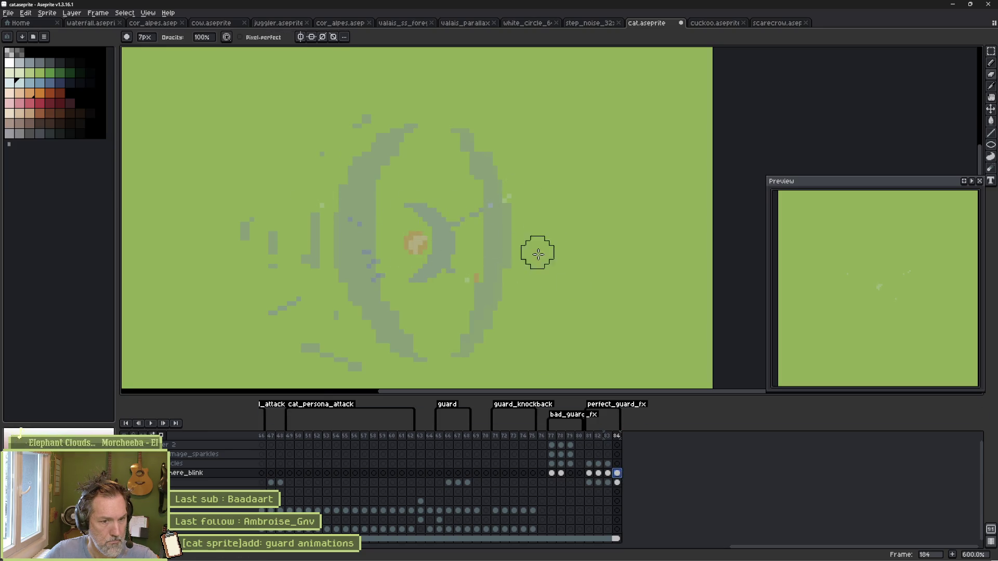
key("ctrl+s")
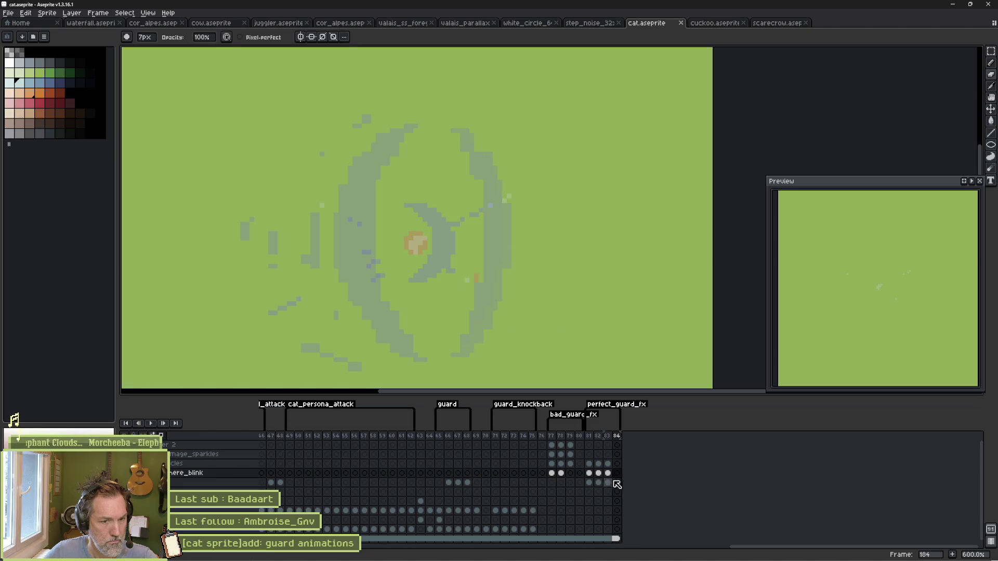
Step: Play back perfect_guard_fx frames 181–184 and turn off onion skinning
left_click(616, 483)
left_click_drag(589, 437, 611, 438)
key("Return")
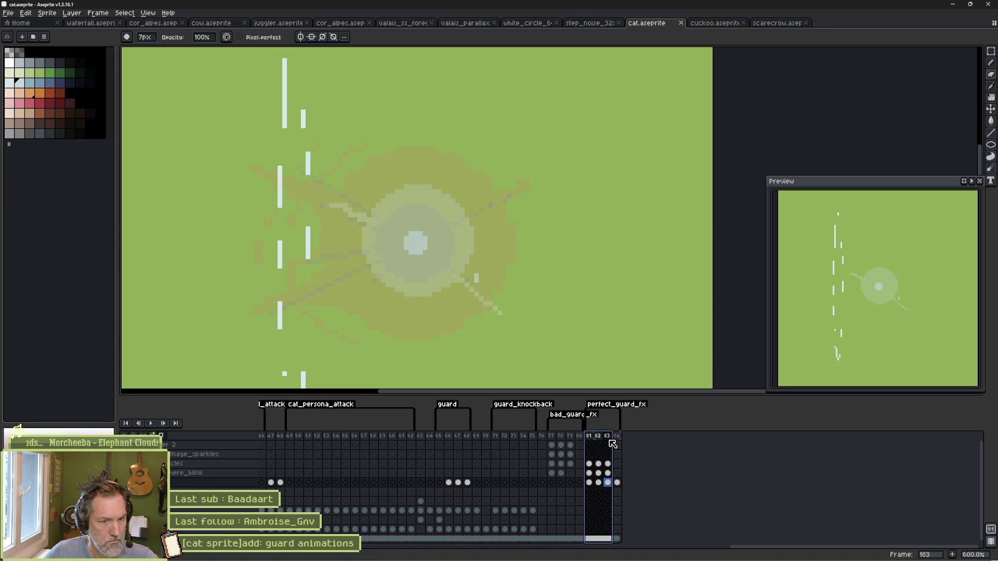
left_click(615, 439, "shift")
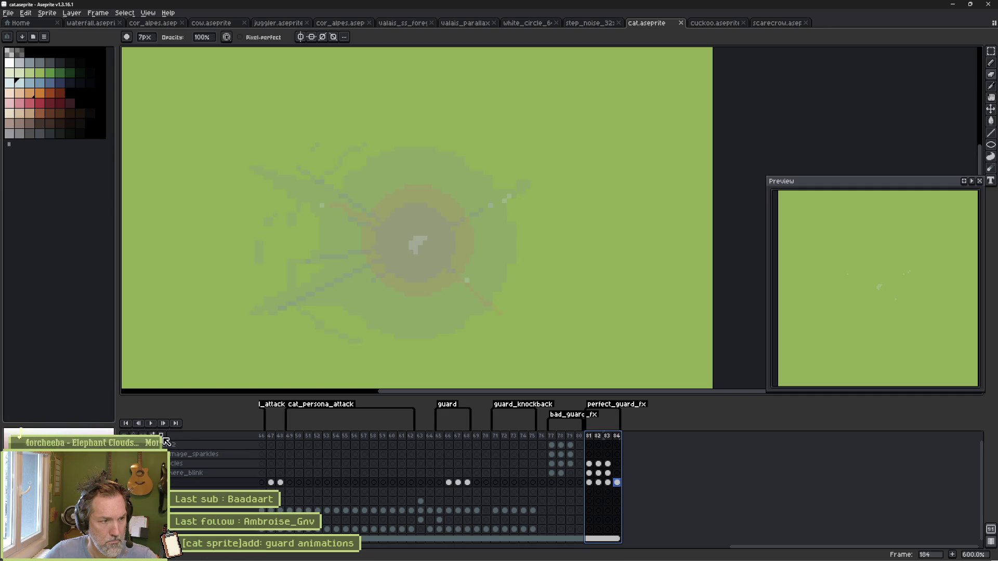
key("F3")
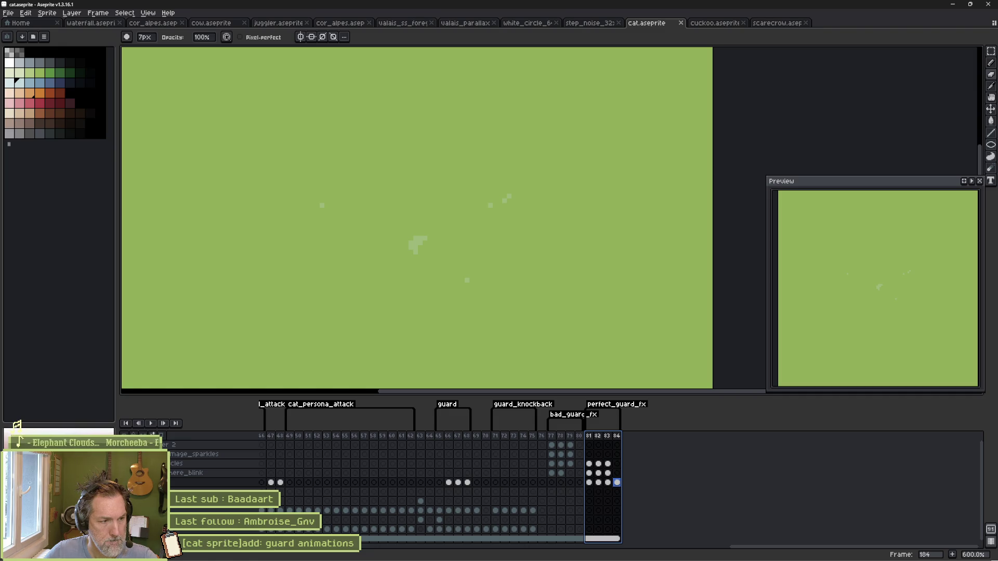
Step: Move the white rays on frame 184 about 36 px left and re-enable onion skinning
left_click(608, 464)
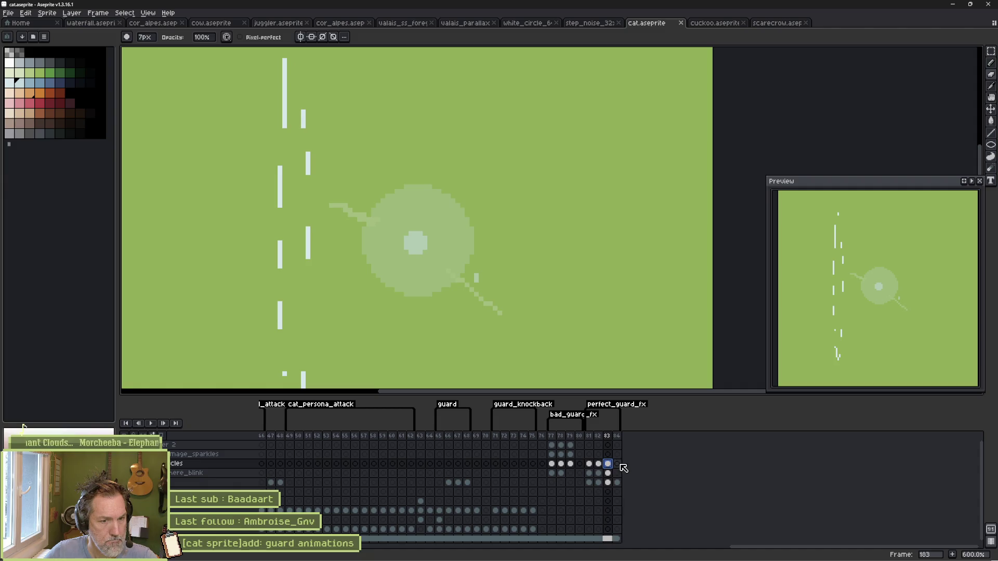
left_click(617, 464)
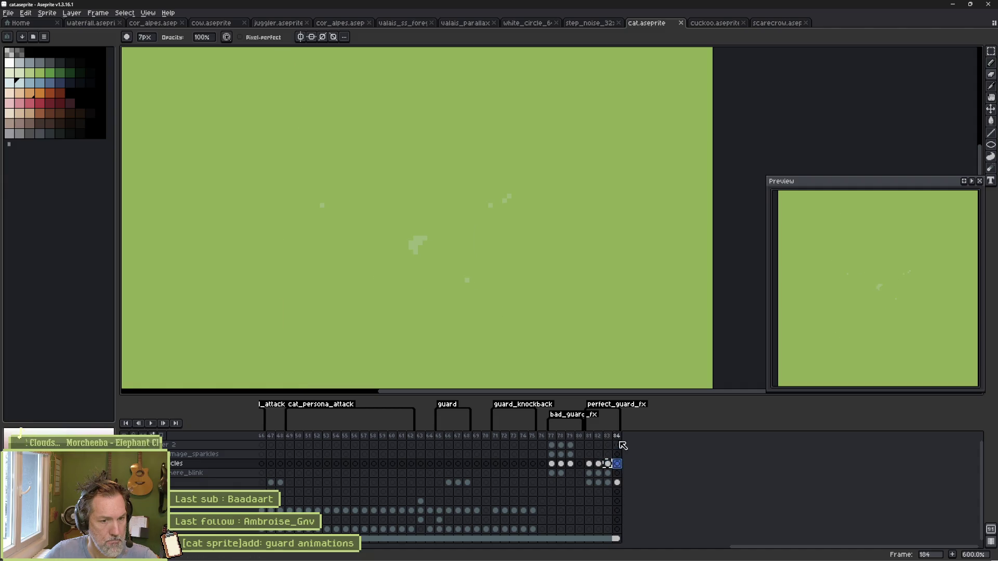
scroll(395, 215, "down", 2)
key("v")
left_click_drag(397, 246, 376, 250)
left_click(162, 437)
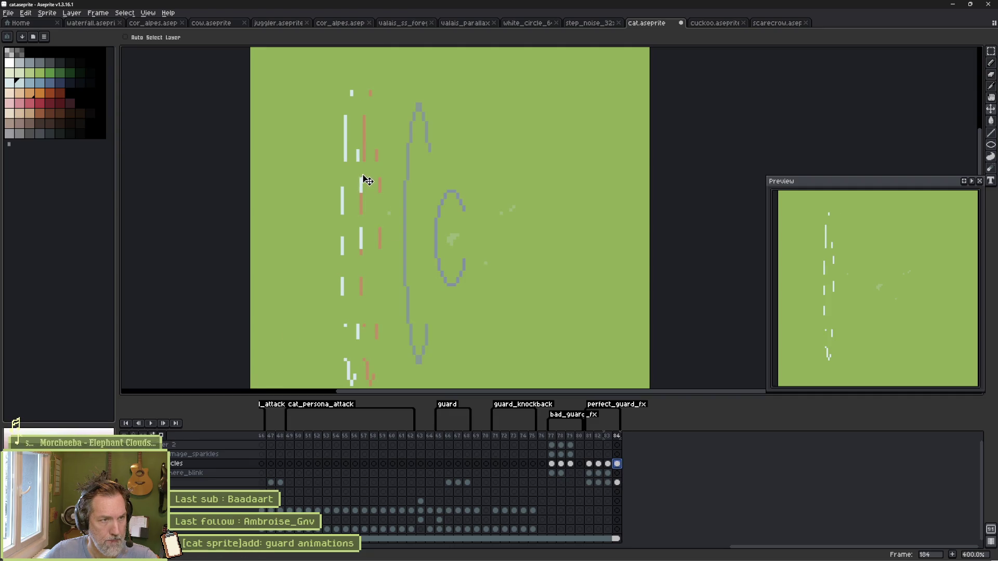
Step: Erase the leftover left rays, toggle the perfect_guard_fx tag's Repeat option, and play it
key("b")
mouse_move(351, 105)
left_mouse_down()
mouse_move(333, 348)
mouse_move(358, 190)
left_mouse_up()
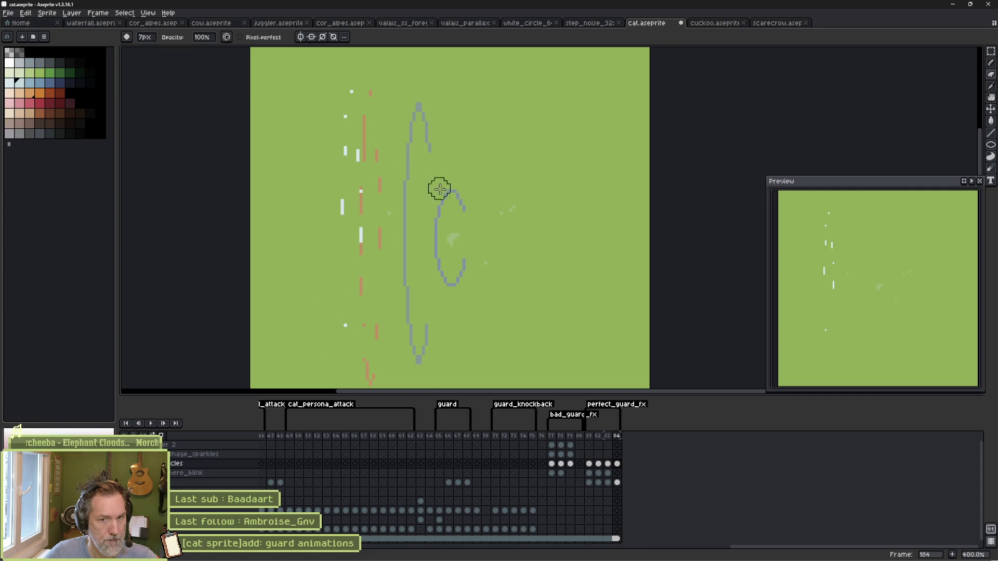
double_click(607, 405)
left_click(429, 285)
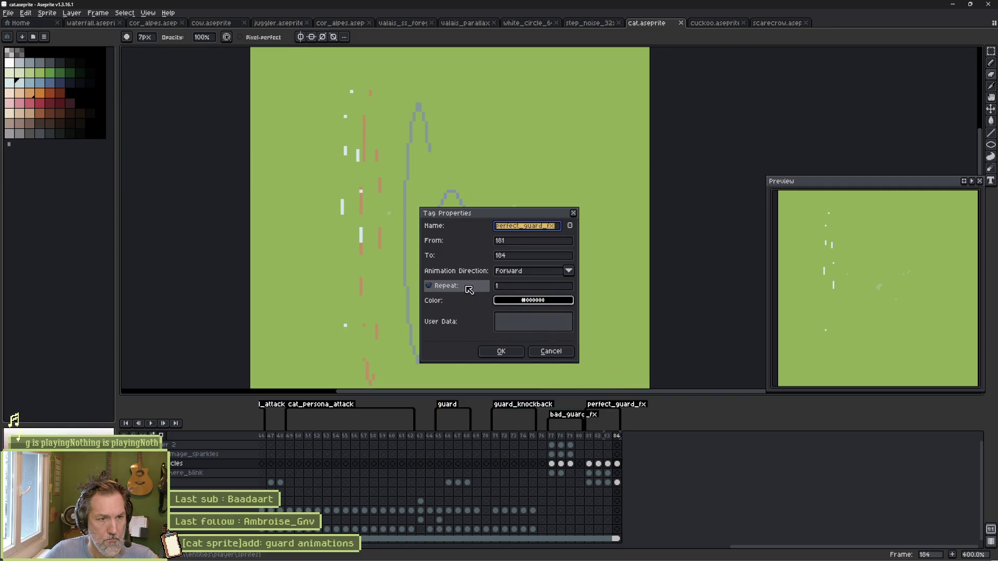
left_click(501, 351)
key("Return")
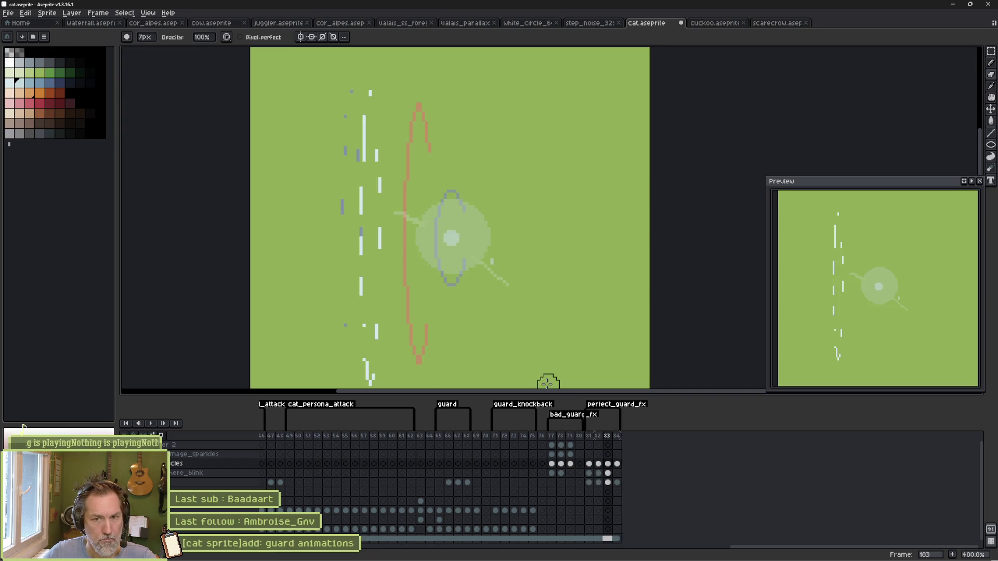
Step: Clear the here_blink cel on frame 183
left_click(608, 483)
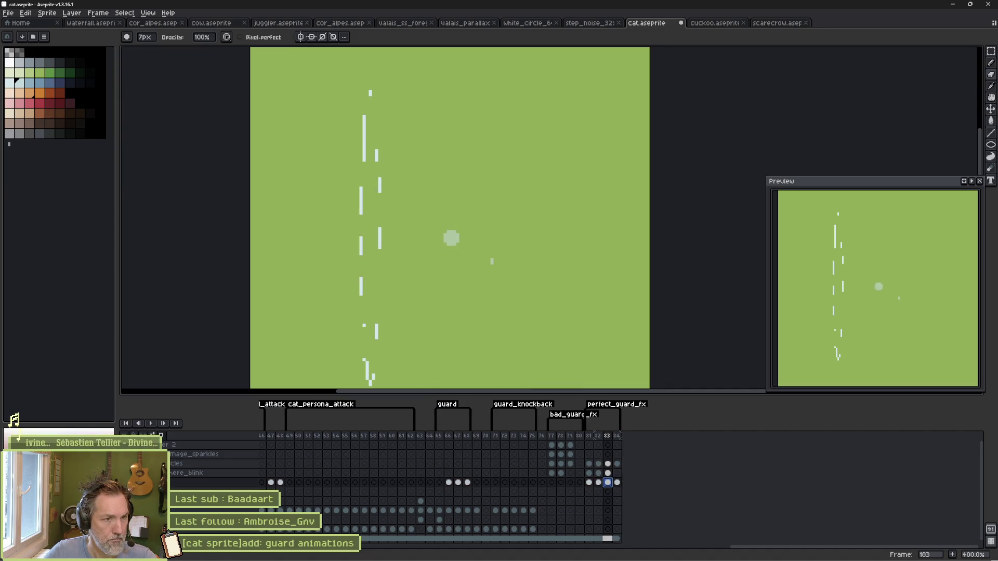
left_click(608, 474)
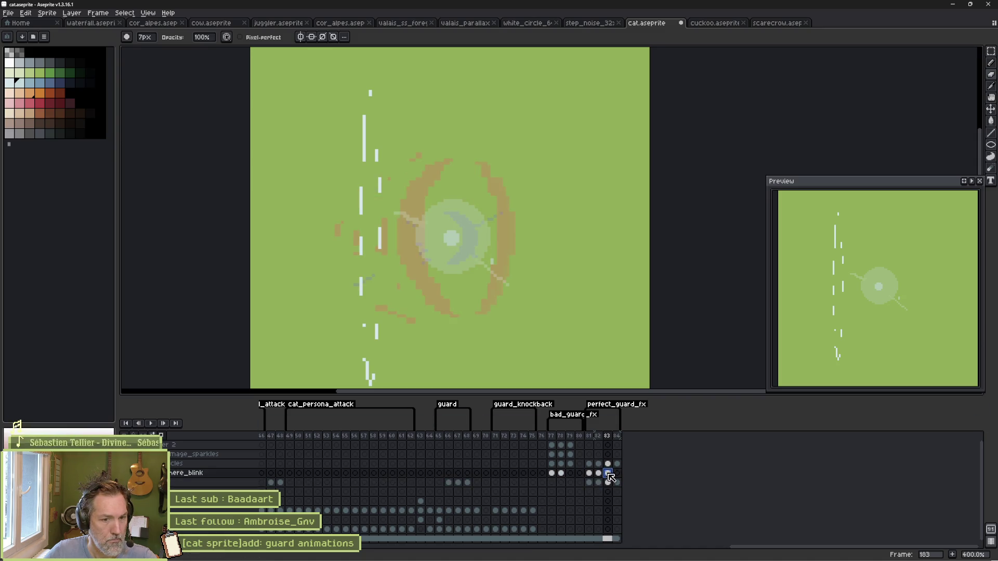
key("Delete")
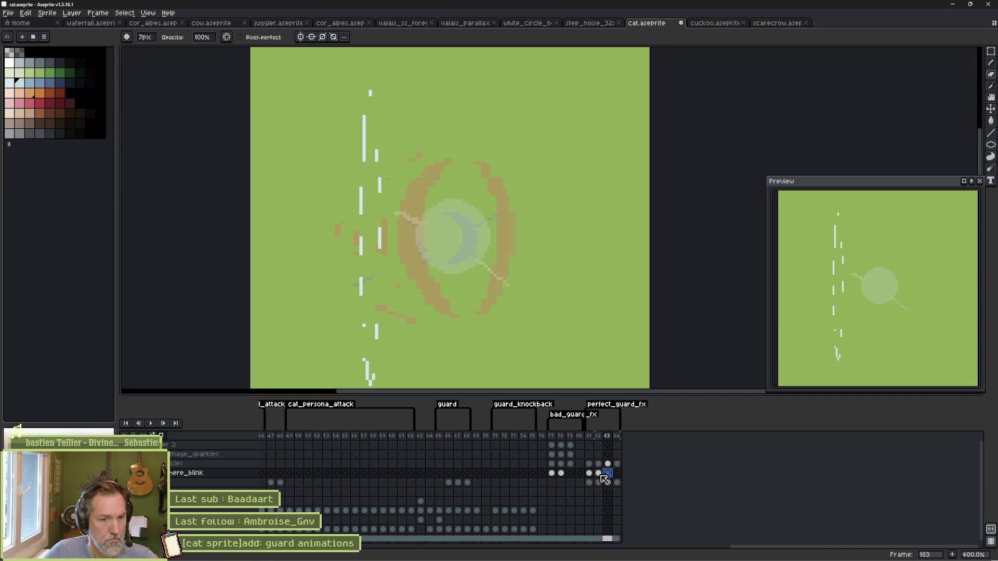
left_click(600, 473)
left_click(607, 474)
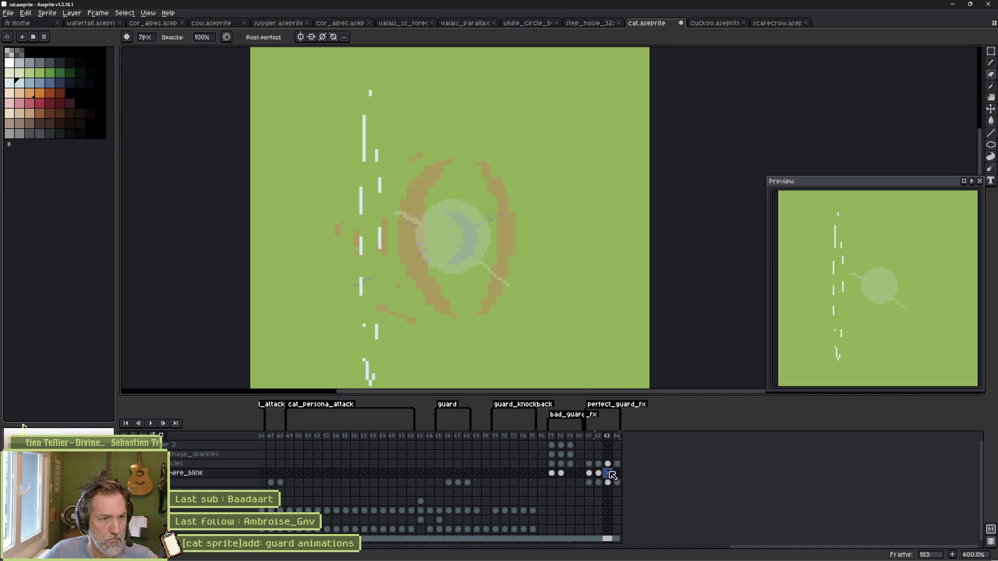
Step: Stamp a large 52px circle at the centre of frame 183
key("e")
key("minus")
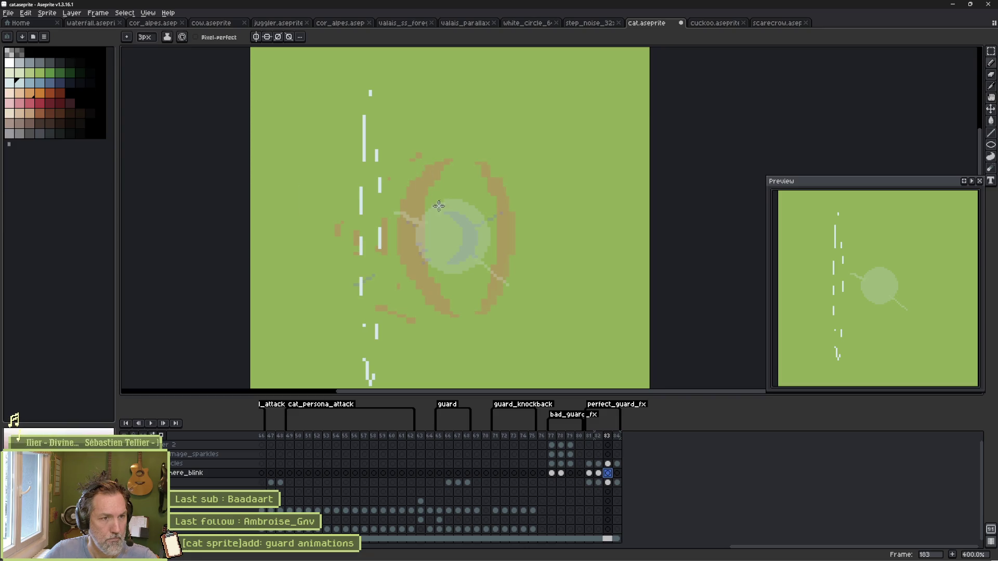
key("plus")
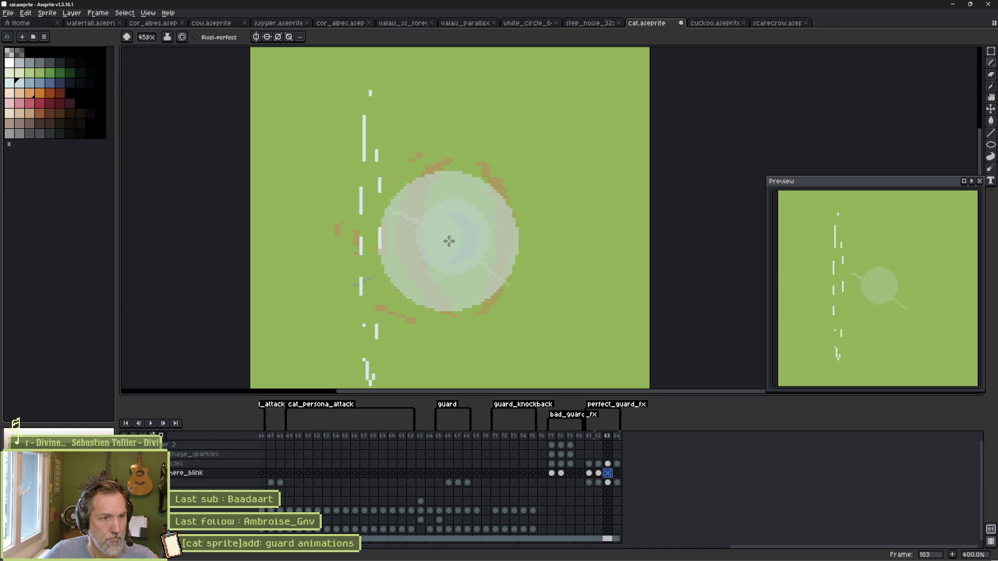
key("plus")
key("plus")
key("plus")
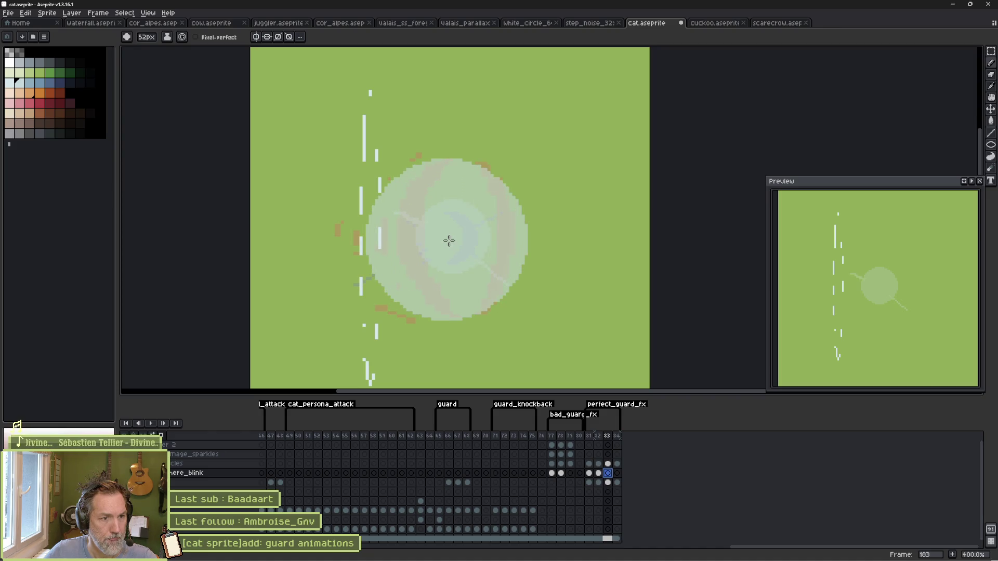
left_click(449, 240)
Step: Erase the circle down to thin crescent arcs and preview the animation
key("e")
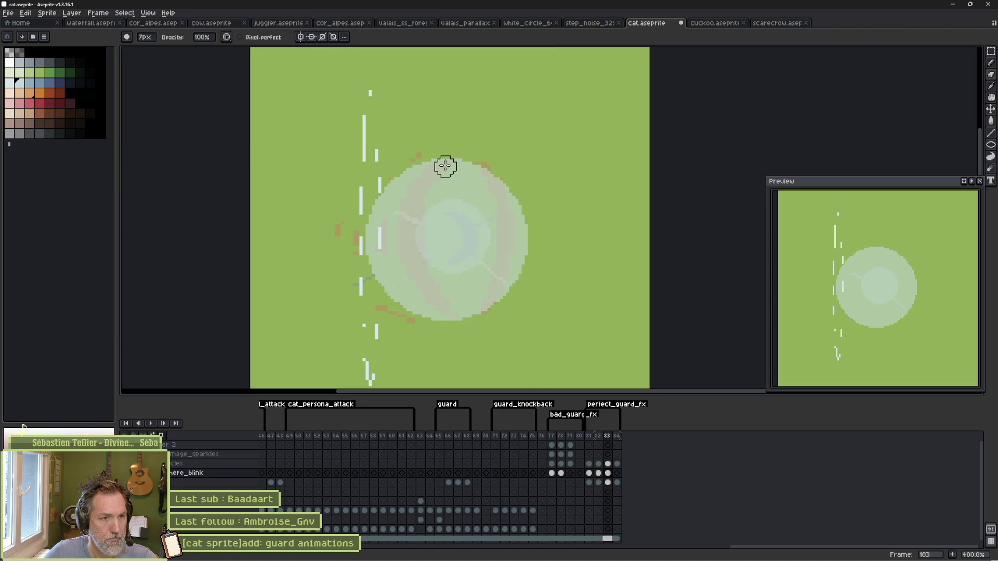
left_click_drag(454, 164, 435, 172)
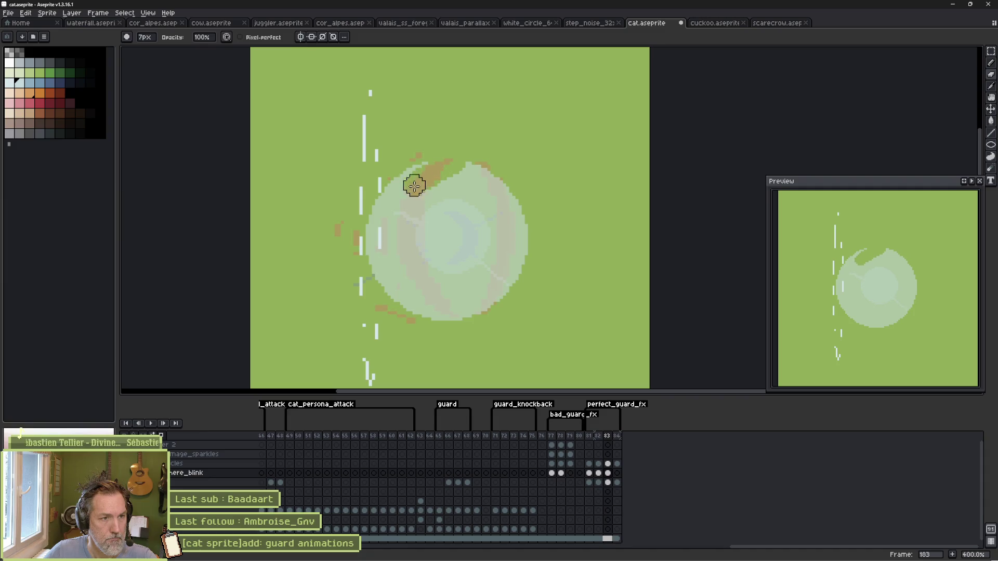
mouse_move(404, 208)
left_mouse_down()
mouse_move(408, 265)
mouse_move(436, 314)
left_mouse_up()
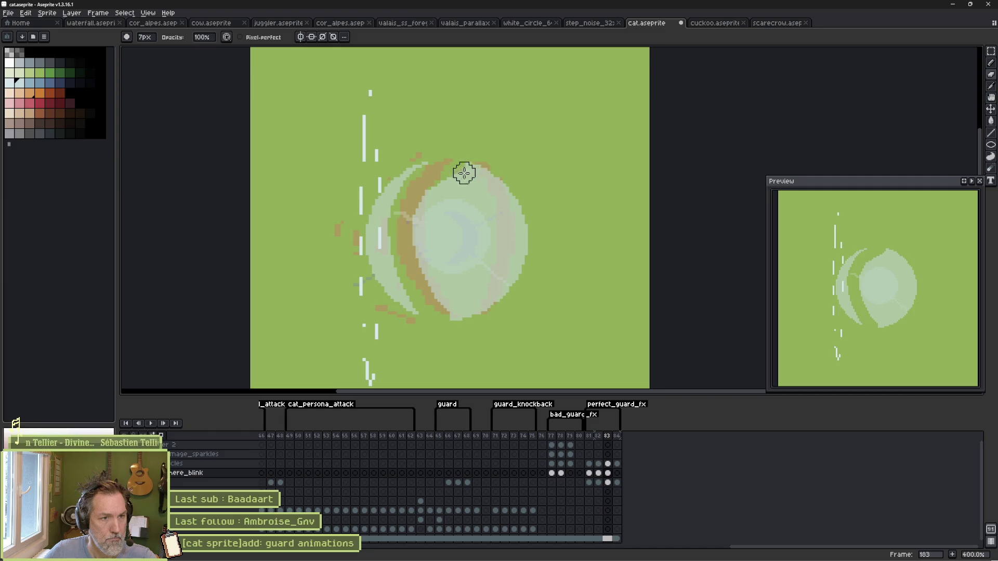
mouse_move(464, 173)
left_mouse_down()
mouse_move(423, 248)
mouse_move(421, 274)
mouse_move(443, 286)
mouse_move(466, 153)
mouse_move(479, 281)
mouse_move(482, 267)
left_mouse_up()
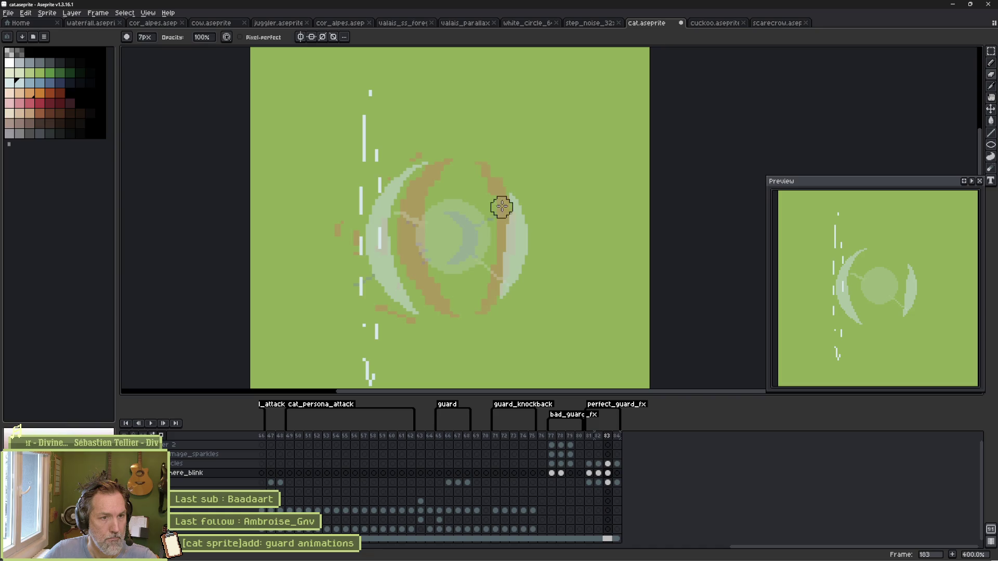
mouse_move(502, 207)
left_mouse_down()
mouse_move(506, 267)
mouse_move(490, 296)
left_mouse_up()
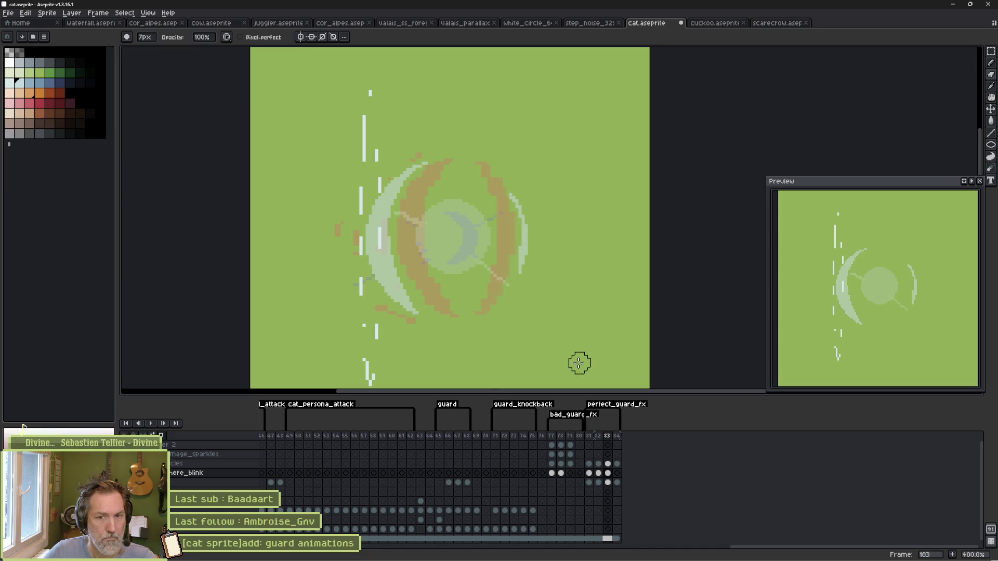
key("Return")
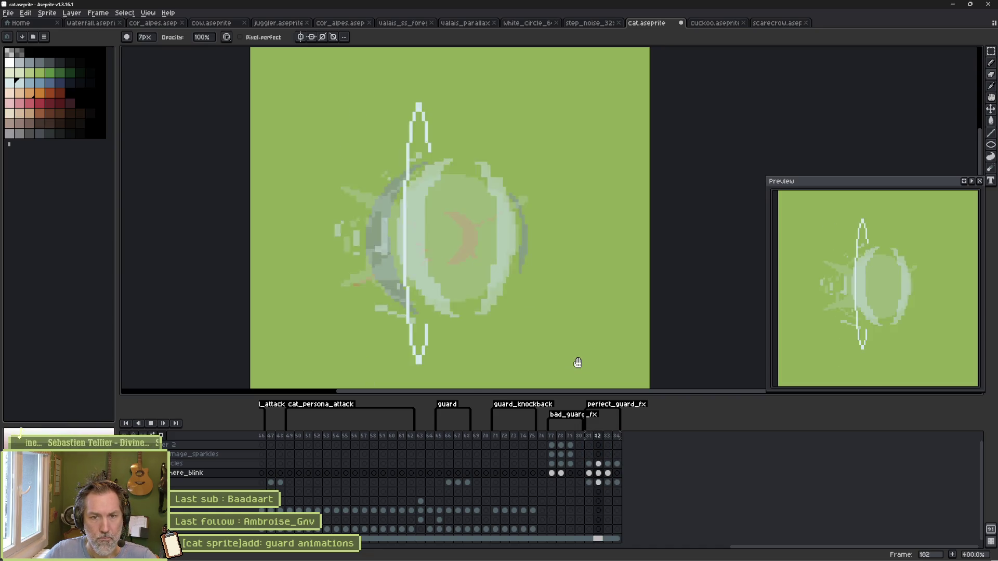
Step: Preview the reworked frames again around frame 183 and the particles layer, then stop playback
key("Return")
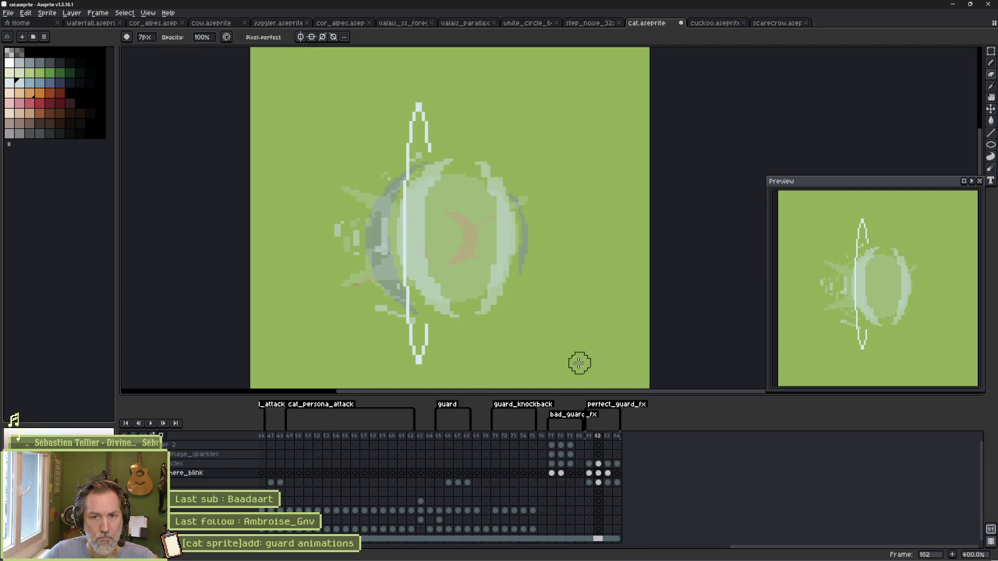
key("Right")
scroll(548, 247, "up", 3)
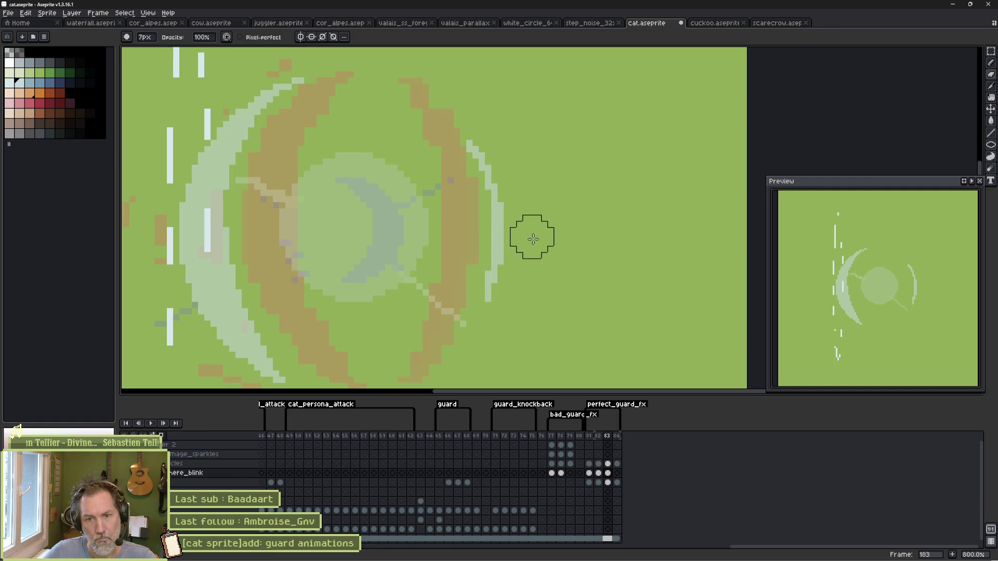
scroll(453, 231, "left", 3)
scroll(452, 231, "down", 2)
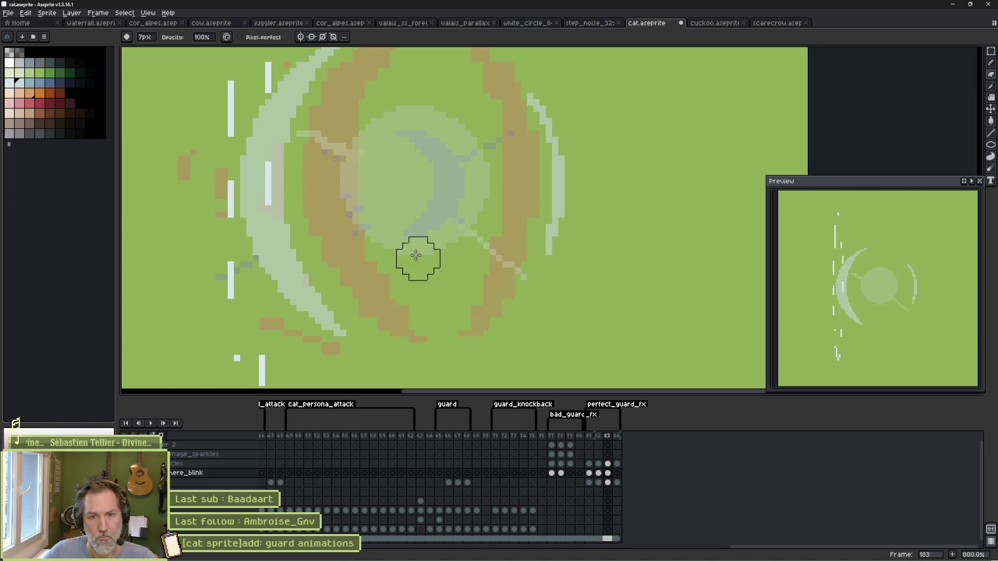
key("Return")
key("Return")
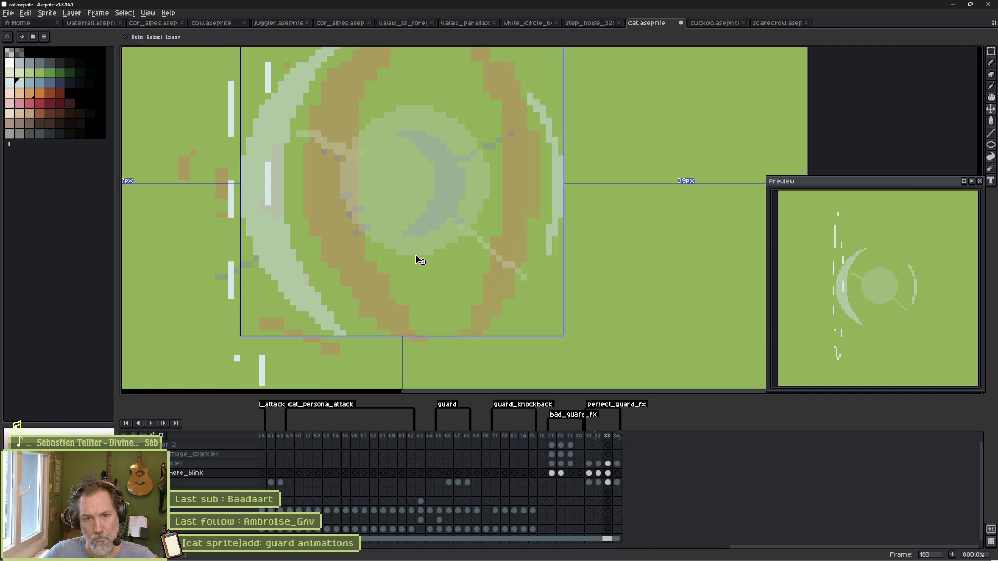
key("b")
scroll(416, 255, "down", 5)
scroll(416, 254, "left", 3)
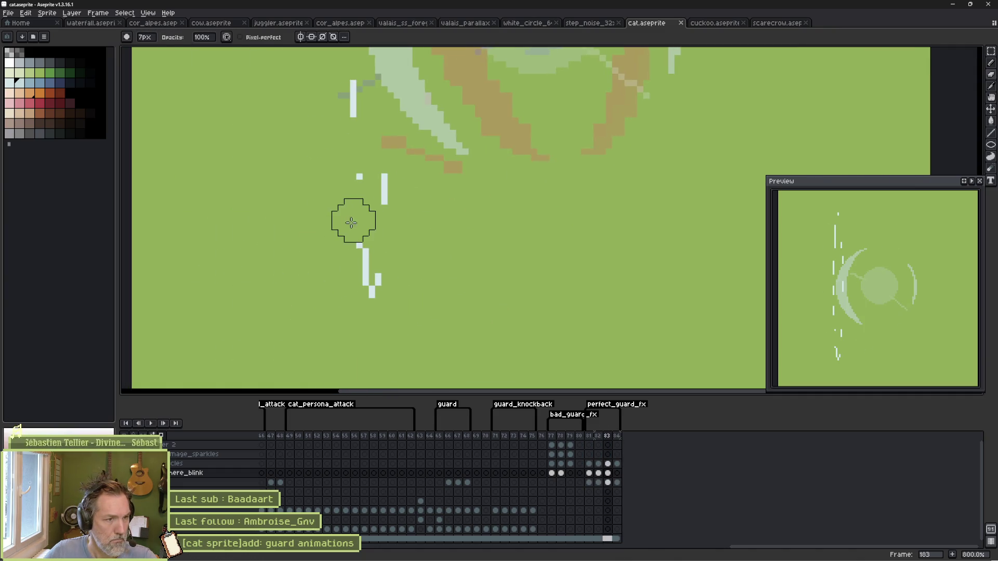
key("Up")
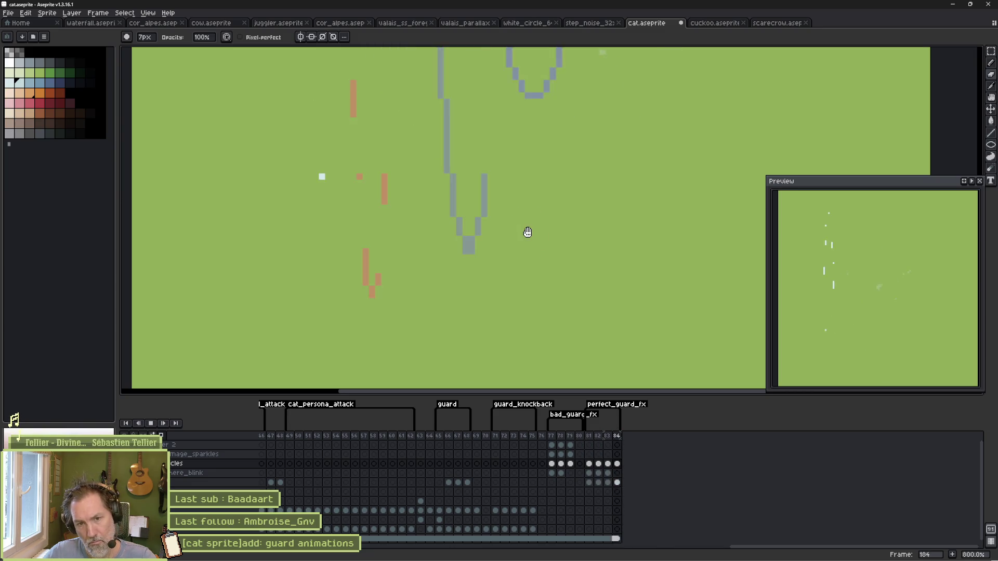
key("Return")
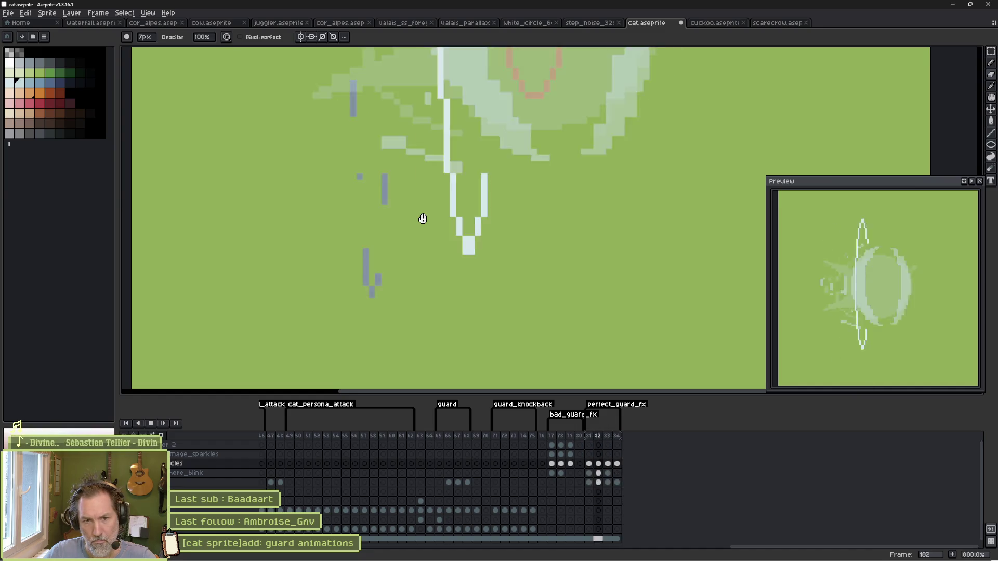
Step: Save cat.aseprite, set the perfect_guard_fx tag to play once, and return to Godot
key("ctrl+s")
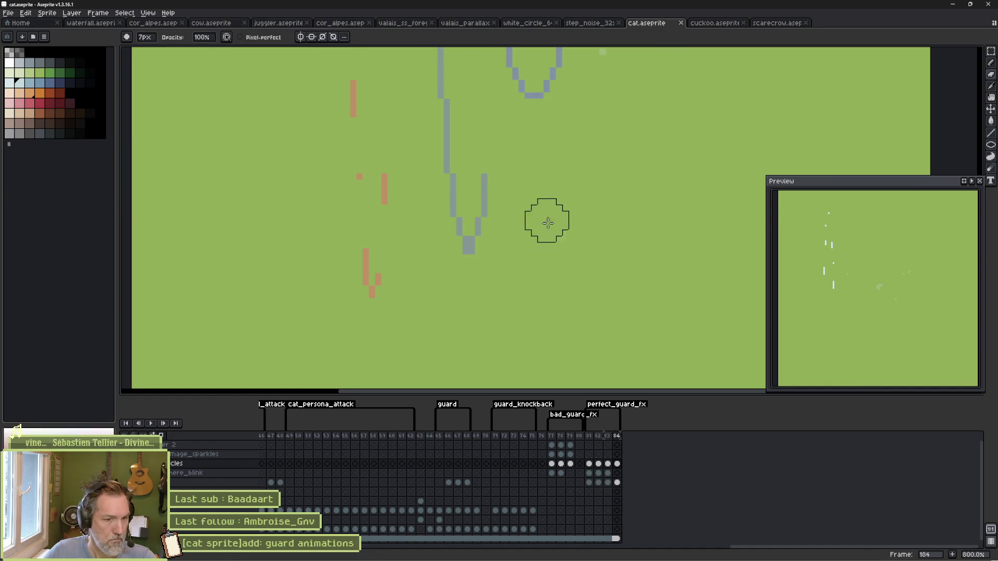
double_click(616, 404)
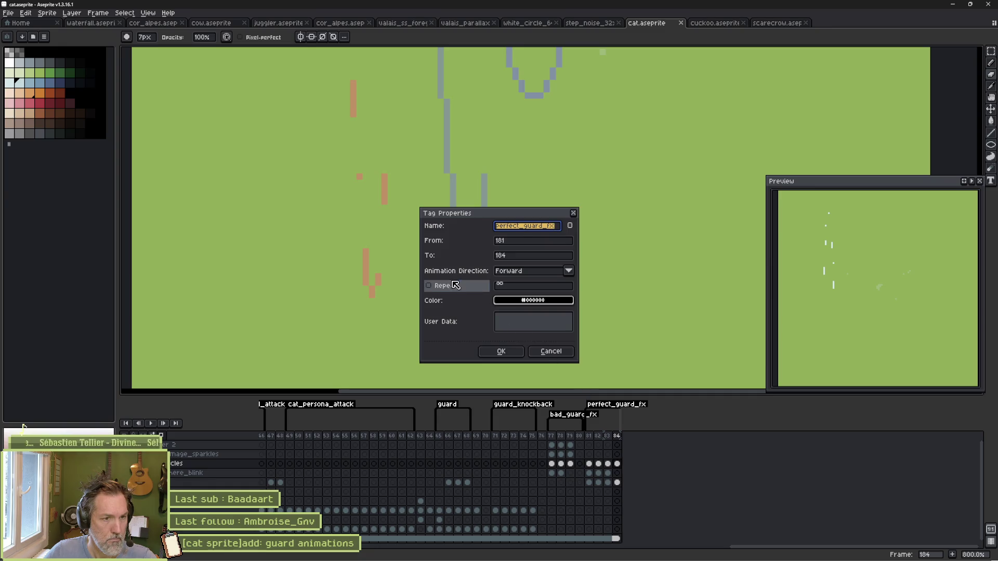
left_click(501, 352)
key("ctrl+s")
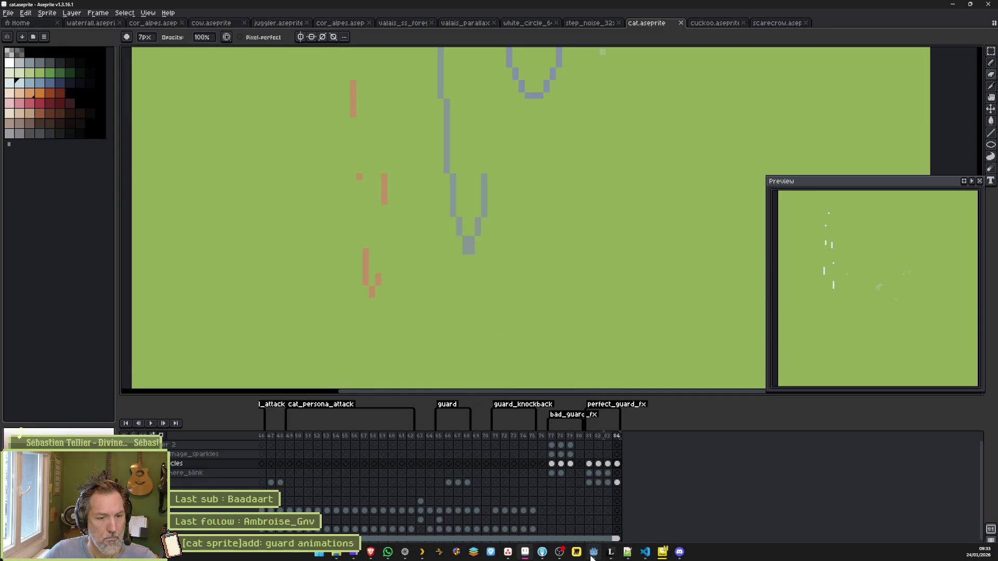
left_click(594, 552)
Step: Check the GuardImpactFx scene, play-test valais_mase_p2 with F6, stop it, and return to Aseprite
left_click(281, 32)
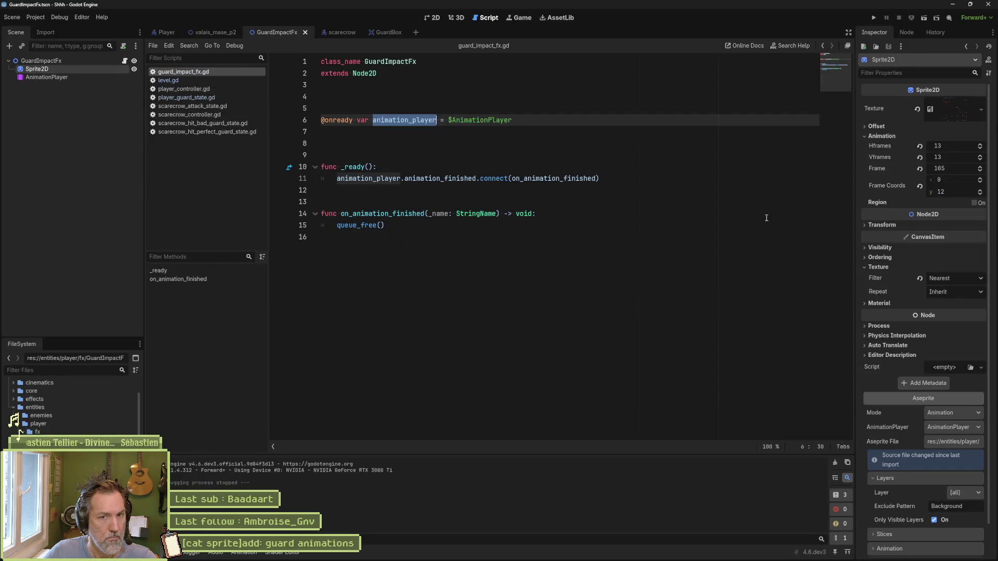
scroll(938, 525, "down", 2)
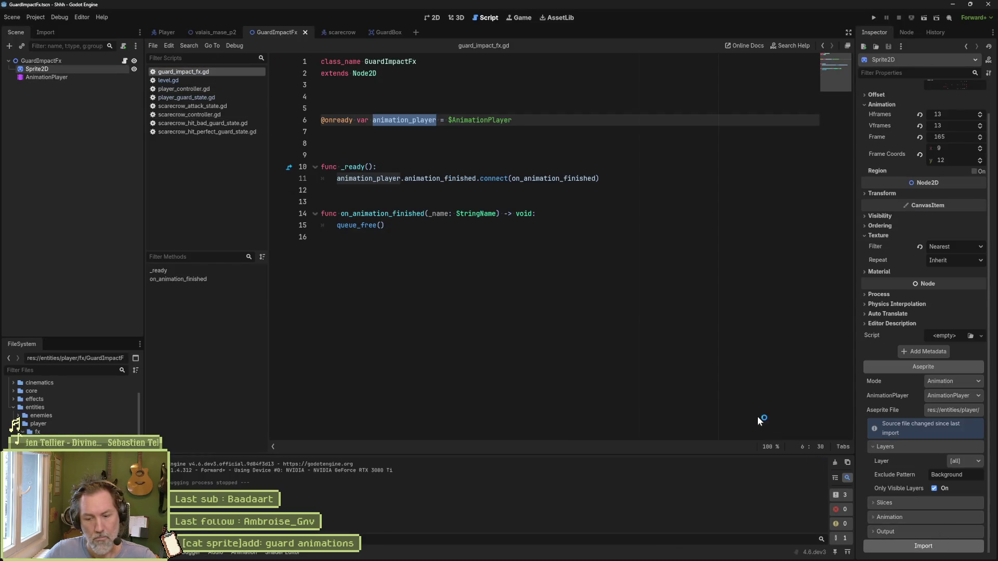
left_click(209, 33)
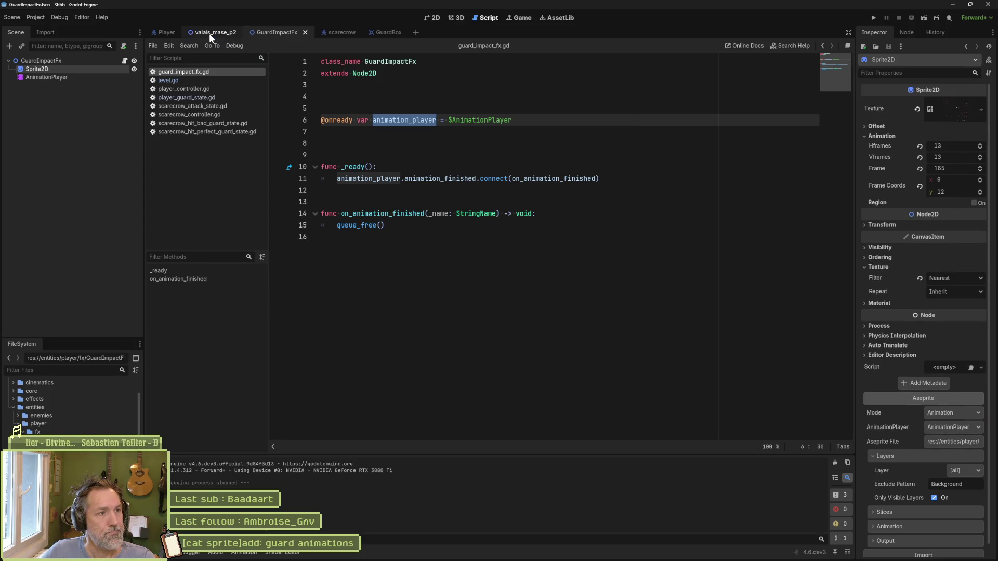
key("F6")
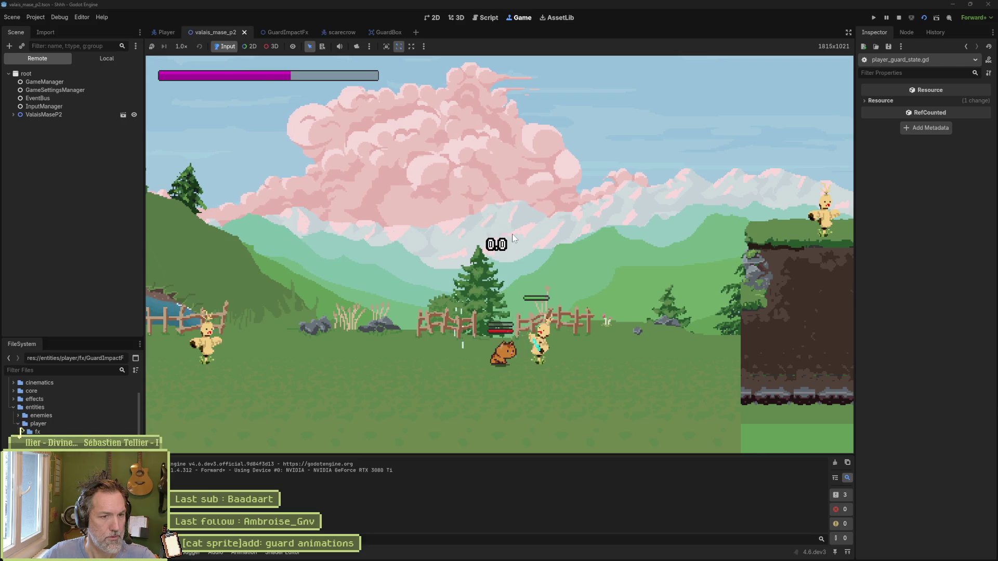
key("F8")
left_click(560, 553)
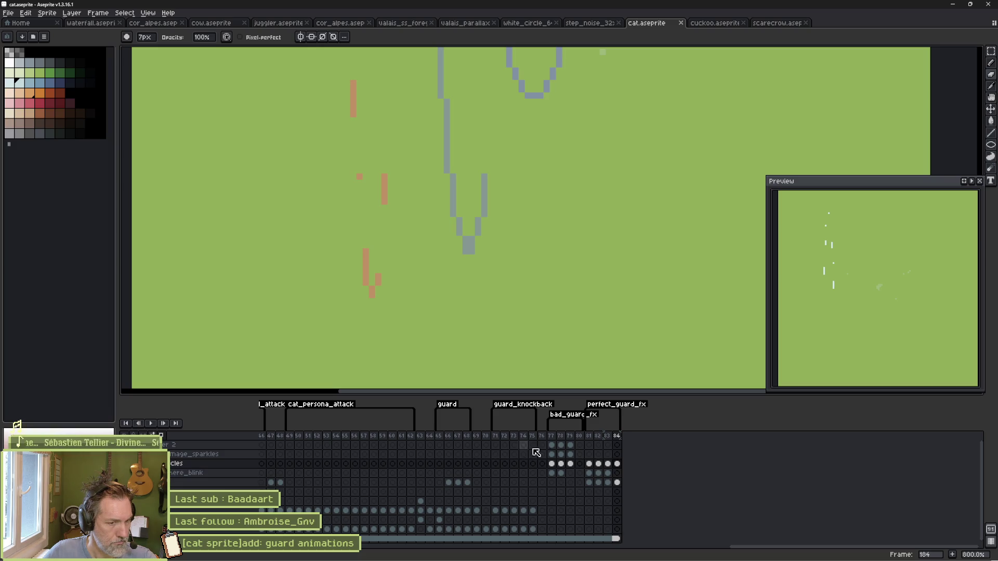
Step: Scale down the ring effect on frame 182 using a rectangular selection
left_click(599, 436)
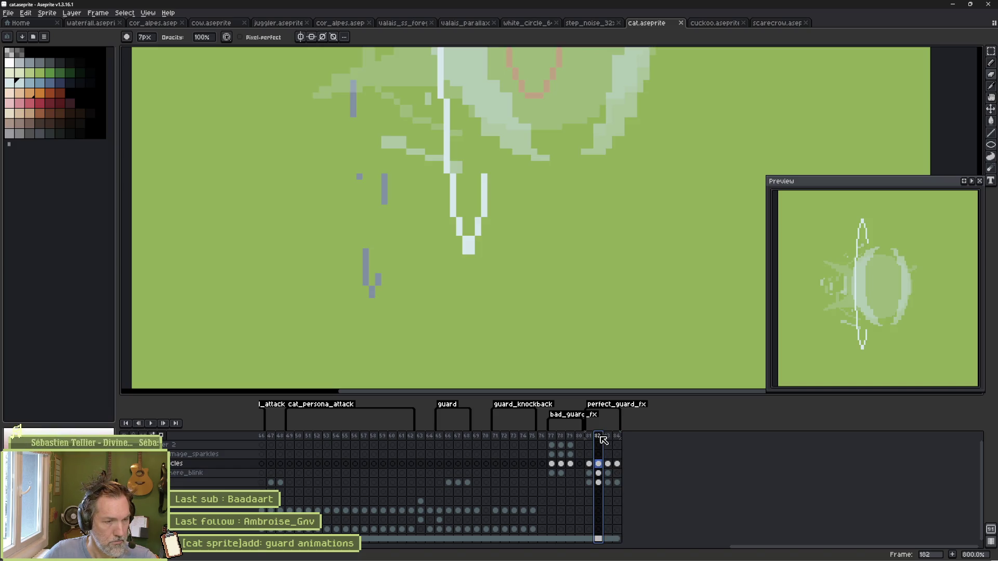
key("e")
key("Down")
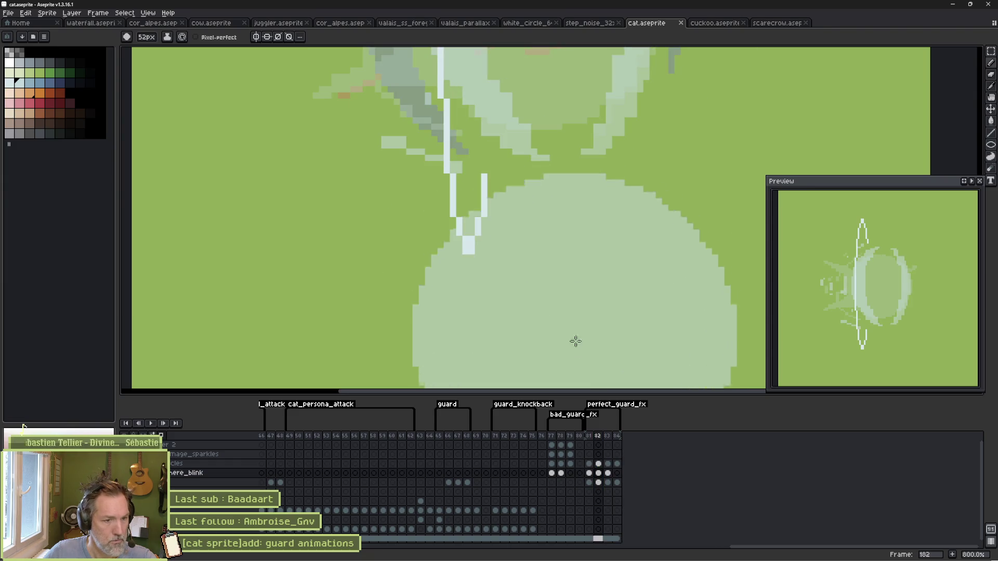
scroll(613, 227, "down", 1)
left_click_drag(613, 227, 604, 318)
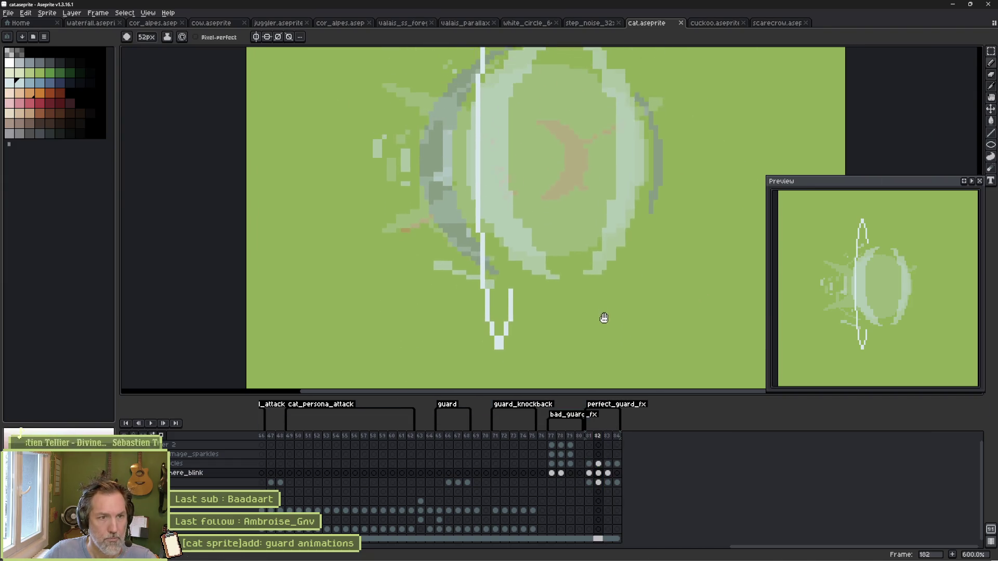
key("m")
left_click_drag(372, 56, 644, 312)
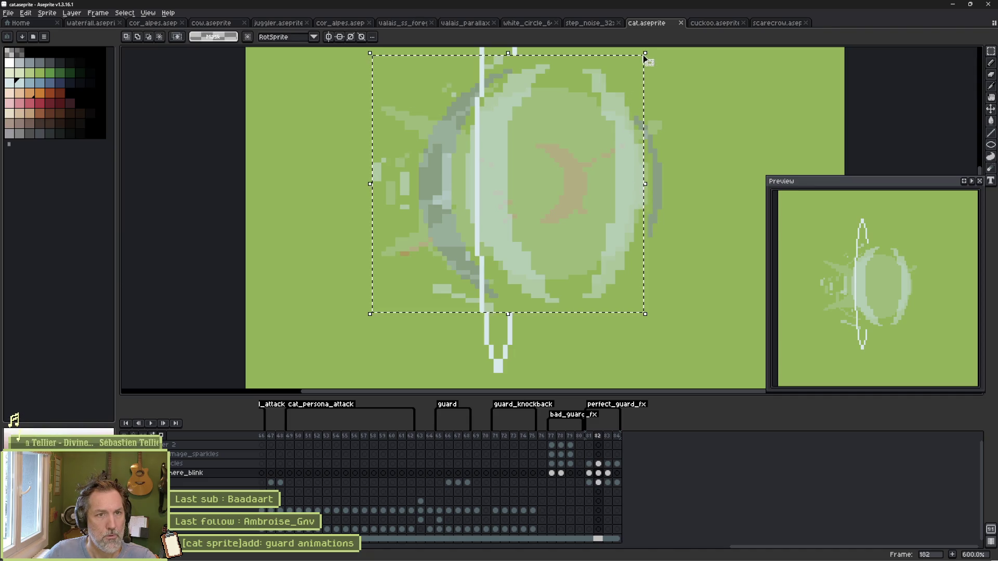
left_click_drag(644, 55, 622, 71)
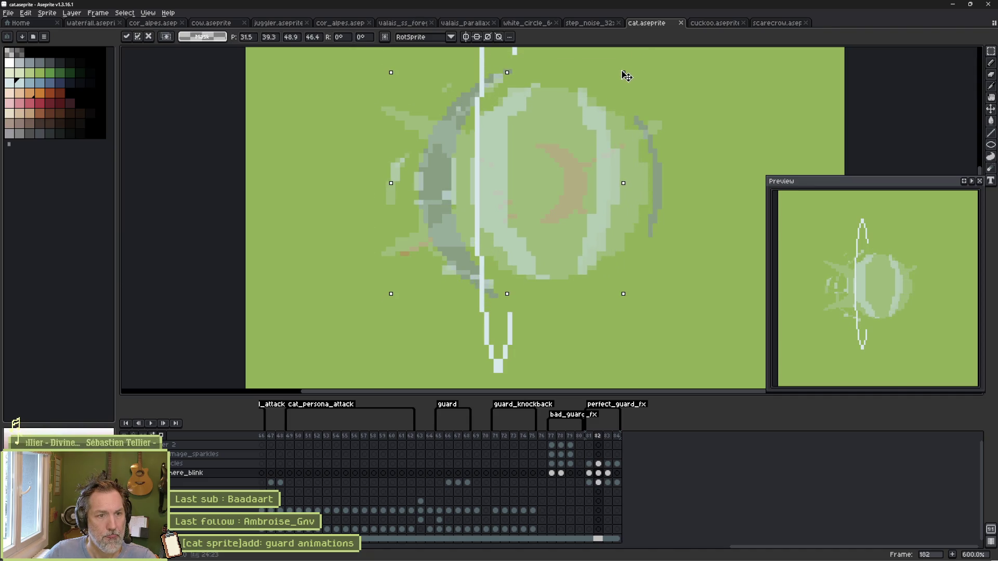
left_click(582, 321)
Step: Shrink the frame 183 effect, confirm the perfect_guard_fx tag settings, and return to frame 182
left_click(608, 473)
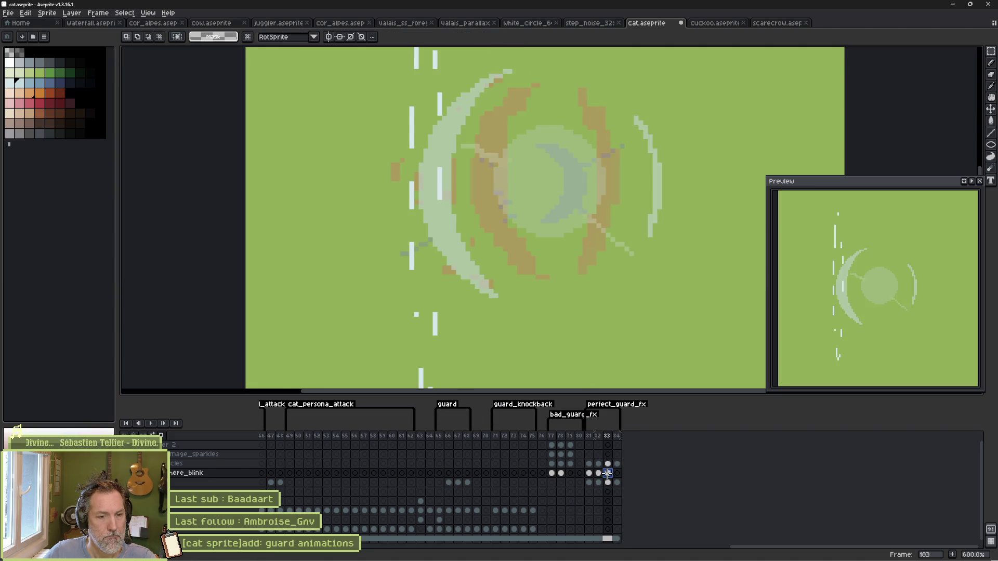
key("ctrl+shift+d")
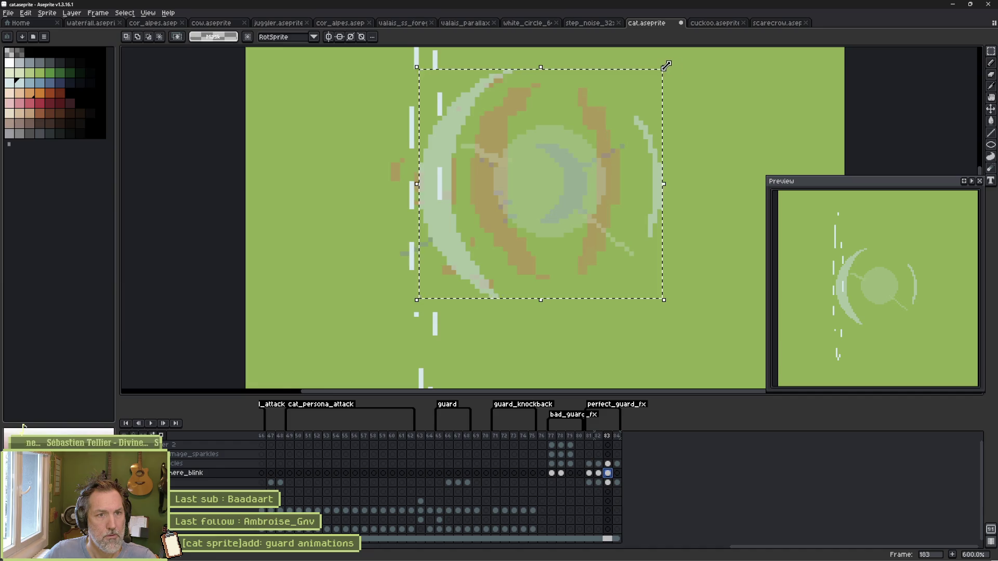
mouse_move(661, 67)
left_mouse_down()
mouse_move(668, 76)
mouse_move(653, 91)
left_mouse_up()
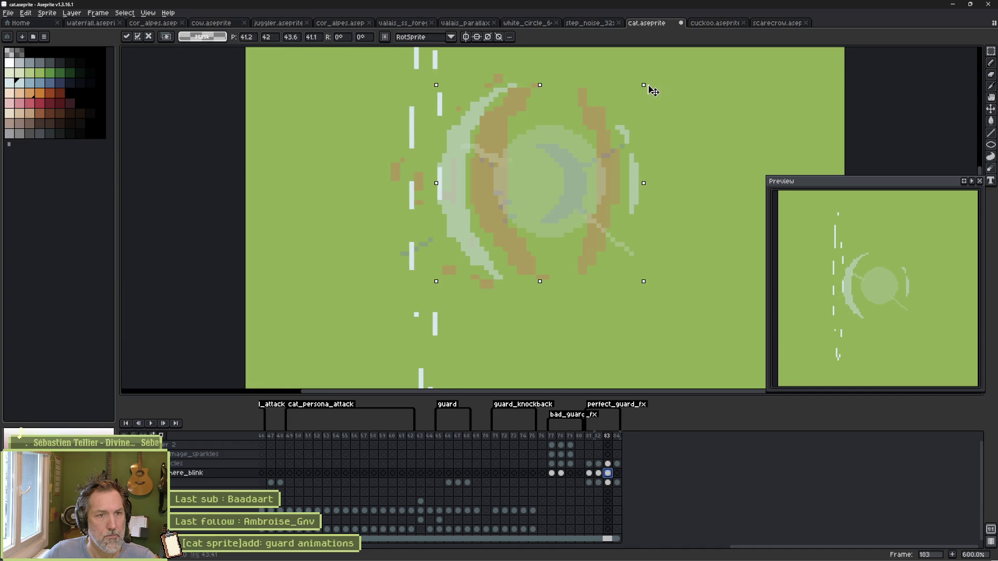
left_click(657, 175)
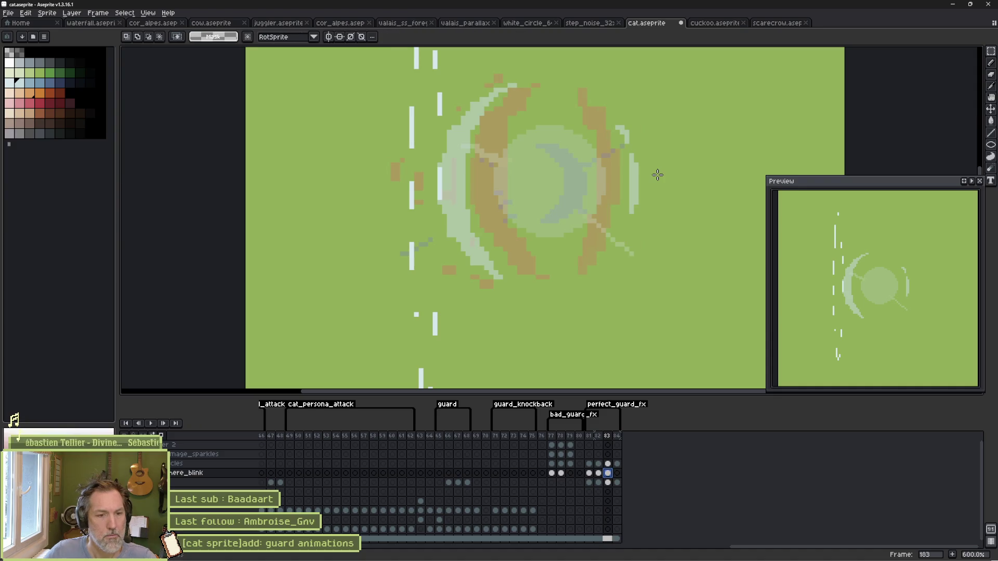
double_click(630, 405)
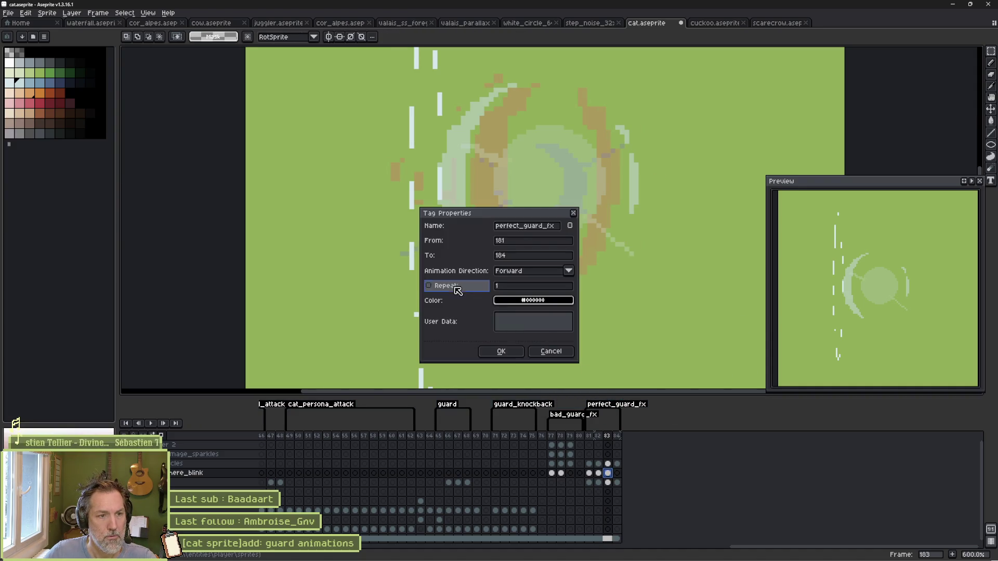
left_click(518, 354)
left_click(593, 437)
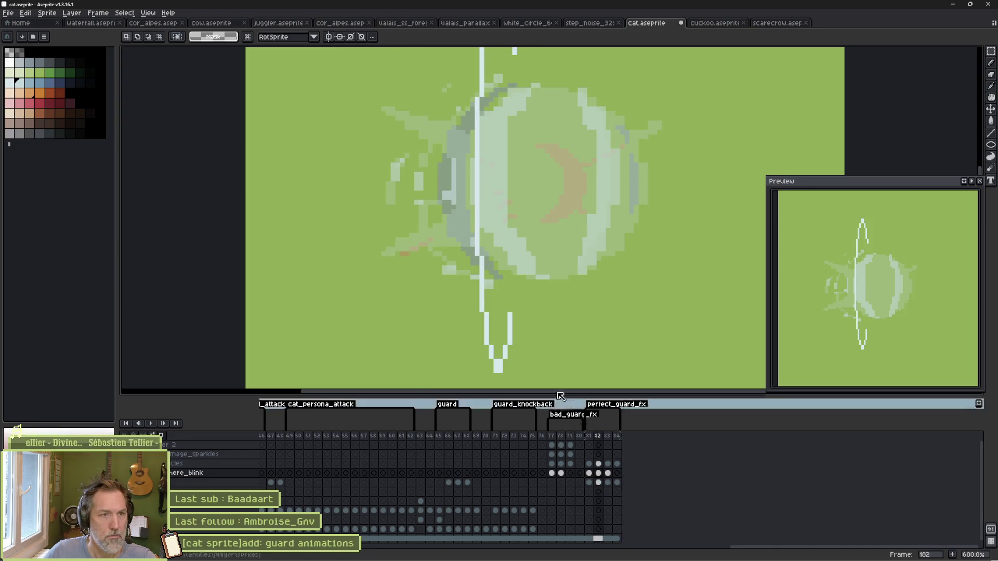
Step: Darken the guard ring's inner left edge with the pencil on frame 182
key("v")
key("b")
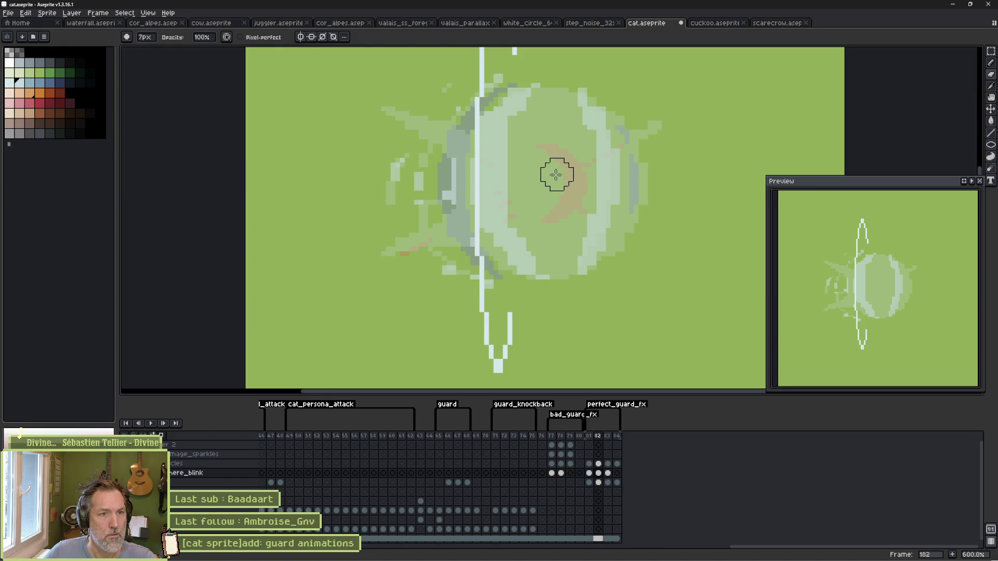
scroll(571, 177, "up", 9, "ctrl")
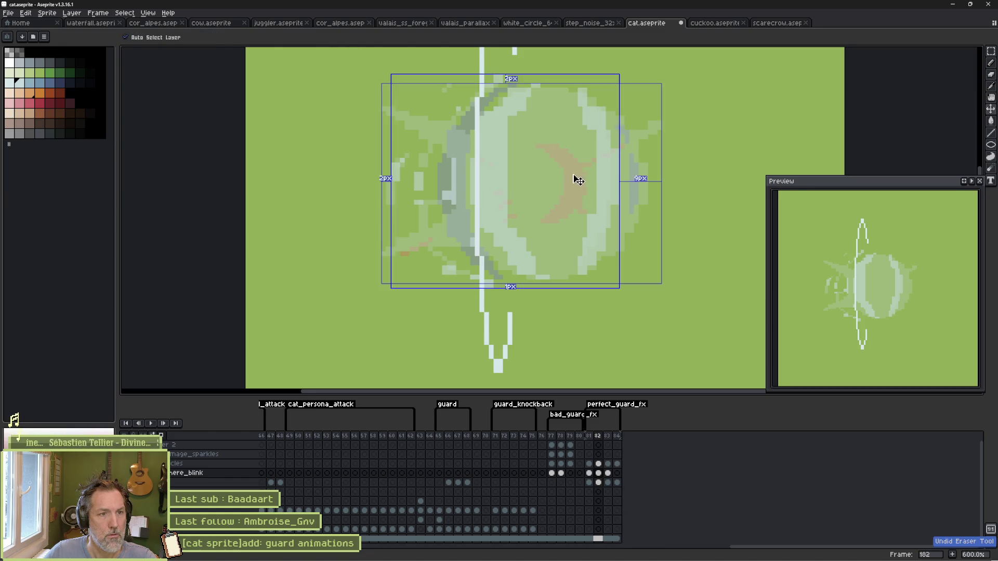
scroll(535, 174, "up", 20, "ctrl")
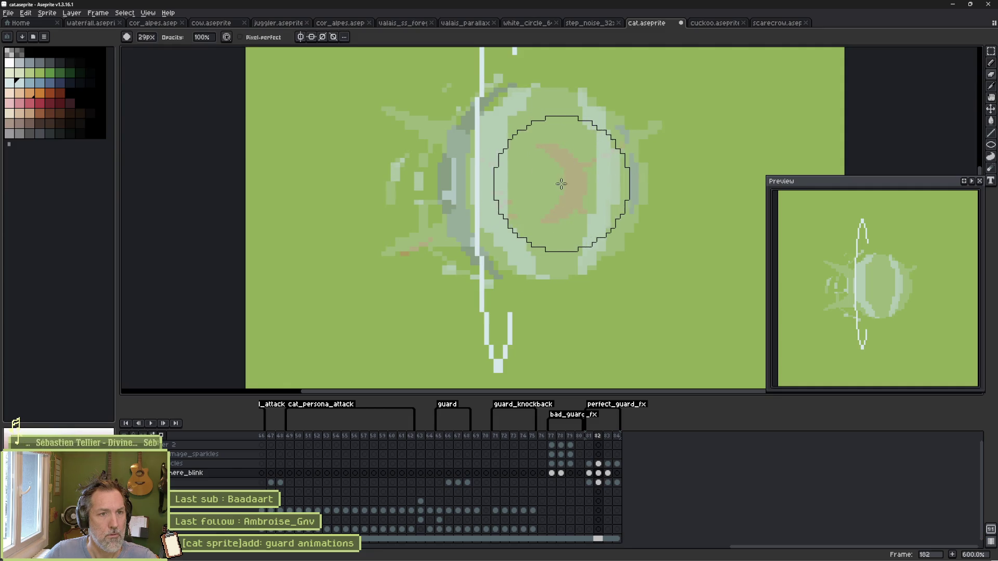
scroll(571, 179, "down", 20, "ctrl")
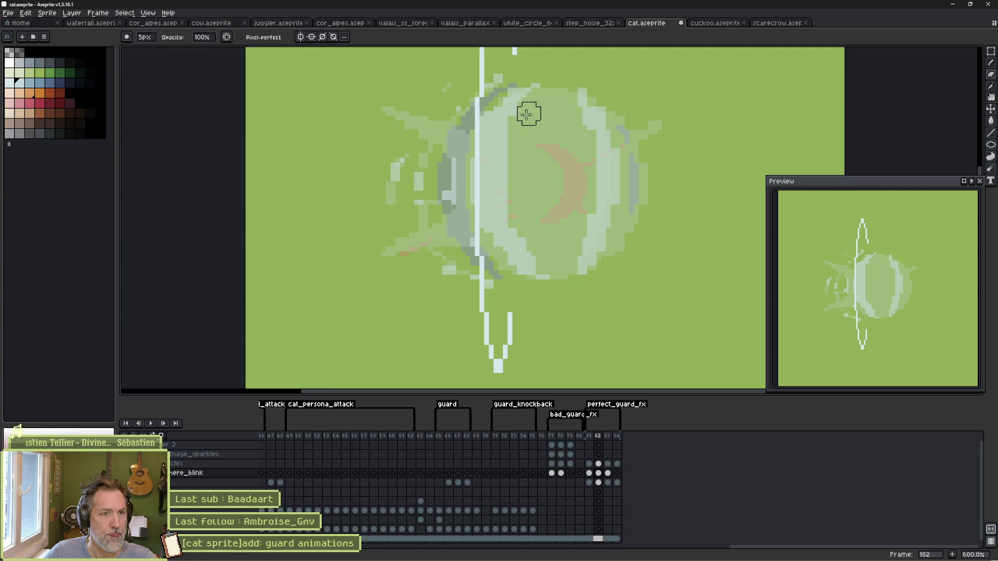
mouse_move(507, 161)
left_mouse_down()
mouse_move(508, 212)
mouse_move(553, 271)
left_mouse_up()
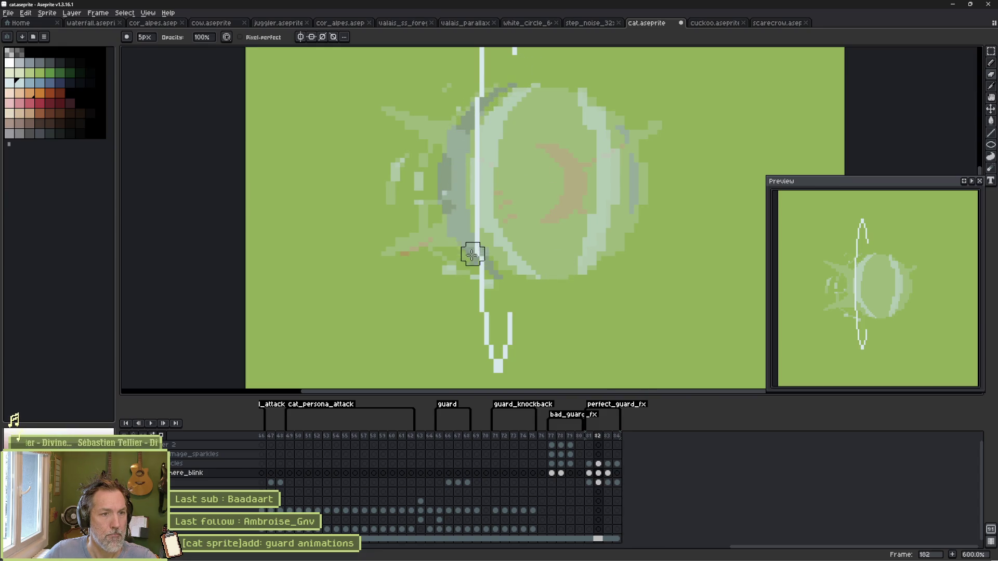
Step: Add a fine light stroke along the crescent's left edge using a smaller brush
key("e")
key("minus")
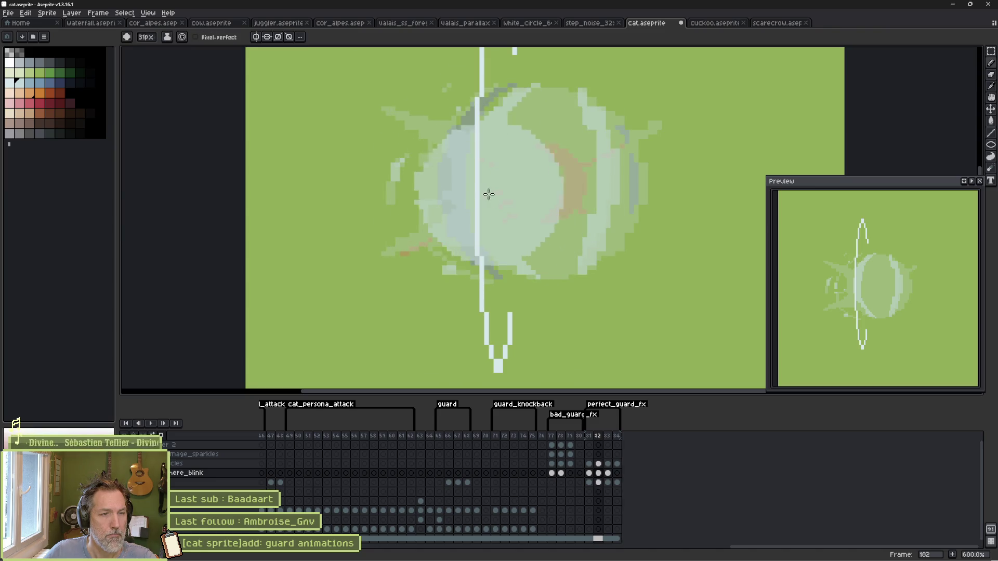
mouse_move(479, 180)
left_mouse_down()
mouse_move(494, 245)
mouse_move(554, 301)
mouse_move(477, 253)
left_mouse_up()
key("b")
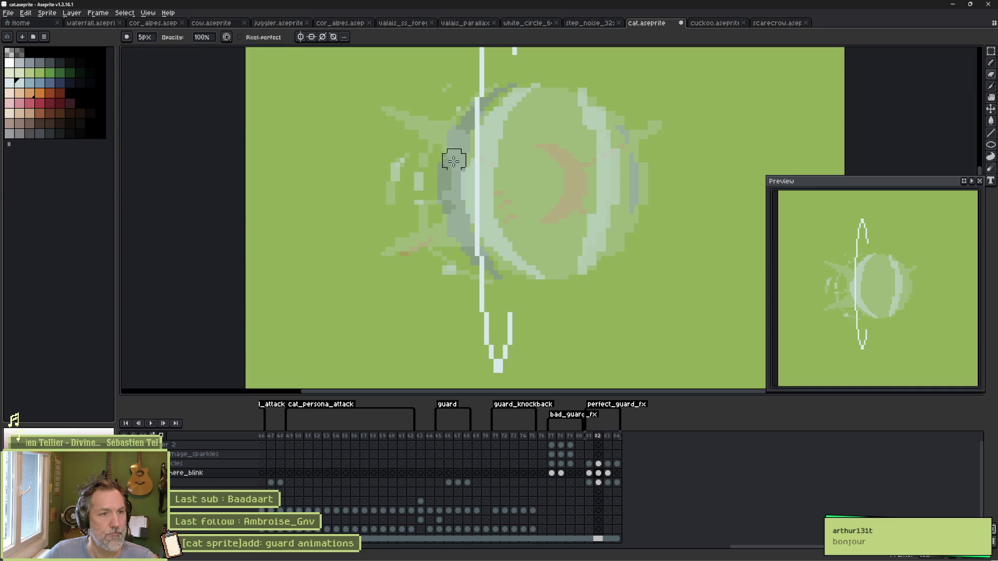
Step: Briefly hide and restore the green backdrop, then trim the left crescent's inner edge
key("ctrl+z")
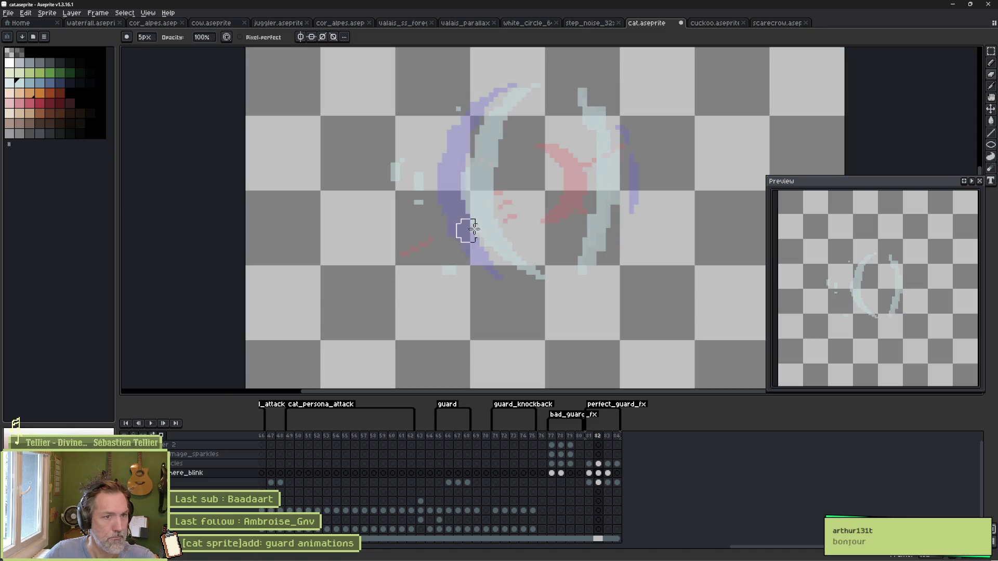
key("ctrl+y")
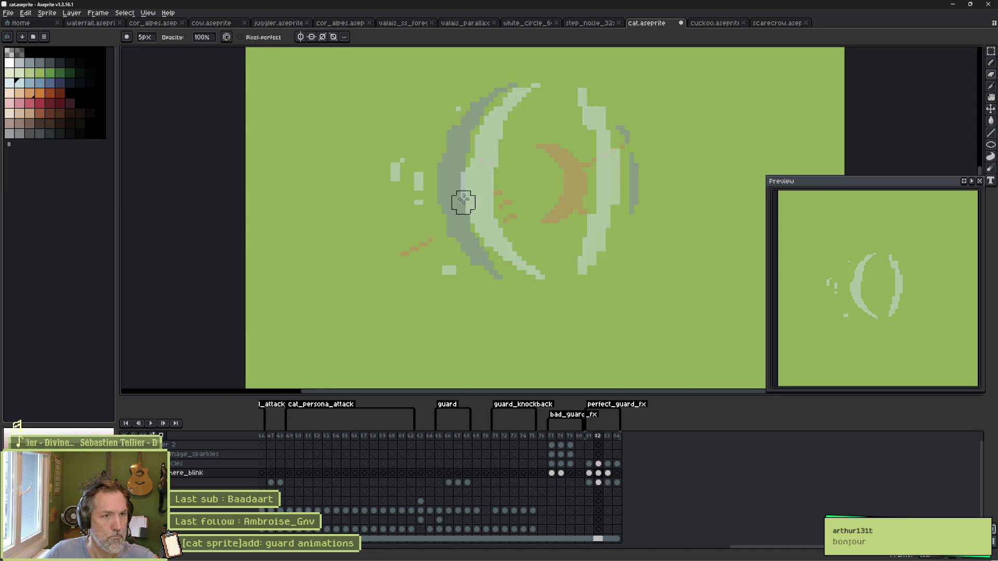
scroll(494, 178, "up", 1)
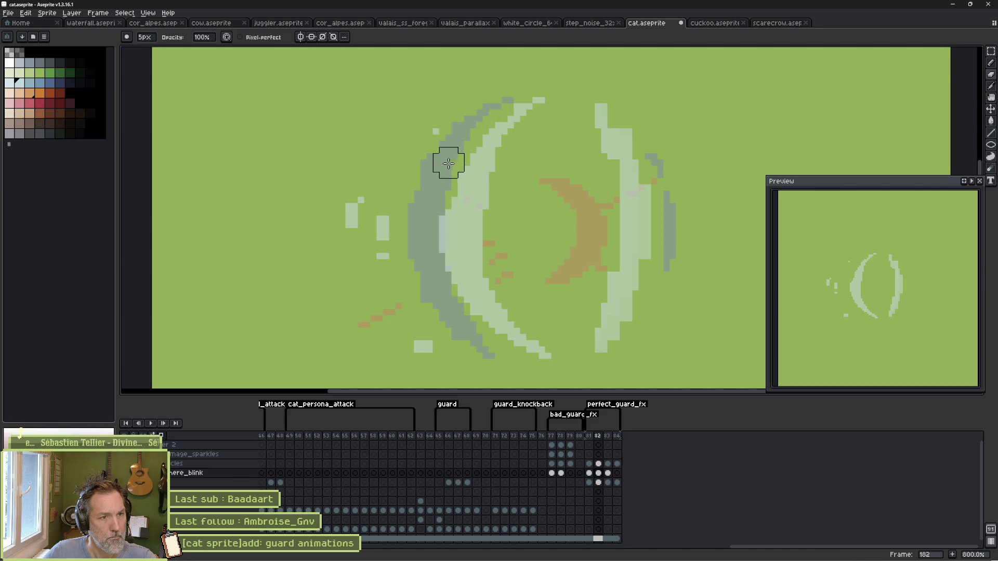
mouse_move(449, 163)
left_mouse_down()
mouse_move(434, 274)
mouse_move(463, 319)
mouse_move(529, 372)
left_mouse_up()
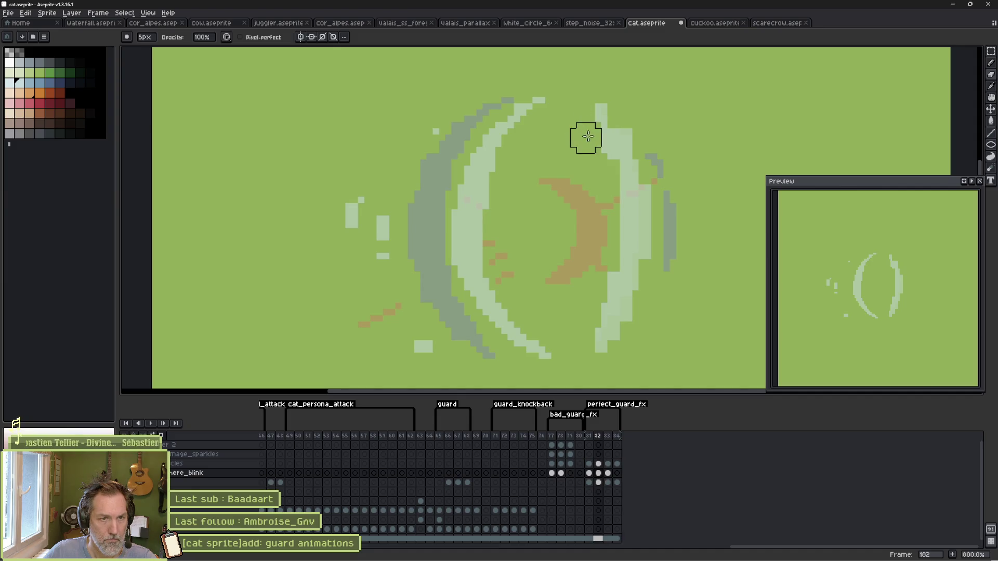
Step: Thin the right crescent's inner edge and top tip, then preview playback stopping on frame 183
mouse_move(588, 136)
left_mouse_down()
mouse_move(608, 229)
mouse_move(582, 326)
left_mouse_up()
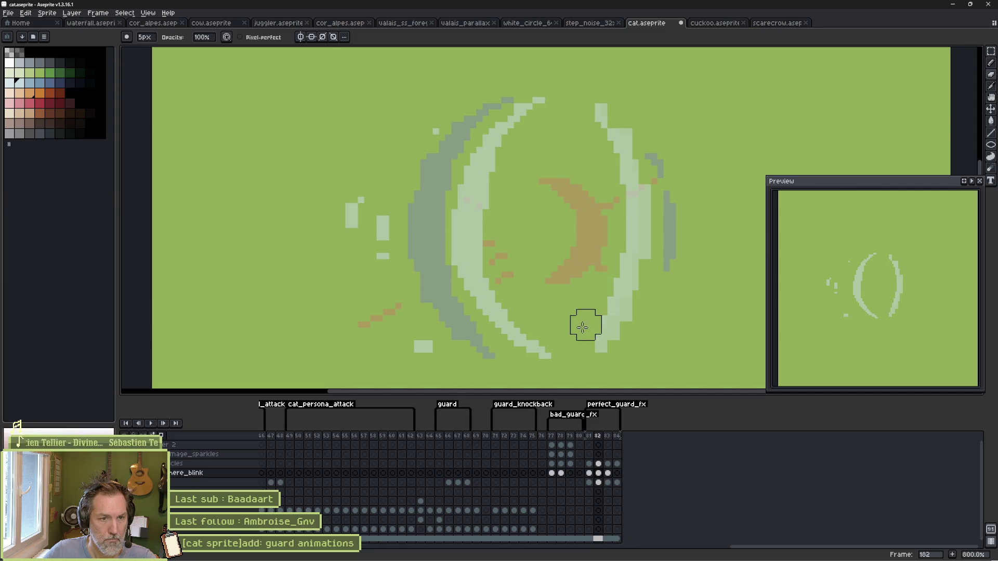
key("b")
mouse_move(609, 98)
left_mouse_down()
mouse_move(637, 156)
mouse_move(652, 236)
mouse_move(623, 328)
mouse_move(595, 361)
left_mouse_up()
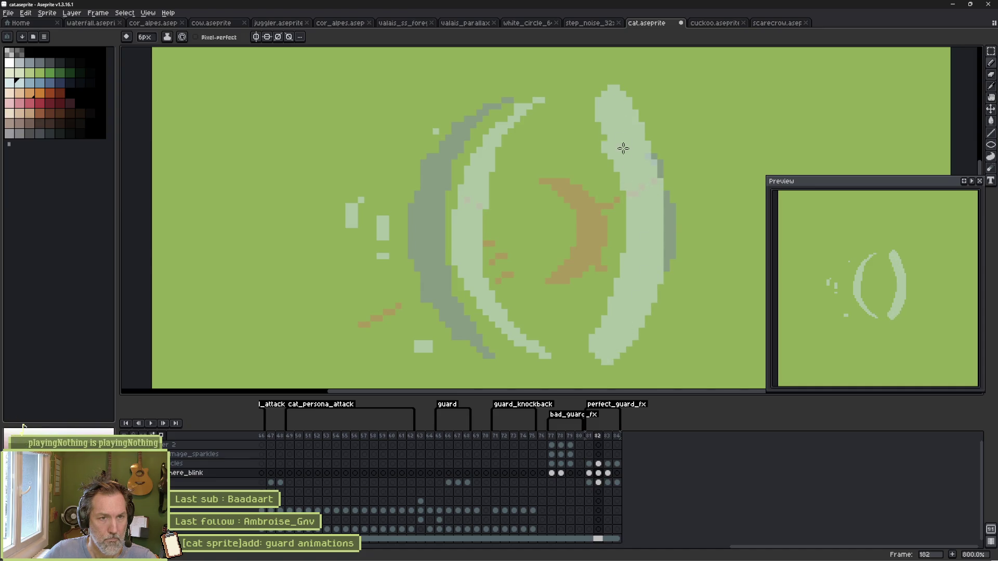
key("e")
mouse_move(601, 82)
left_mouse_down()
mouse_move(659, 194)
mouse_move(660, 272)
mouse_move(622, 347)
mouse_move(585, 377)
left_mouse_up()
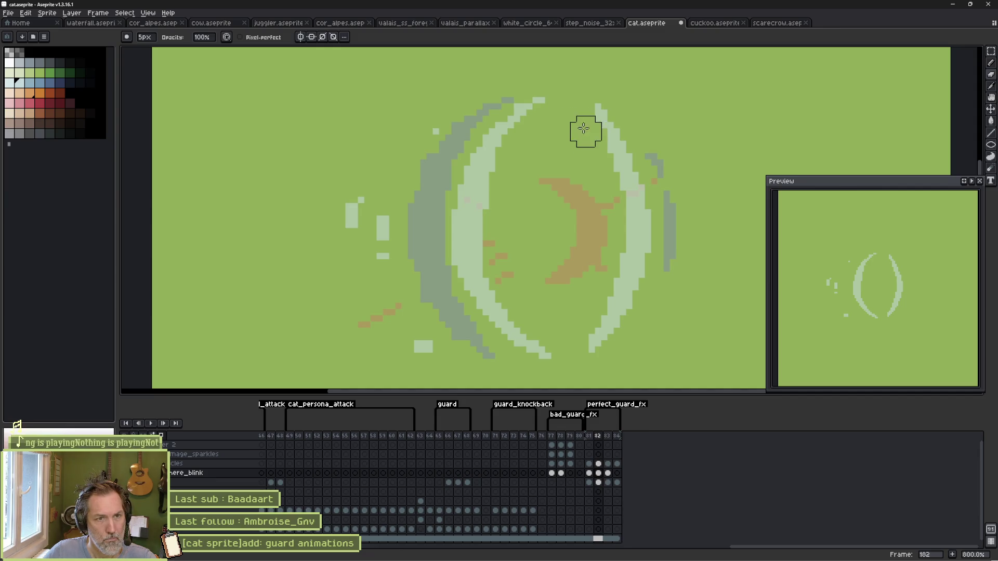
mouse_move(583, 128)
left_mouse_down()
mouse_move(610, 188)
mouse_move(600, 291)
left_mouse_up()
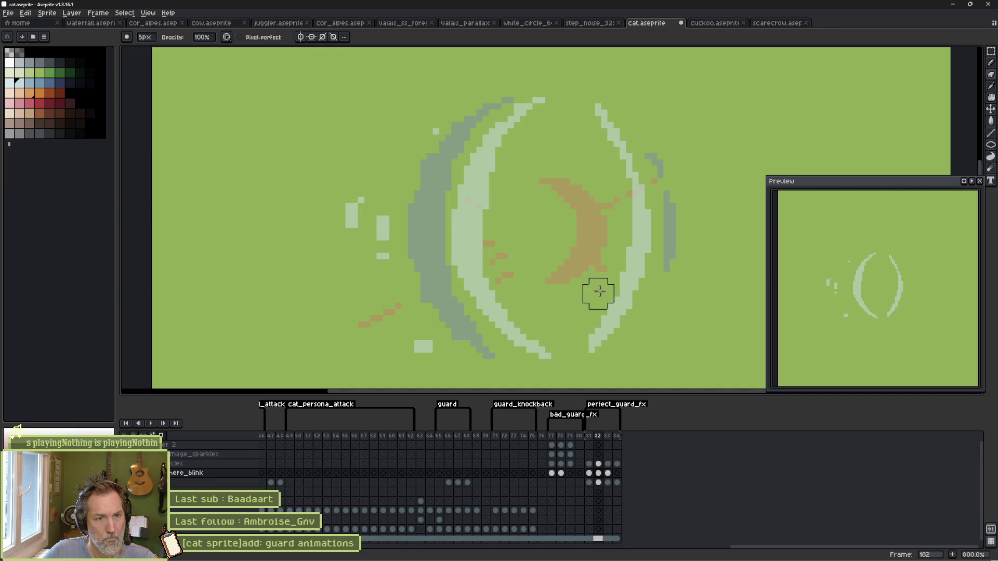
key("Return")
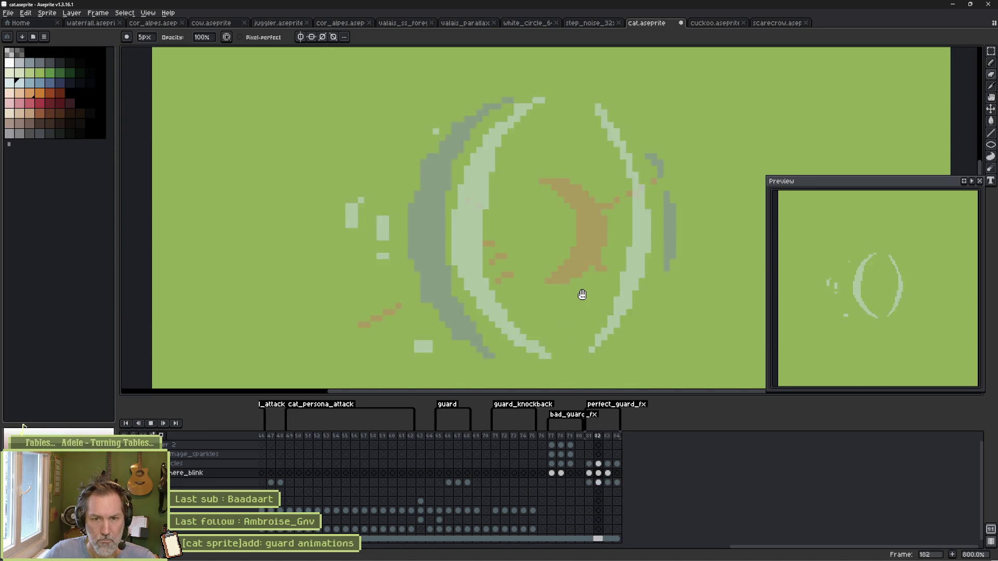
key("Return")
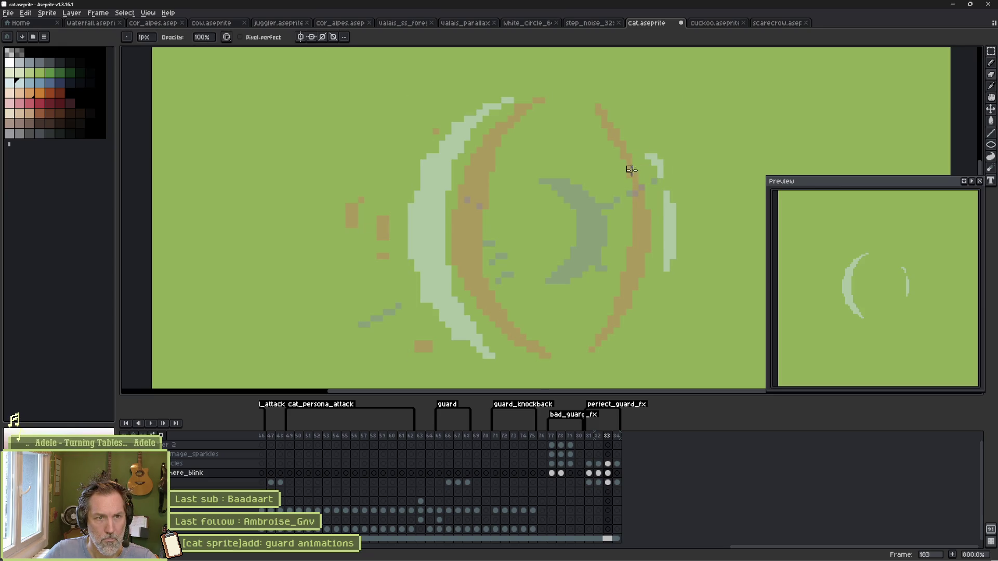
Step: Switch between pencil and eraser while zooming around the ring on frame 182
scroll(642, 157, "up", 3)
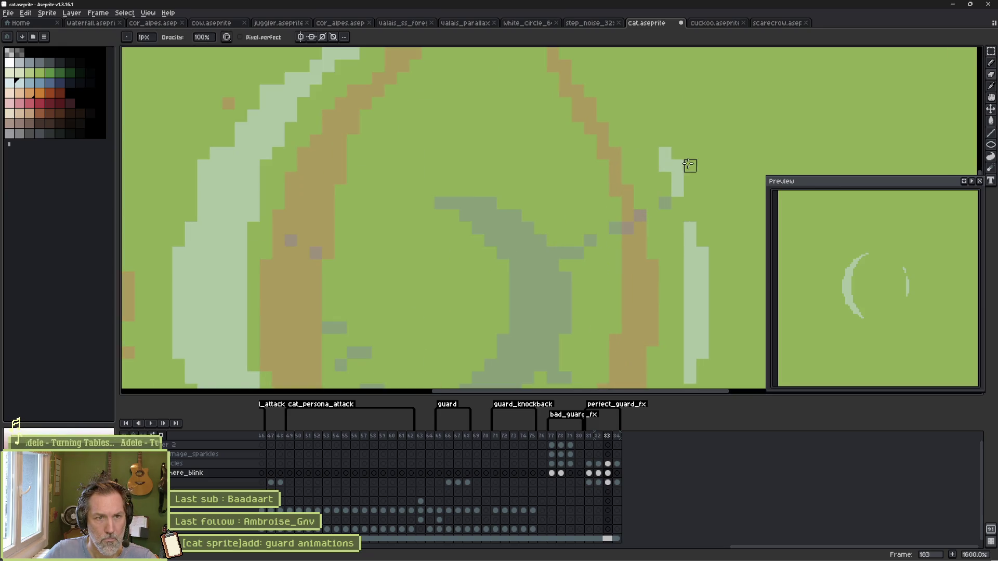
scroll(695, 234, "down", 5)
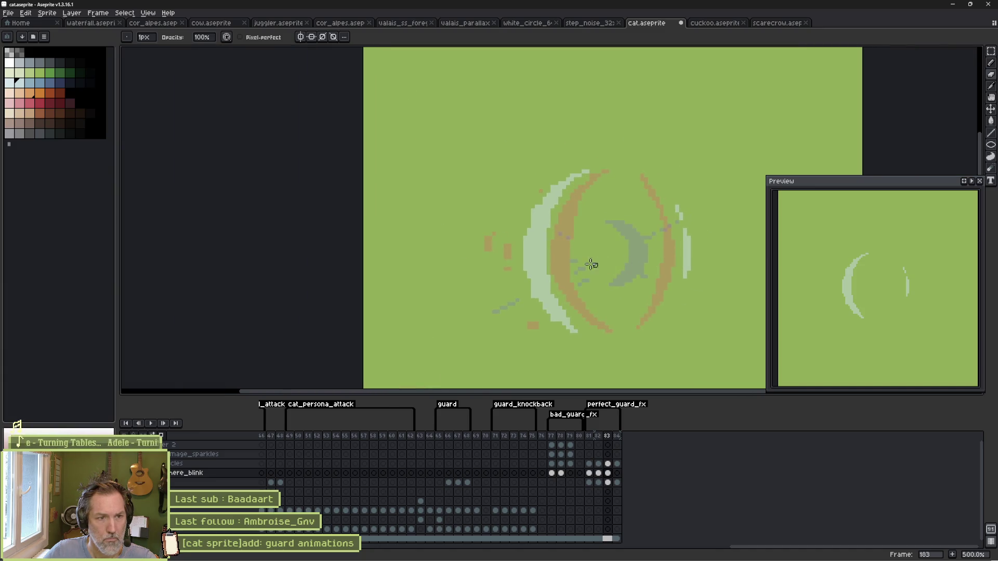
scroll(498, 211, "up", 4)
key("b")
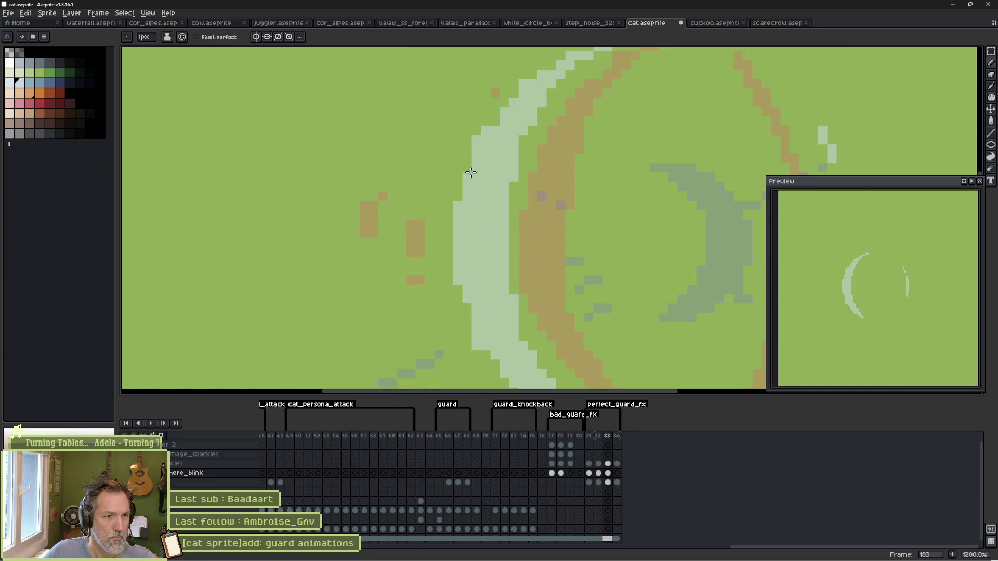
key("e")
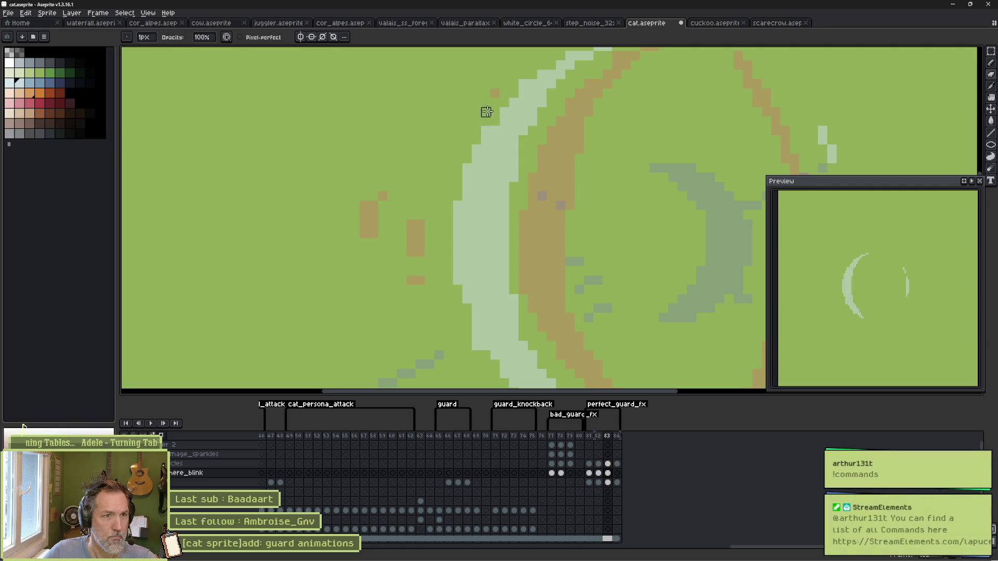
key("b")
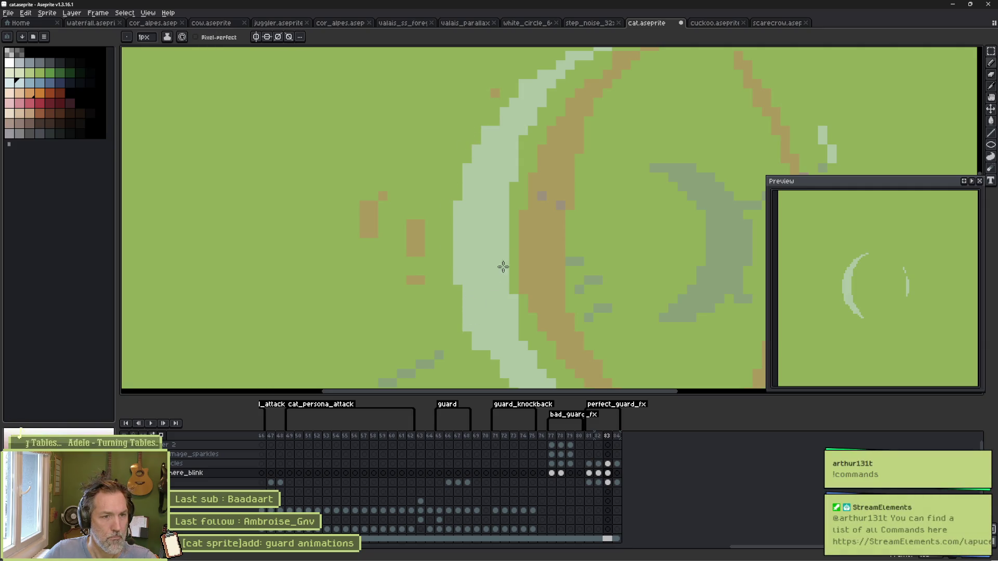
scroll(545, 250, "down", 3)
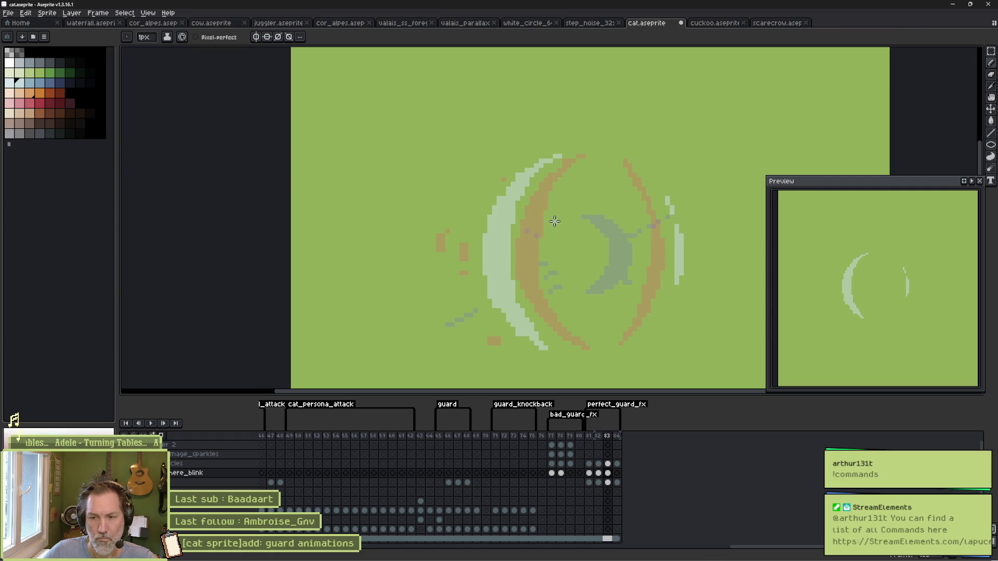
scroll(501, 206, "up", 3)
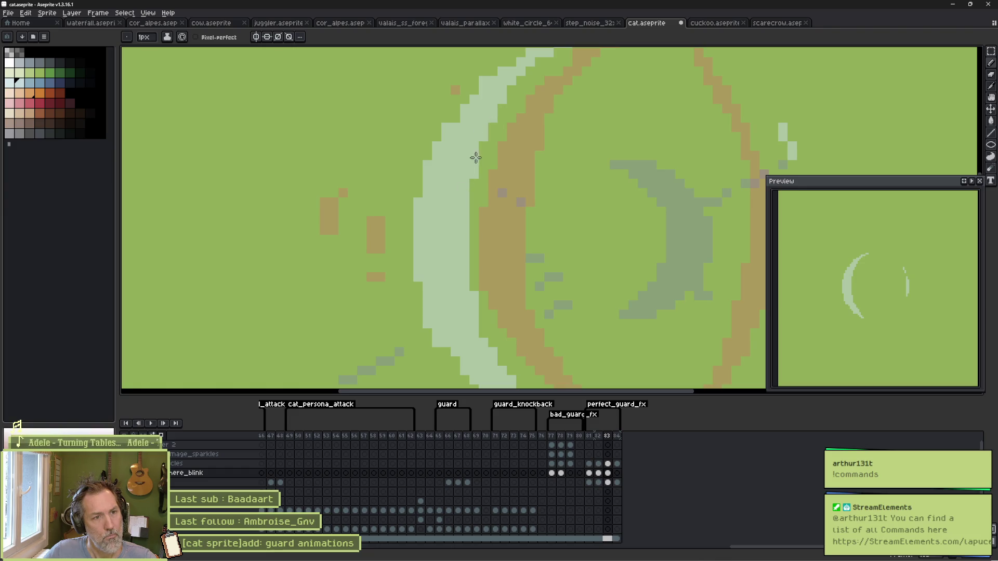
scroll(519, 142, "up", 5)
key("e")
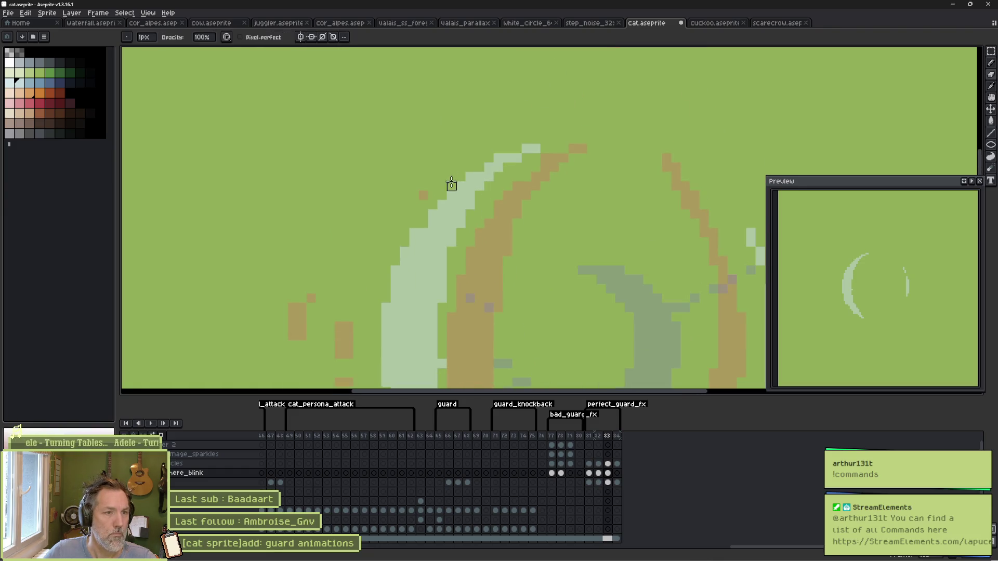
scroll(479, 201, "down", 2)
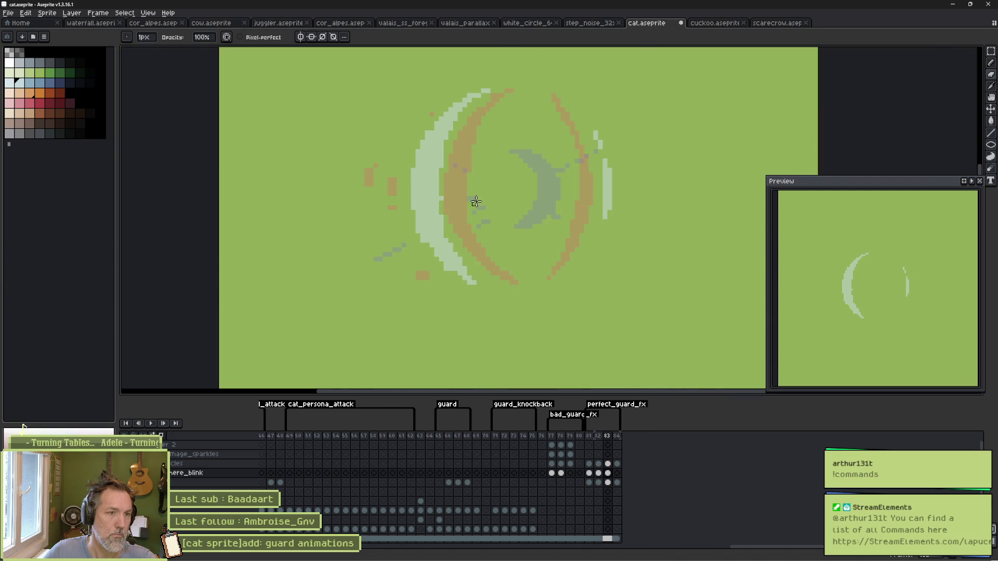
scroll(440, 212, "up", 2)
key("b")
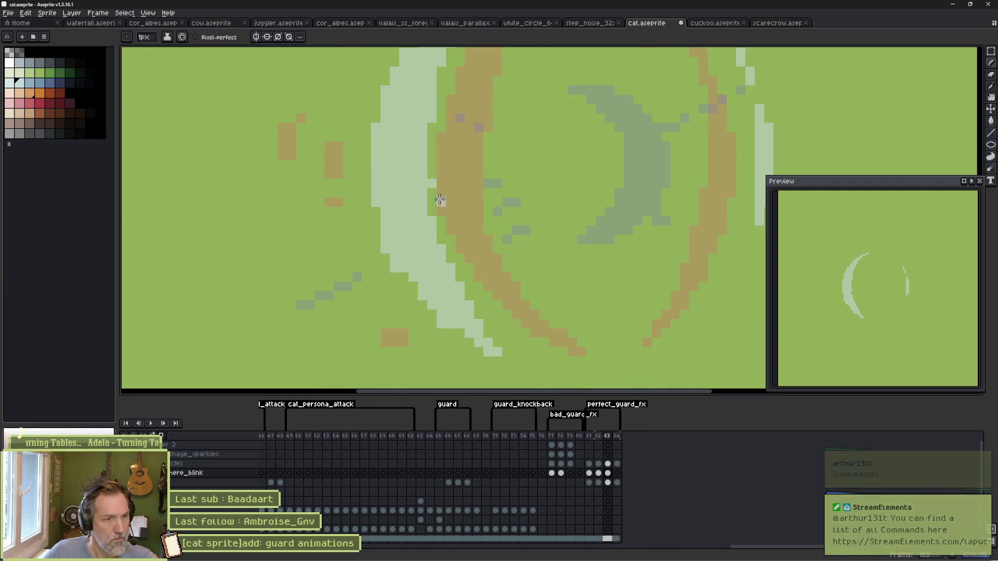
key("e")
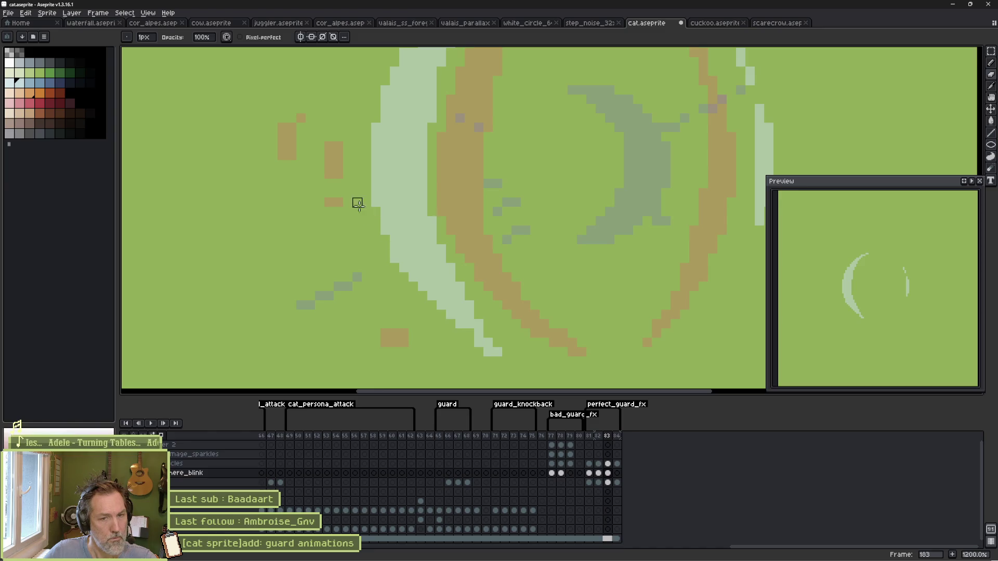
key("b")
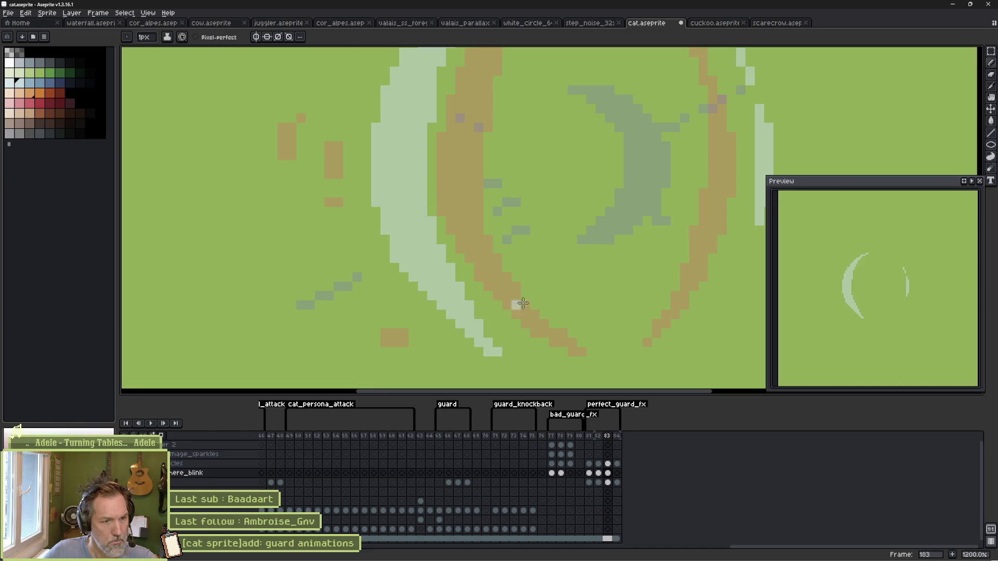
key("e")
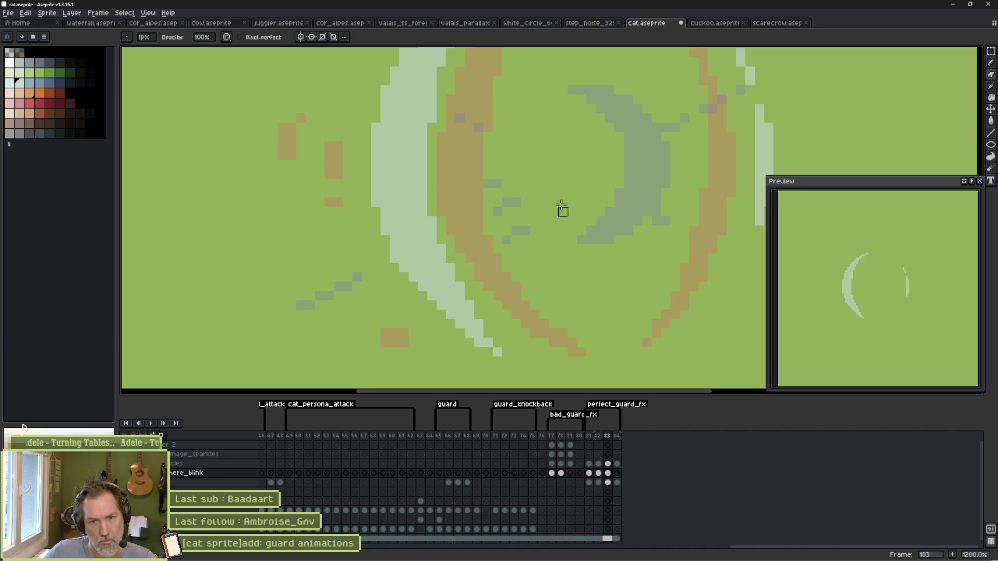
scroll(564, 148, "down", 3)
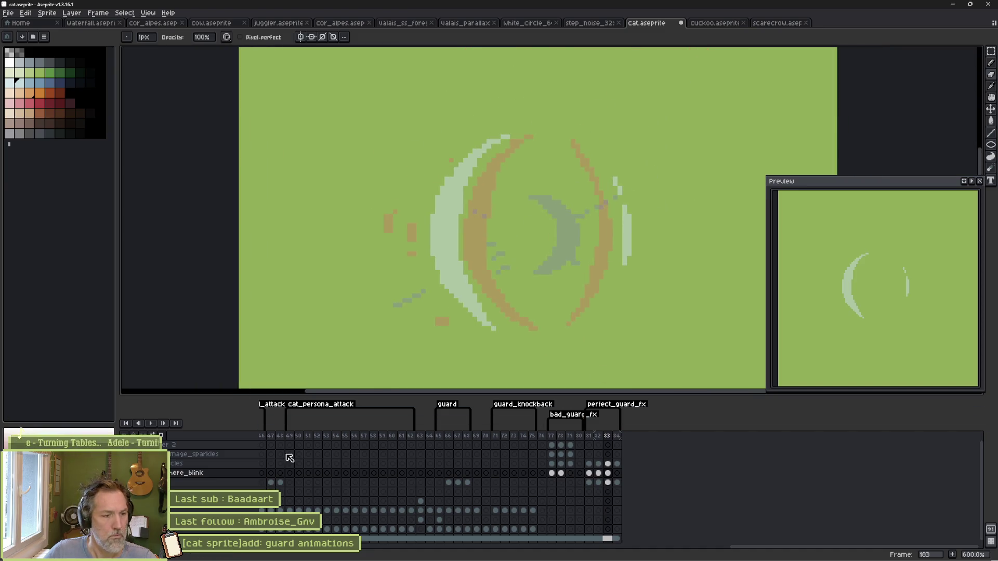
Step: Play the guard effect animation, stop it, recentre the view, and play it again
key("Return")
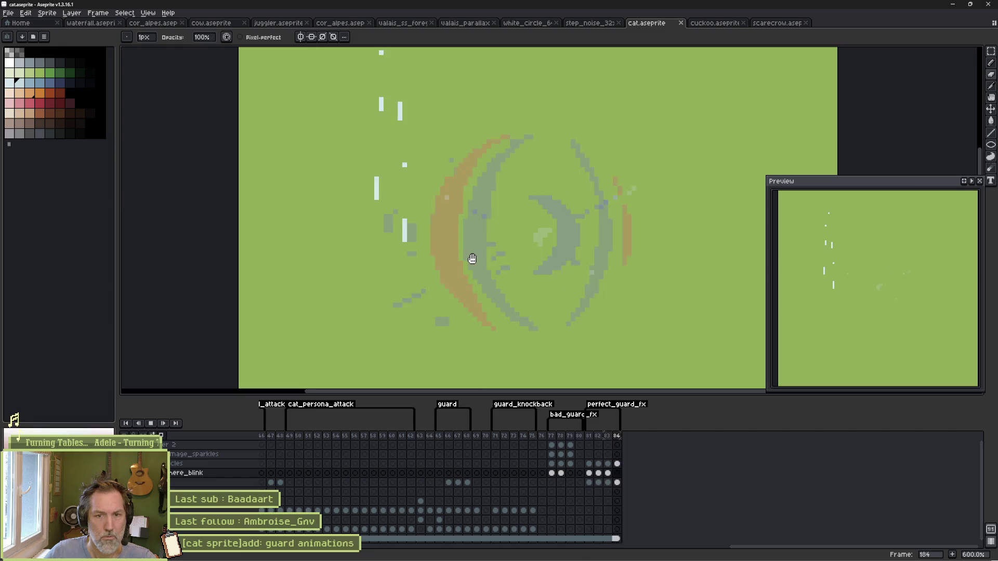
key("Return")
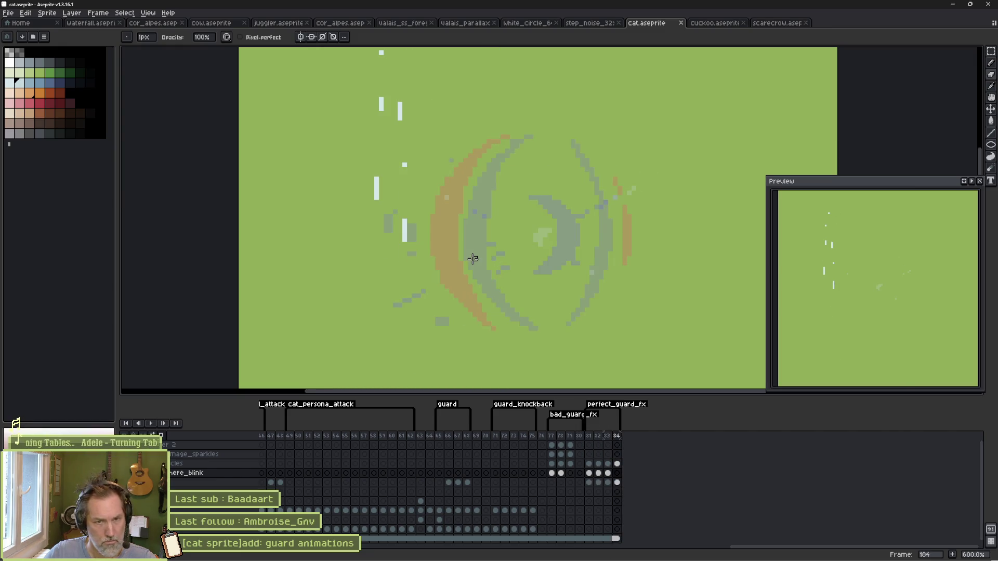
left_click_drag(413, 261, 439, 205)
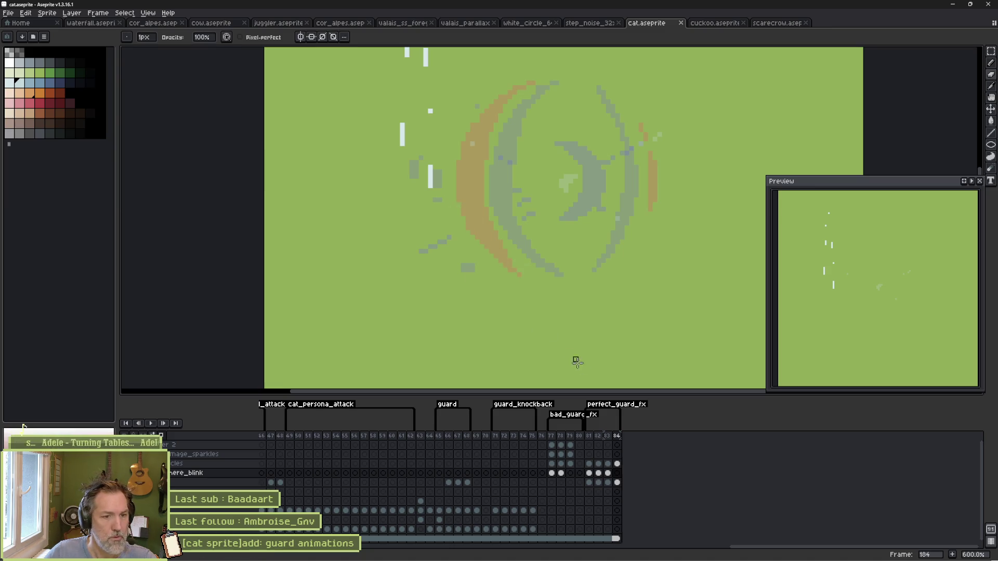
key("Return")
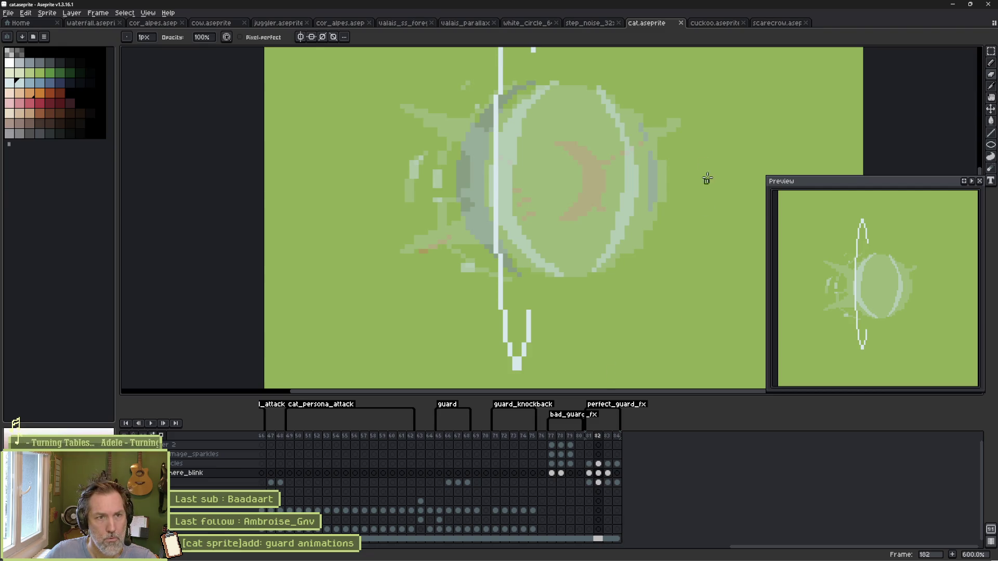
Step: Add a light pixel on the ring's top edge, erase strays around the lower ring, then go to frame 183
scroll(590, 130, "up", 3)
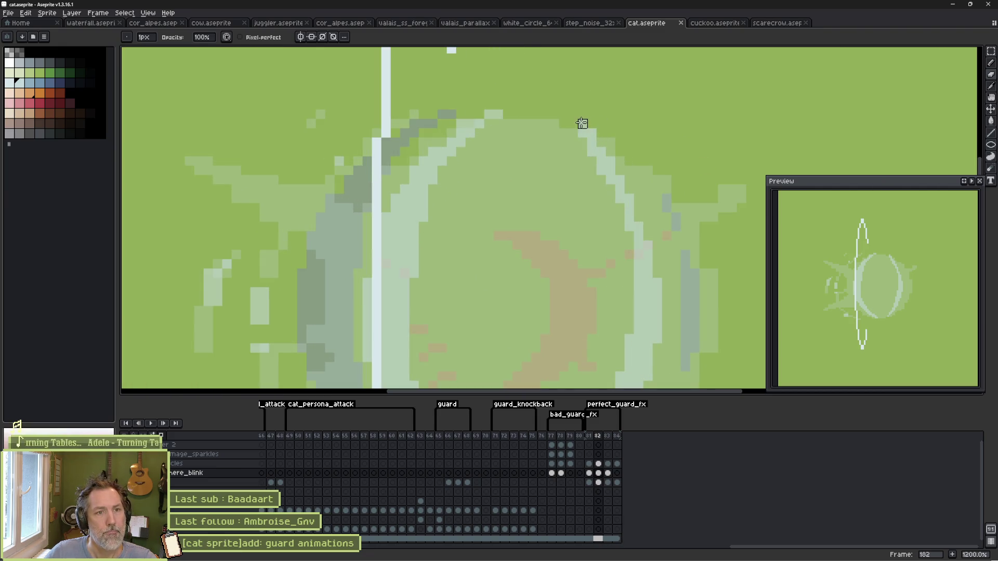
left_click(554, 105)
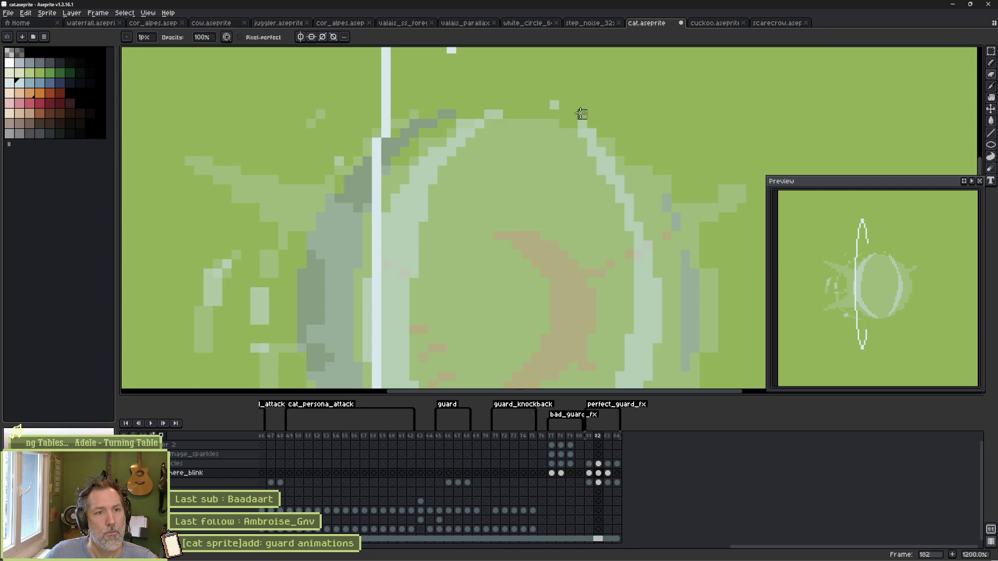
key("e")
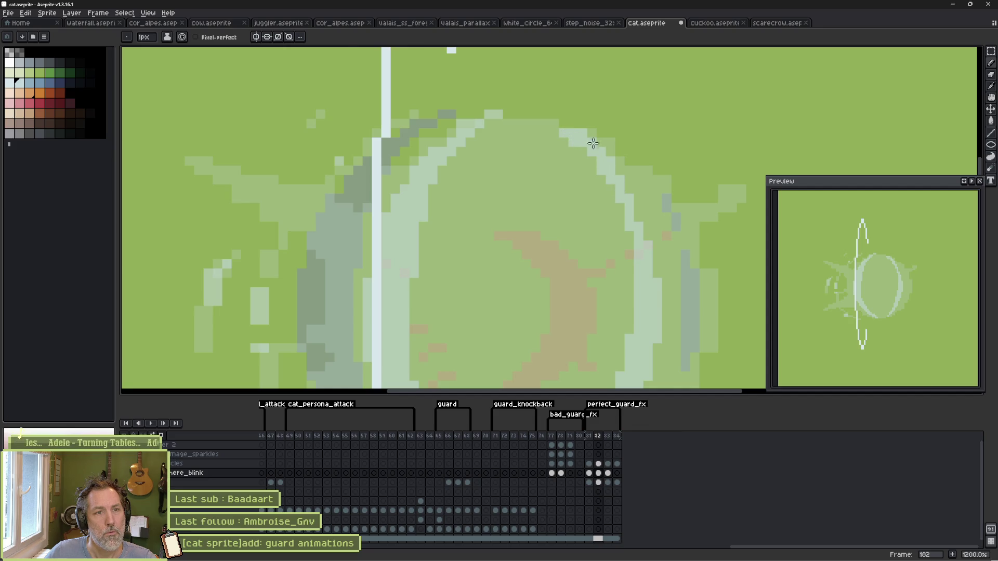
key("b")
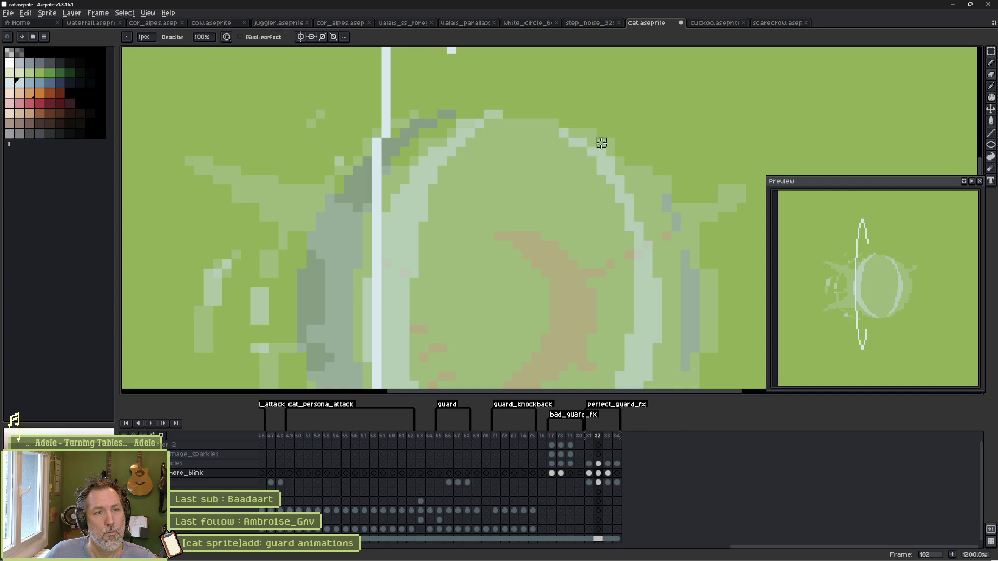
key("e")
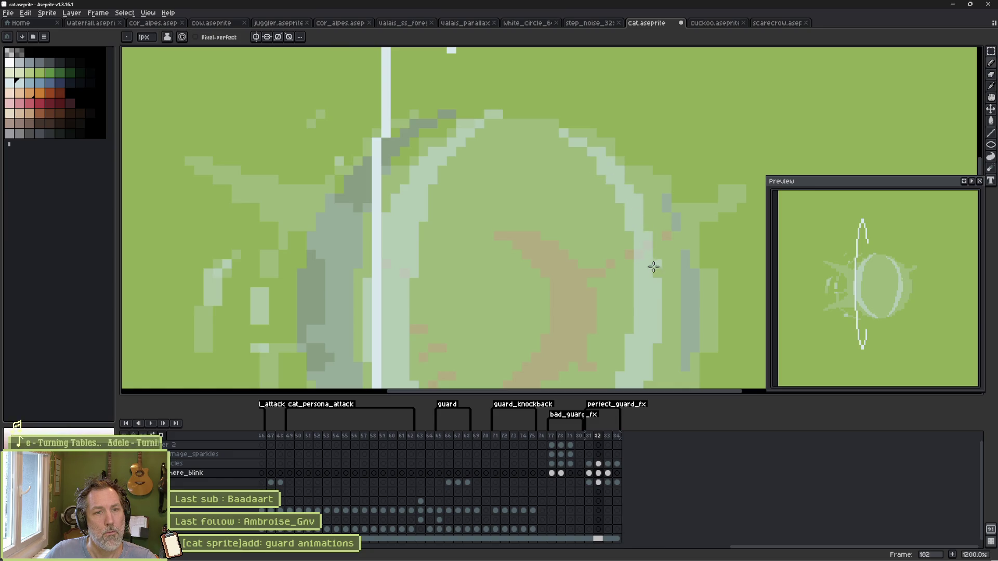
mouse_move(591, 289)
left_mouse_down()
mouse_move(537, 247)
mouse_move(553, 118)
mouse_move(377, 203)
left_mouse_up()
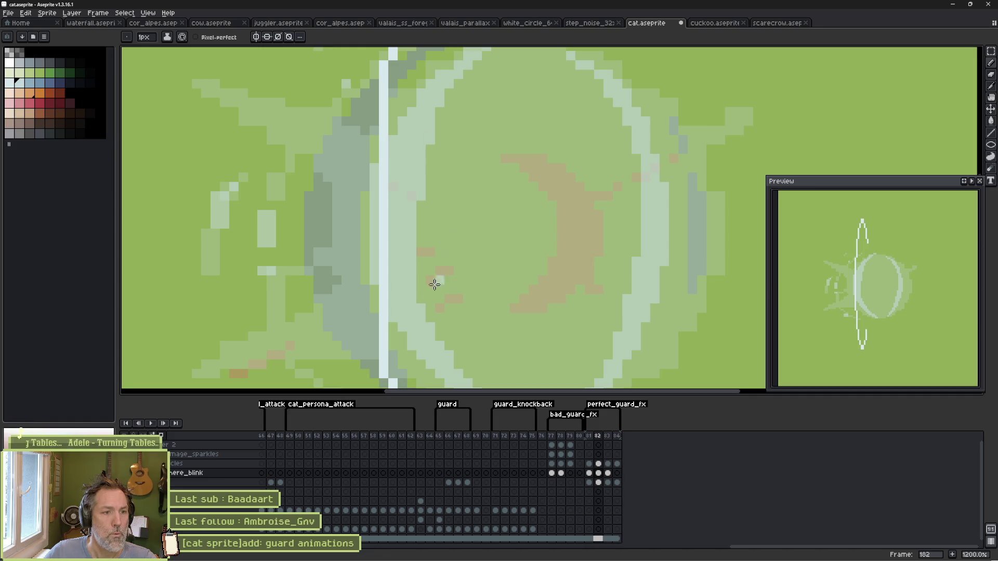
scroll(508, 263, "down", 3)
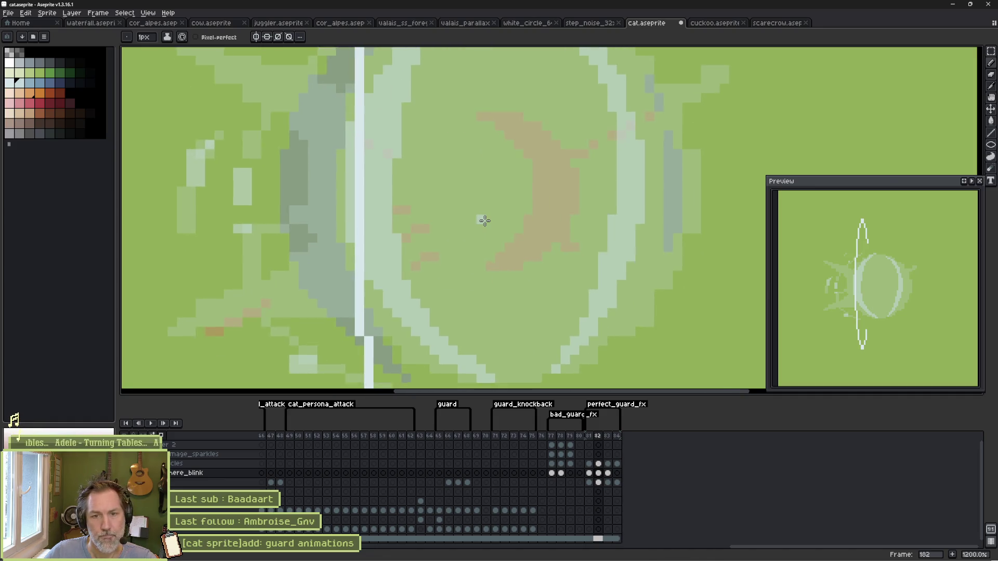
scroll(494, 213, "up", 3)
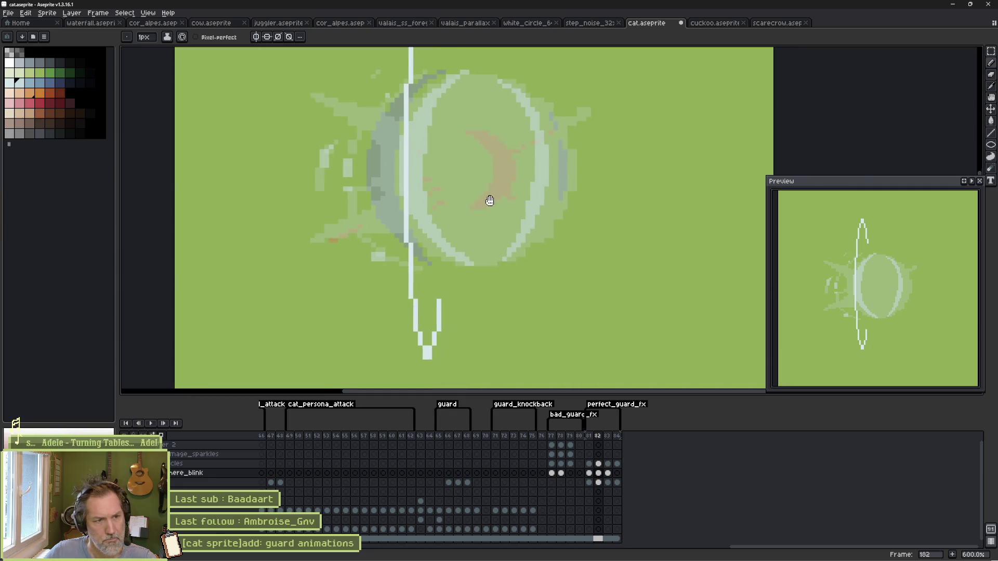
key("g")
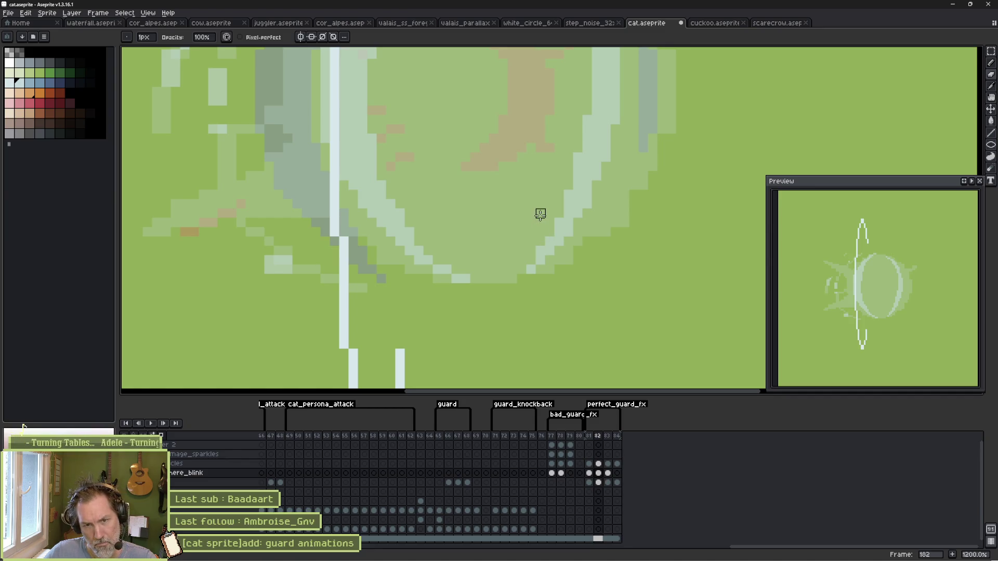
key("Right")
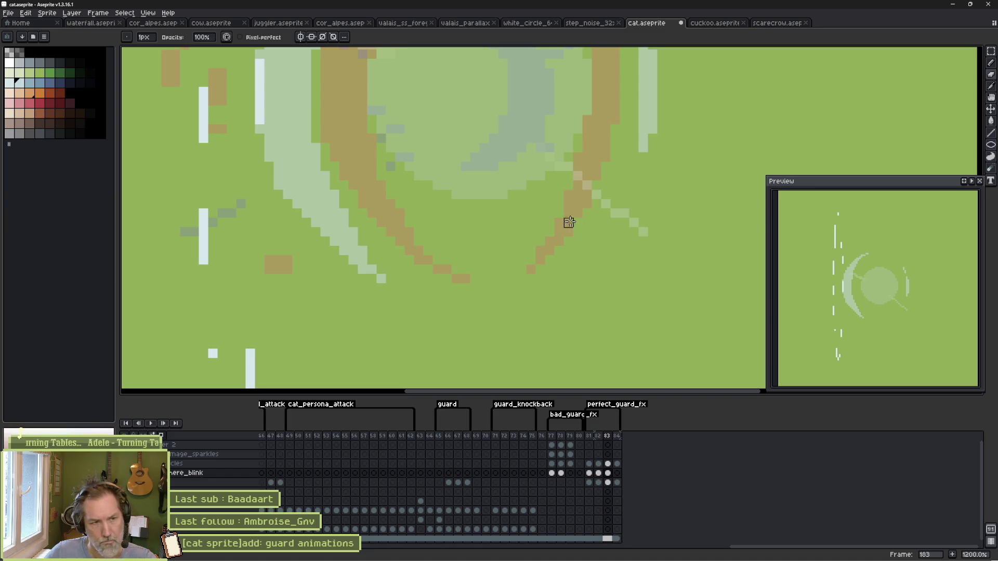
Step: Play the animation to review the edits, then save cat.aseprite
scroll(387, 156, "up", 1)
scroll(387, 156, "down", 2)
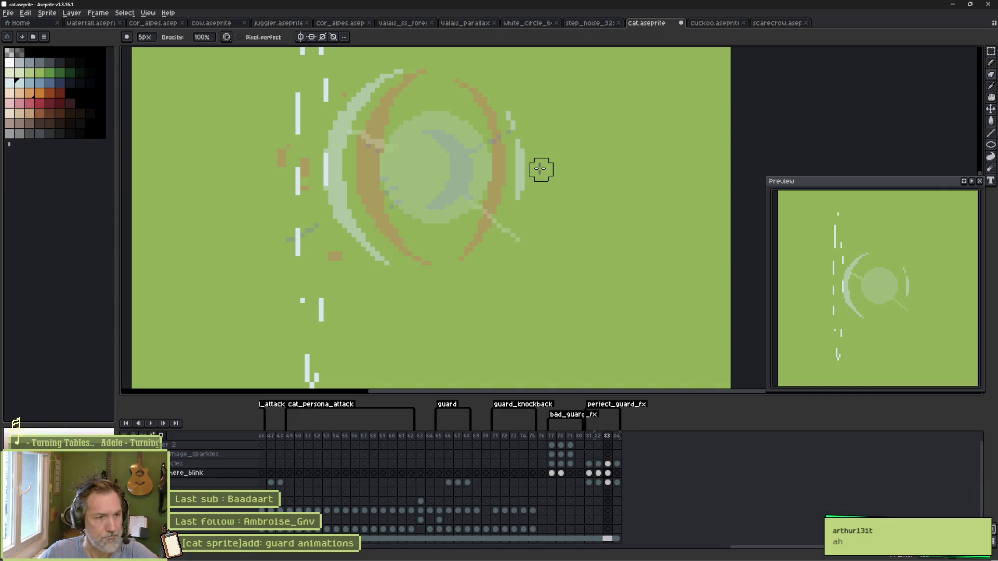
key("Return")
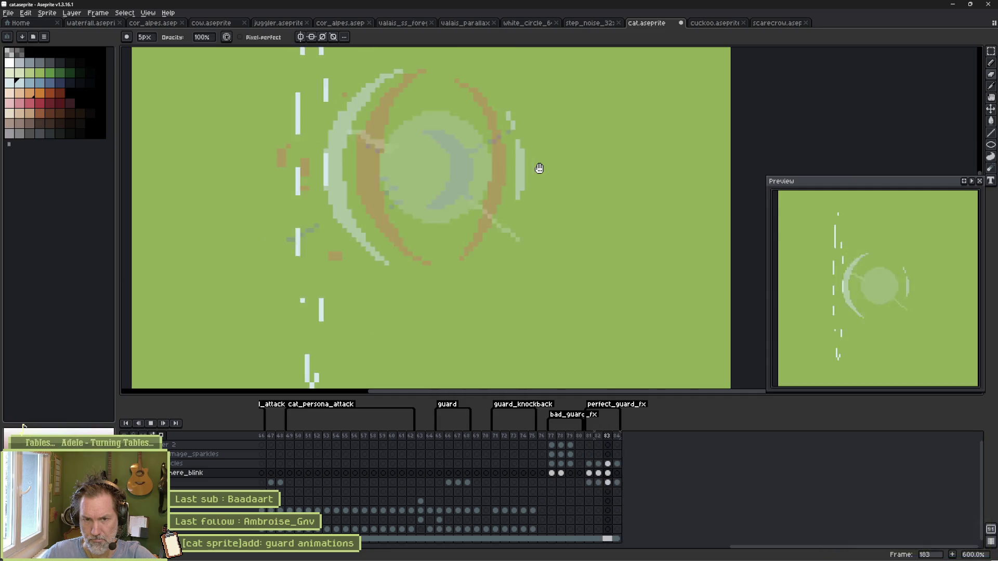
key("ctrl+s")
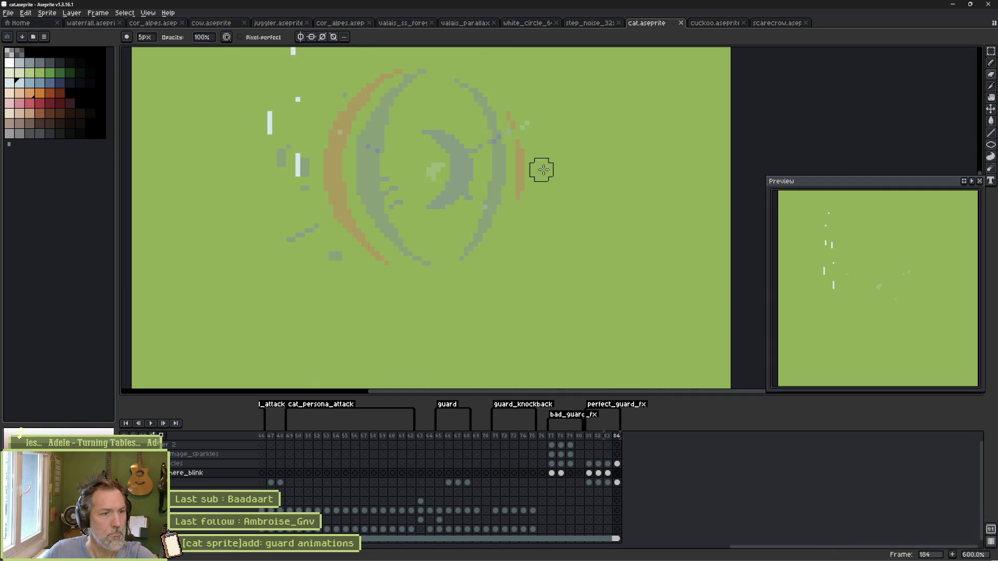
Step: Open and confirm the perfect_guard_fx tag properties, then switch to the Godot project
double_click(619, 411)
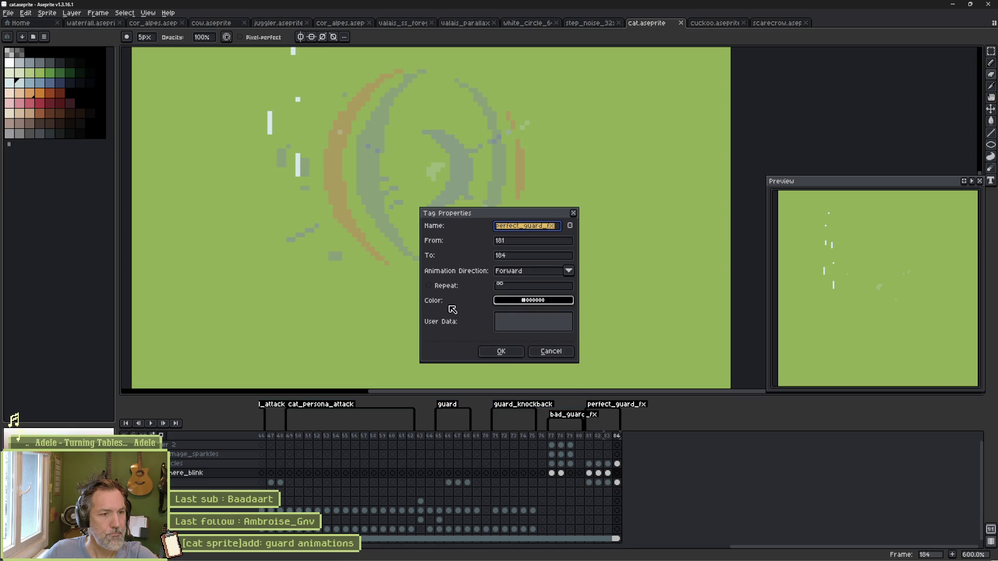
left_click(500, 351)
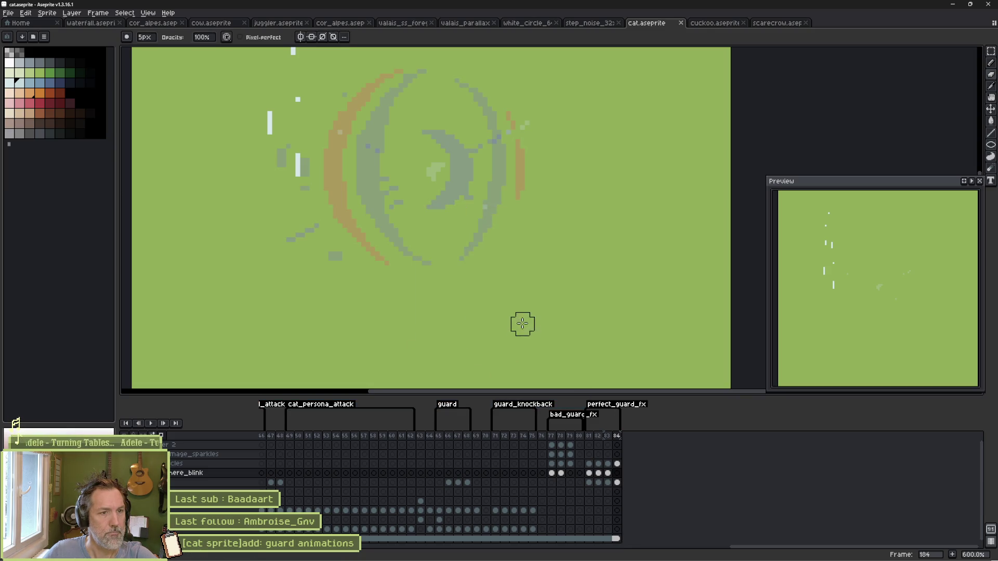
left_click(594, 557)
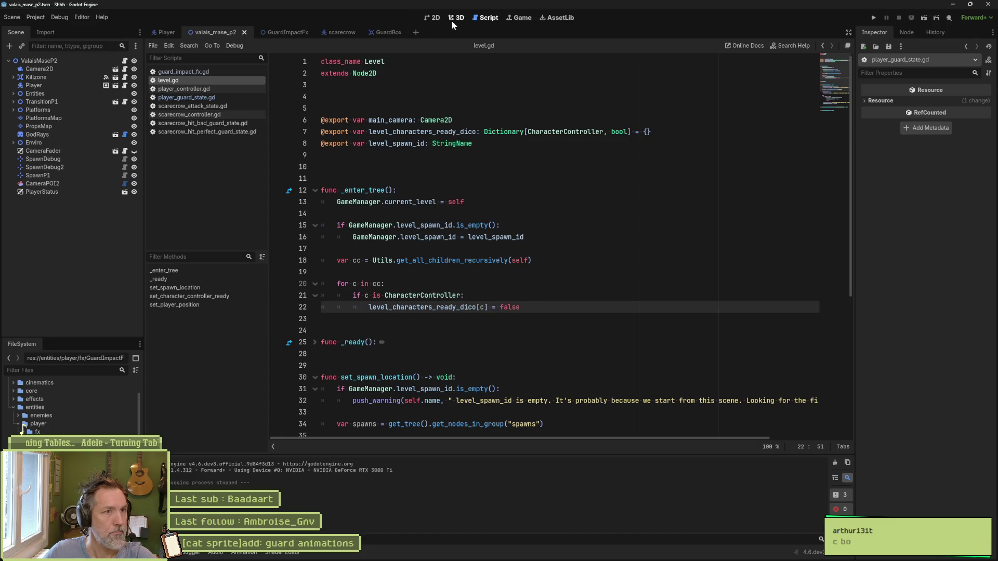
Step: Inspect the GuardImpactFx scene's sprite settings, then return to the valais_mase_p2 level scene
left_click(277, 33)
scroll(923, 312, "down", 1)
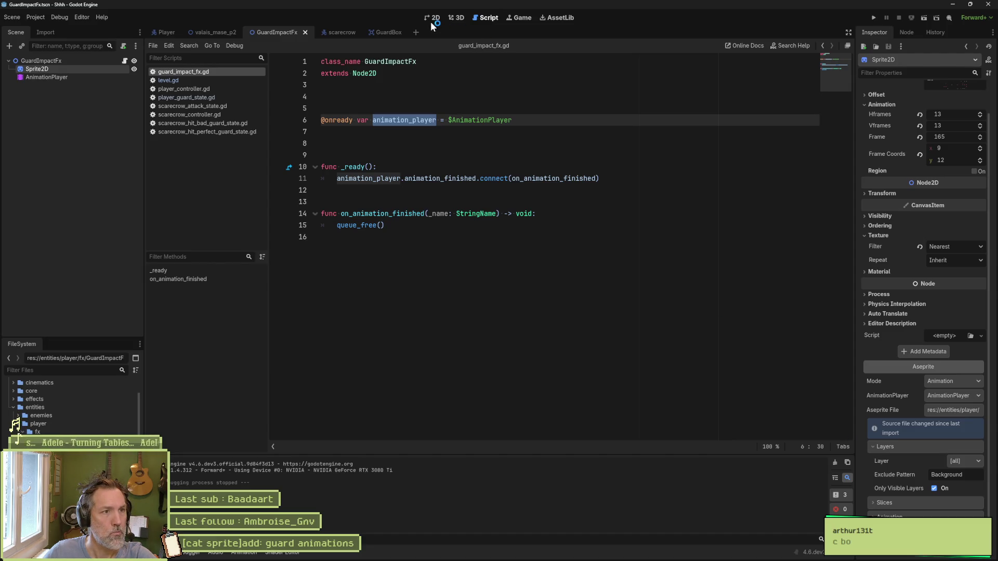
left_click(210, 33)
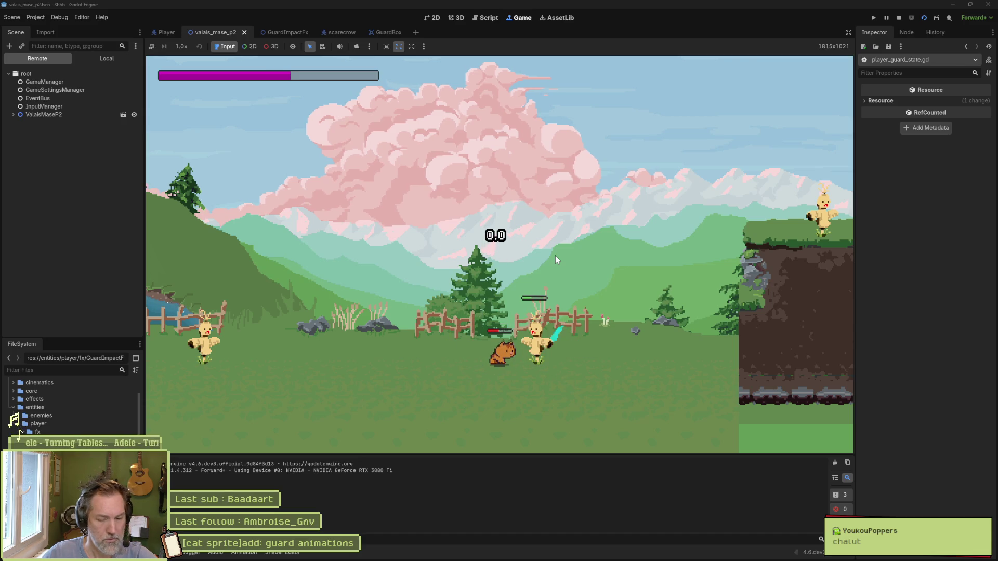
Step: Stop the game, enable Movie Maker Mode, and record a new run of the level
key("F8")
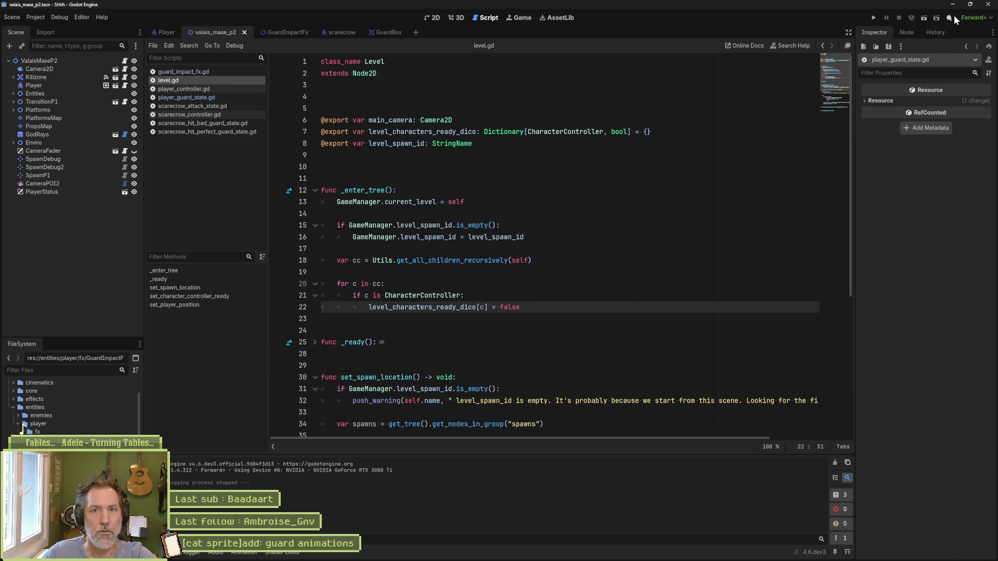
left_click(936, 17)
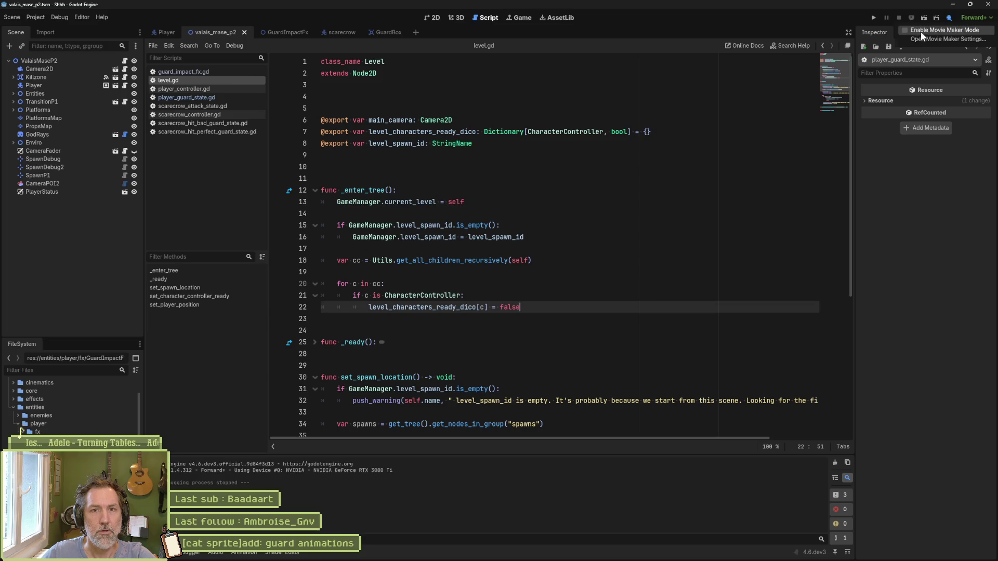
left_click(921, 30)
left_click(713, 179)
key("F5")
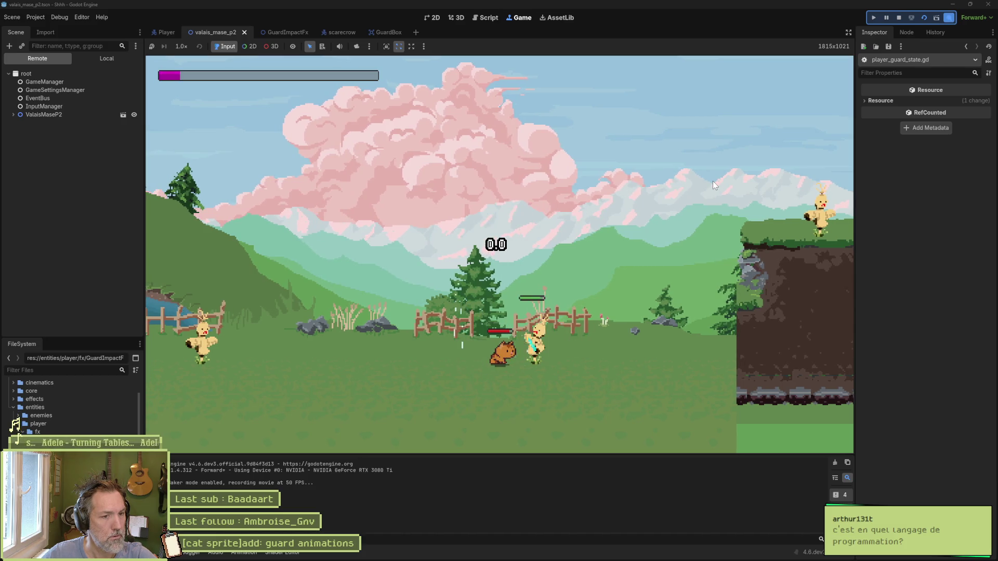
key("F8")
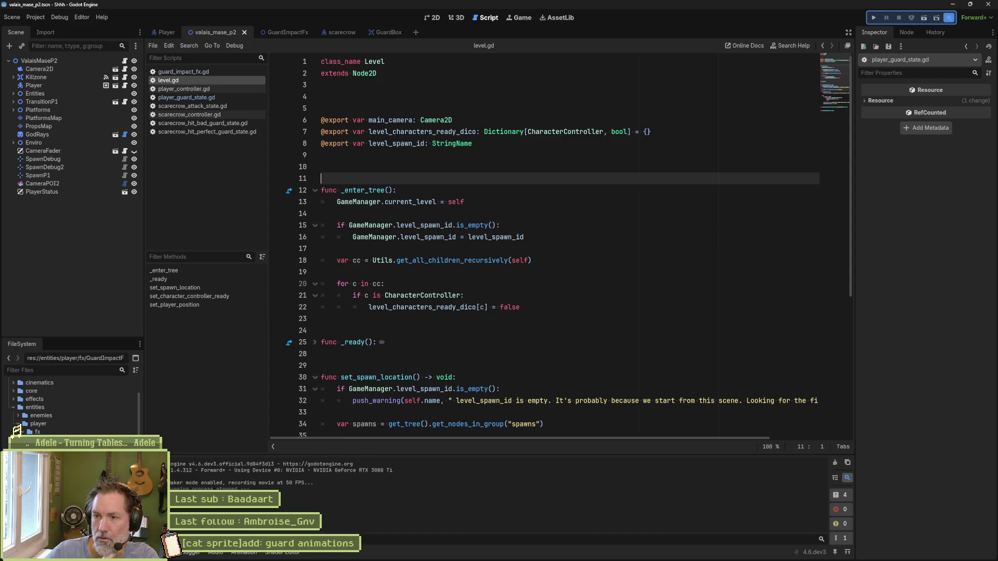
Step: Step forward and back through the recorded Shhh.avi frames around the guard flash, closing the stray Preferences dialog
key("alt+Tab")
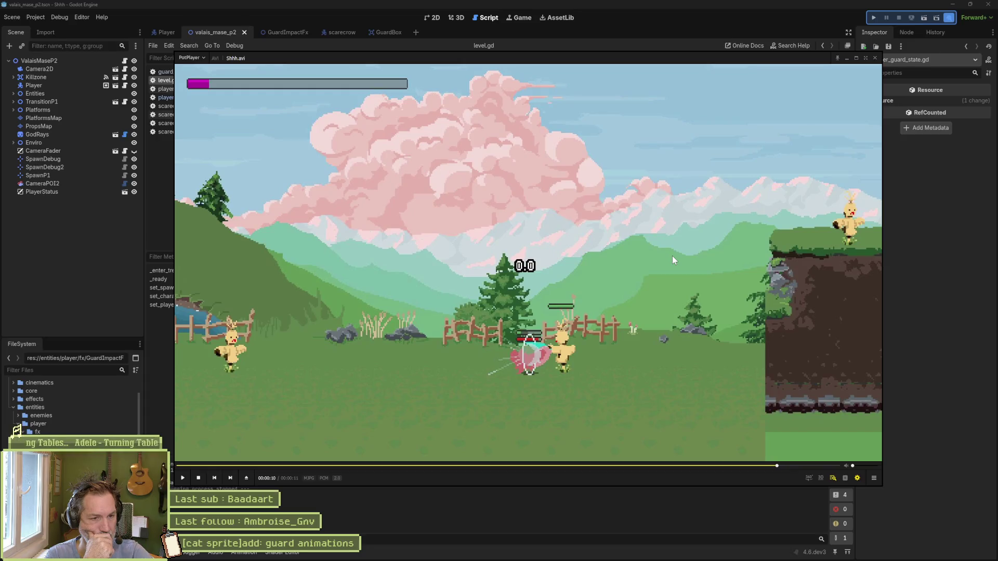
key("f")
key("f")
key("f")
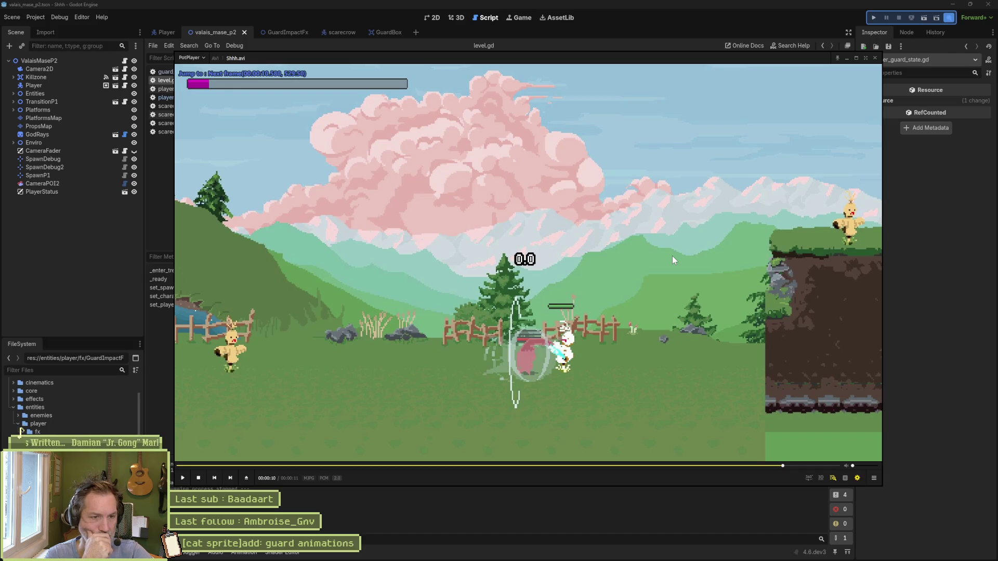
key("f")
key("f")
key("f")
key("f")
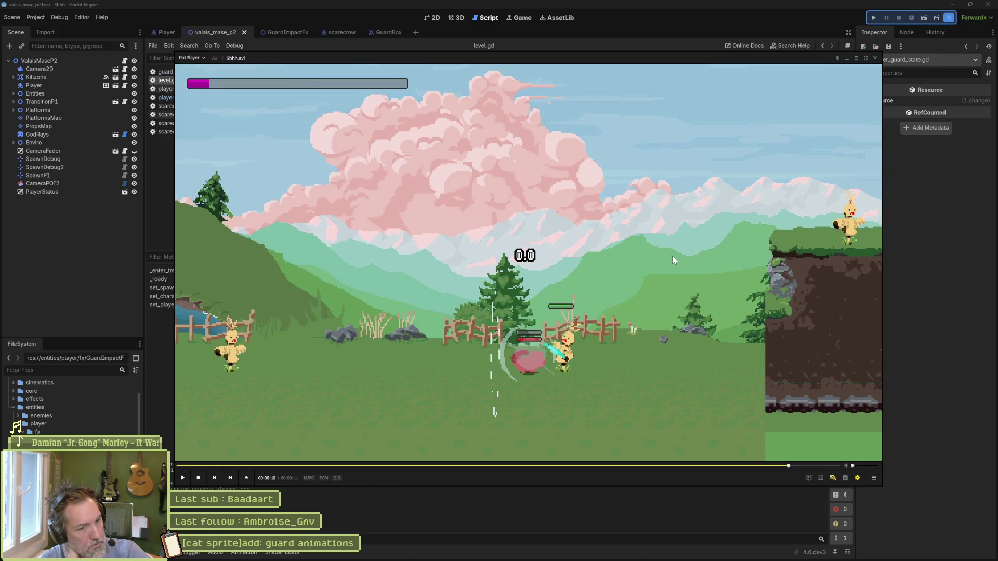
key("d")
key("d")
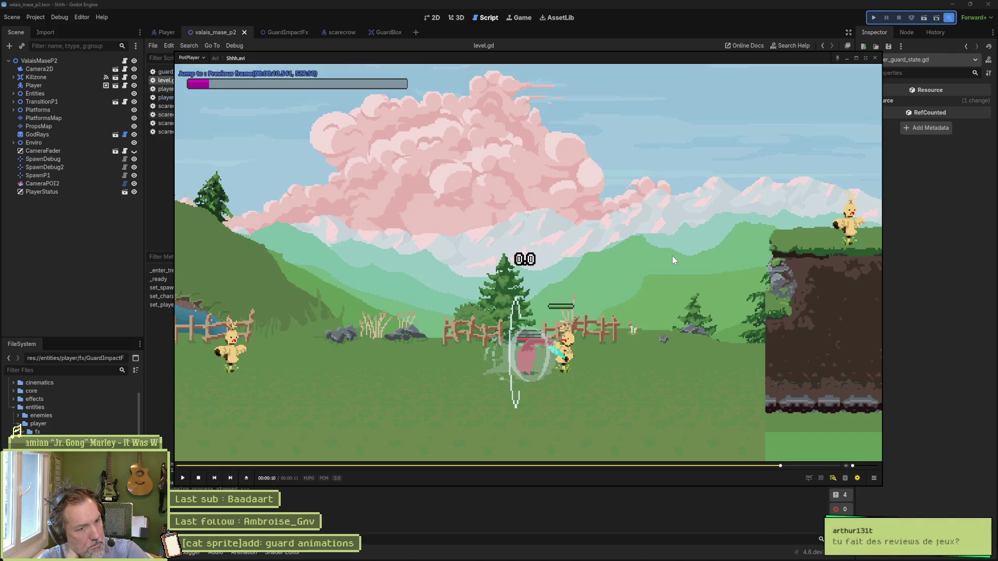
key("d")
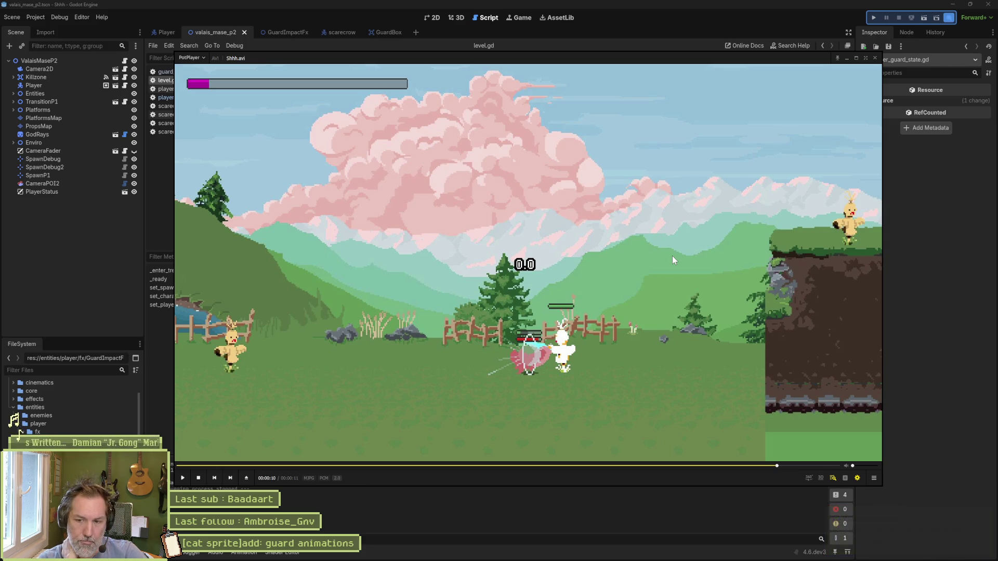
key("f")
key("d")
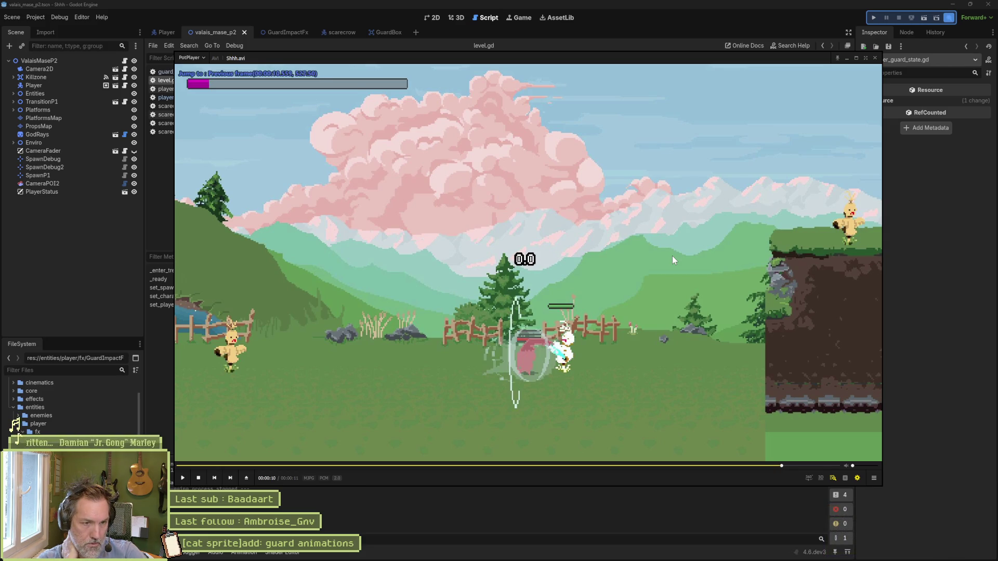
key("d")
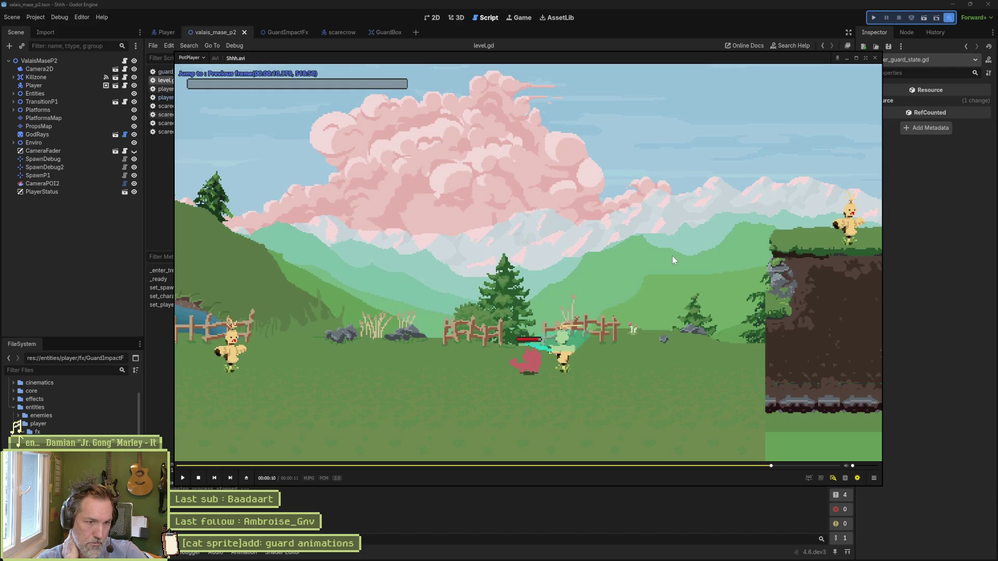
key("f")
key("f")
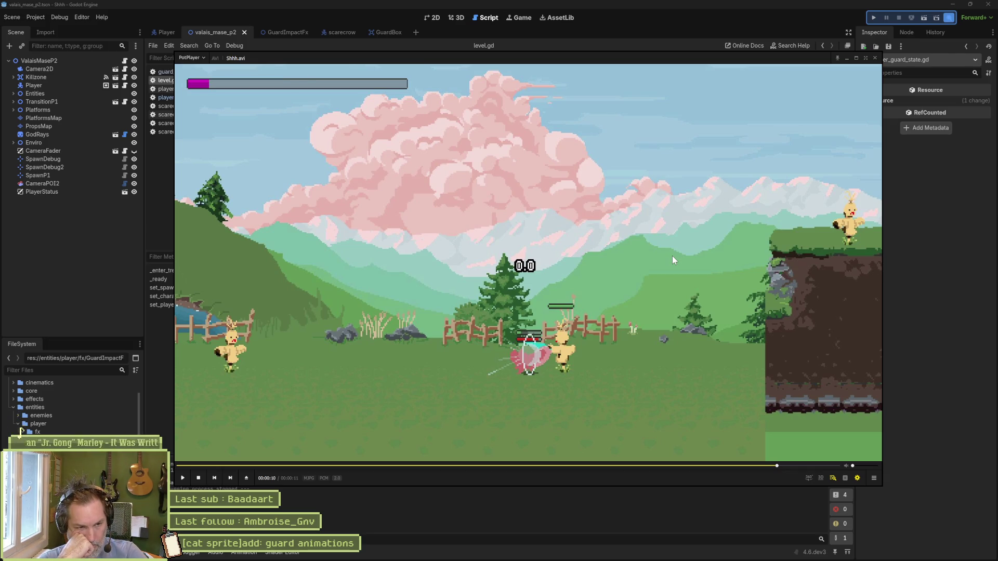
key("F5")
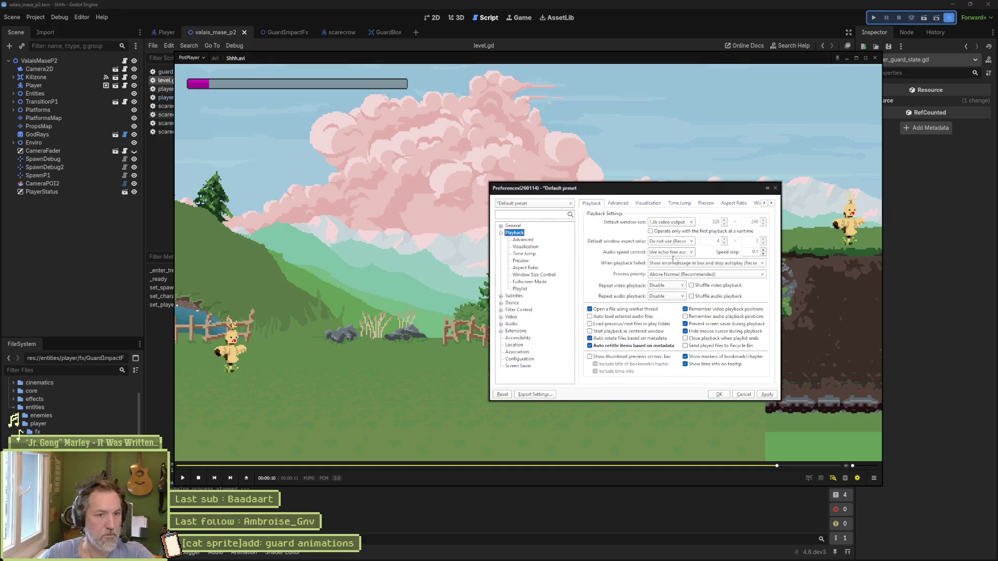
left_click(775, 188)
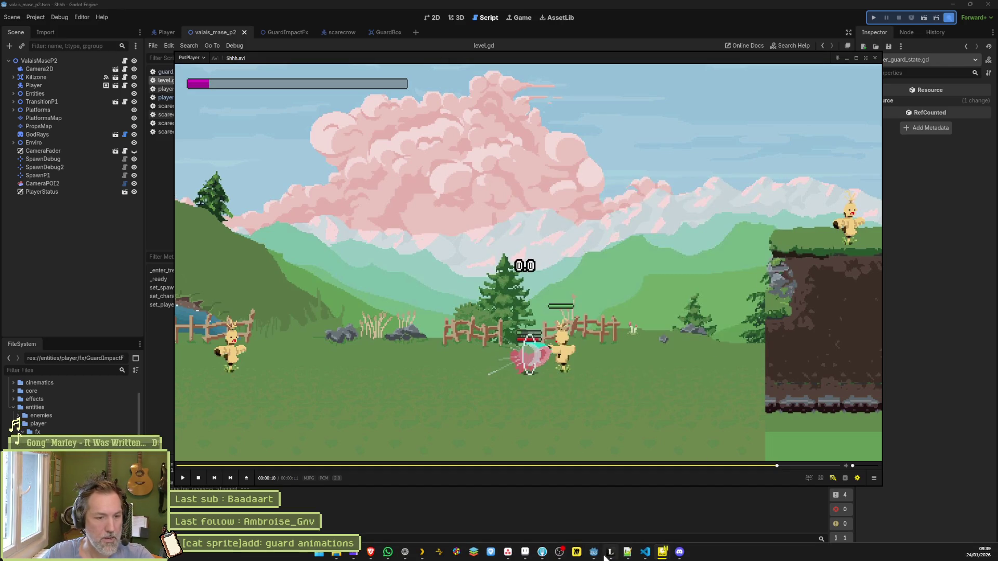
Step: Return to cat.aseprite and select frame 181 and the run of perfect_guard_fx frames
left_click(525, 552)
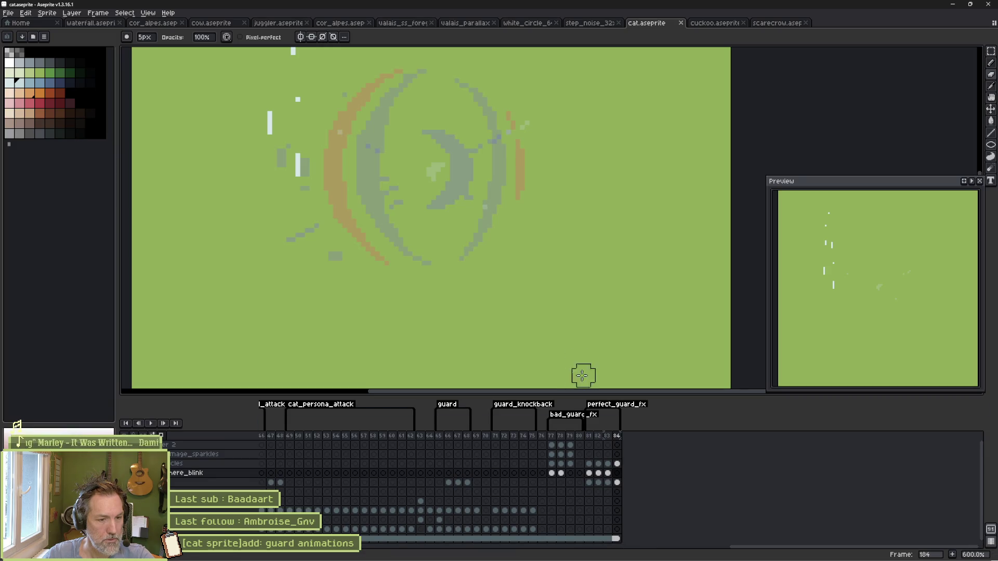
left_click(589, 482)
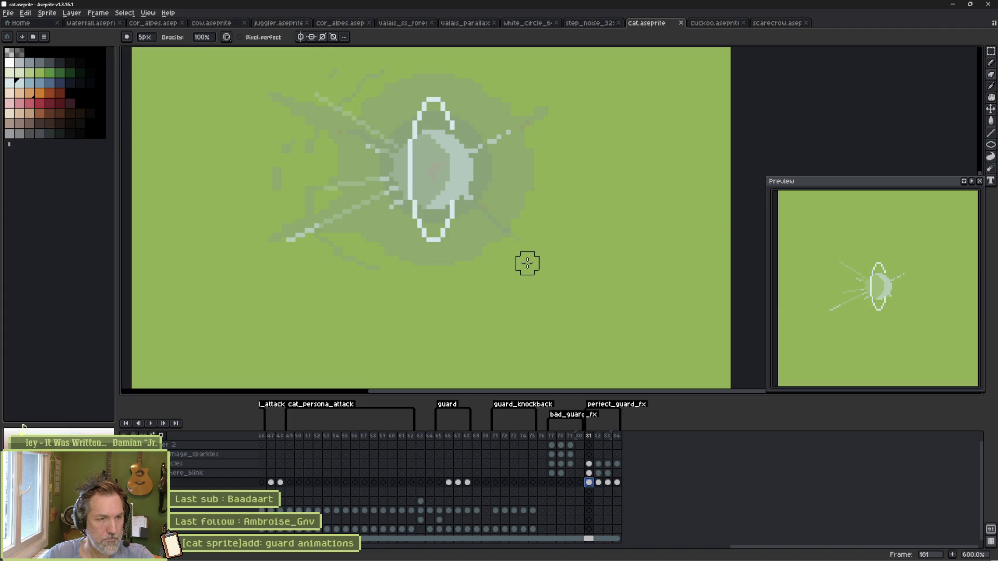
left_click_drag(589, 437, 631, 441)
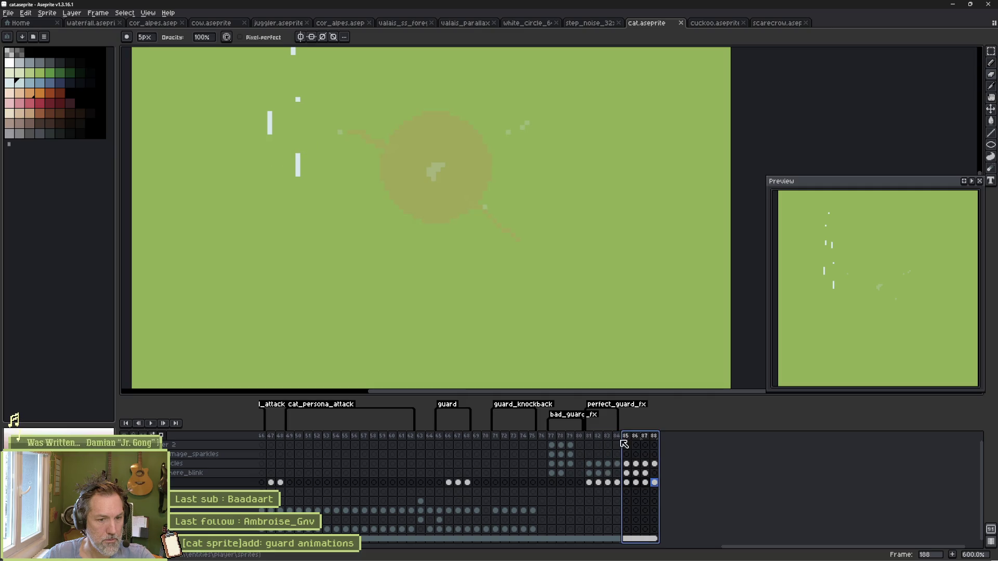
left_click(589, 482)
Step: Scale up the shield flash and its rays on frame 181 and shift them left
key("m")
mouse_move(286, 92)
left_mouse_down()
mouse_move(515, 299)
mouse_move(512, 243)
left_mouse_up()
scroll(470, 184, "up", 1)
scroll(460, 208, "down", 2)
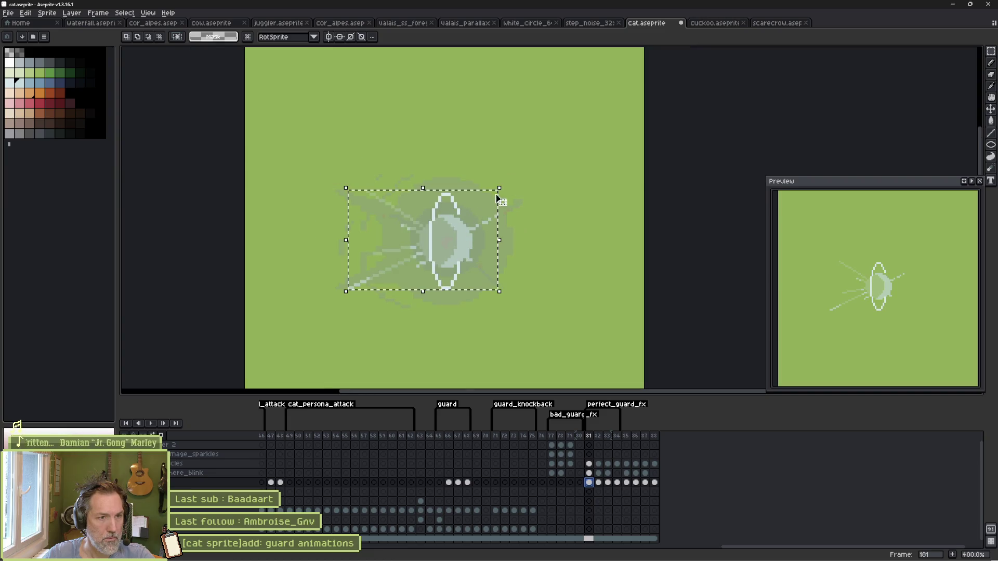
left_click_drag(498, 187, 575, 132)
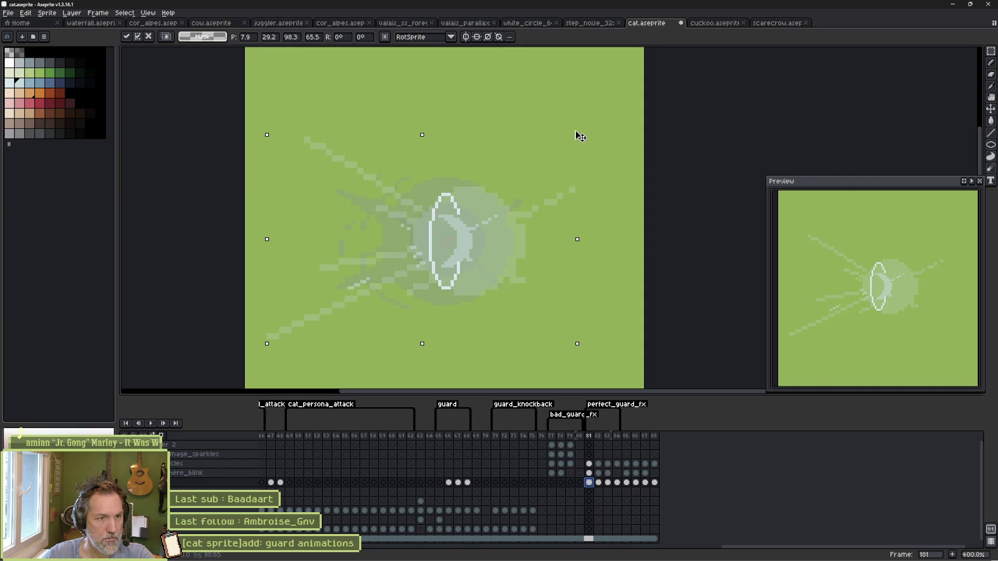
left_click_drag(494, 241, 462, 250)
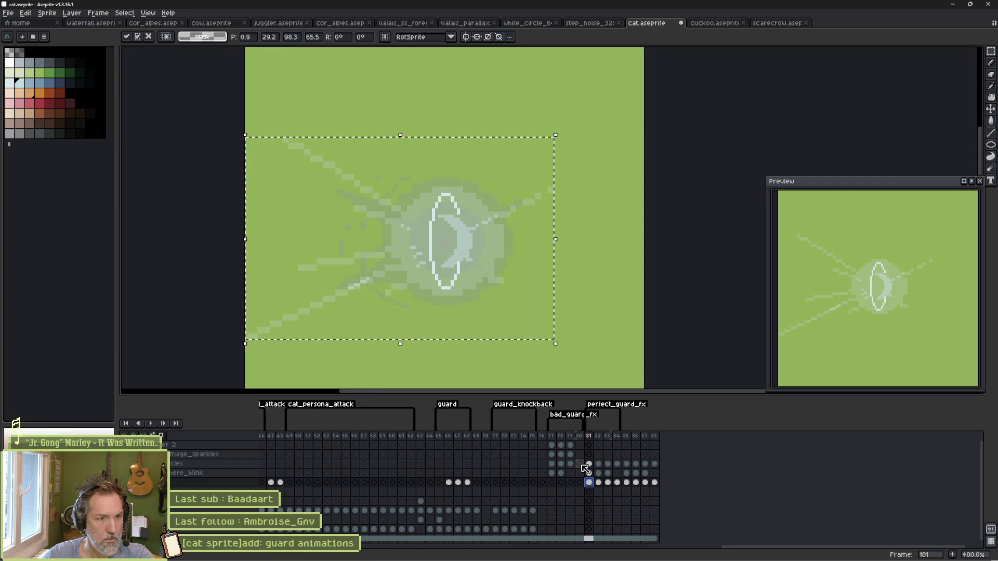
key("ctrl+d")
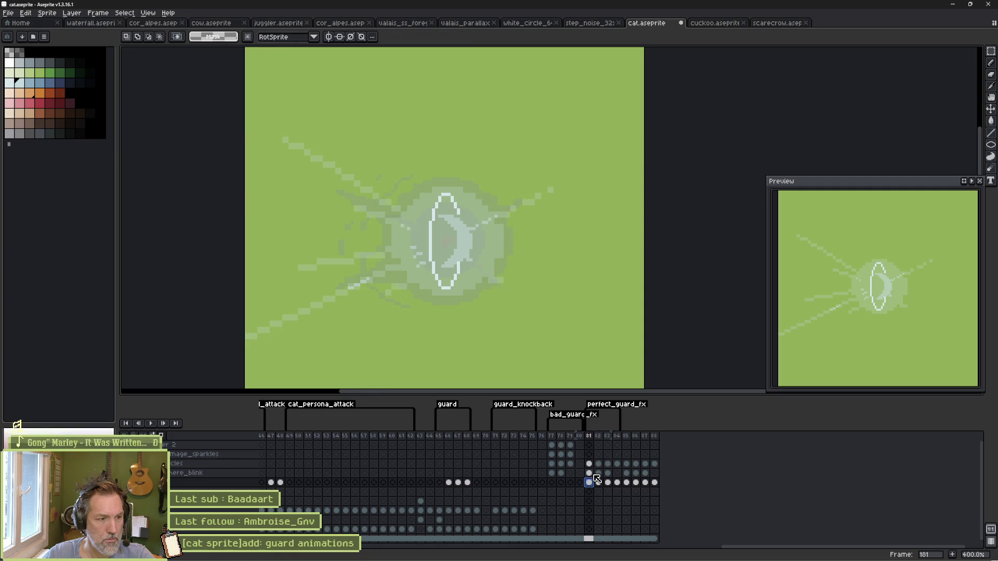
Step: Rescale the ring on the sphere_blink cel and move it left and down
left_click(589, 473)
left_click_drag(344, 213, 499, 292)
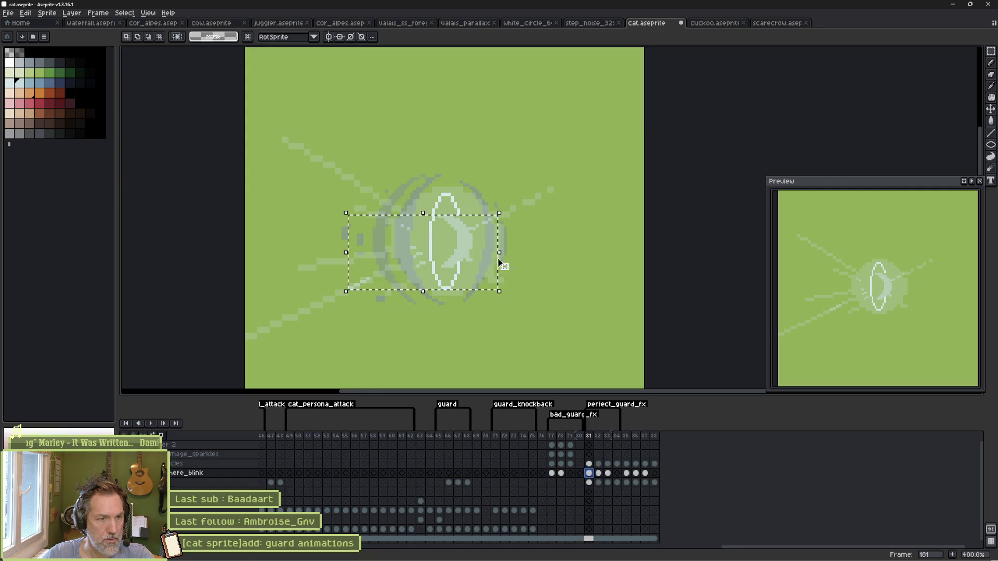
mouse_move(501, 214)
left_mouse_down()
mouse_move(554, 174)
mouse_move(550, 193)
mouse_move(567, 182)
left_mouse_up()
left_click_drag(474, 241, 466, 250)
Step: Stretch the inner white ellipse taller on the particles cel
left_click(589, 464)
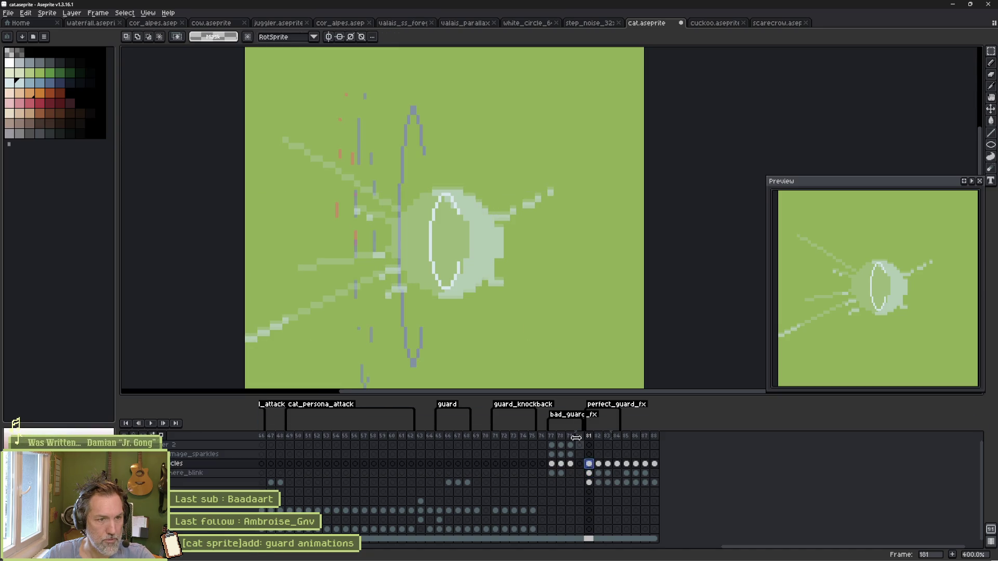
mouse_move(462, 291)
left_mouse_down()
mouse_move(427, 190)
mouse_move(479, 178)
left_mouse_up()
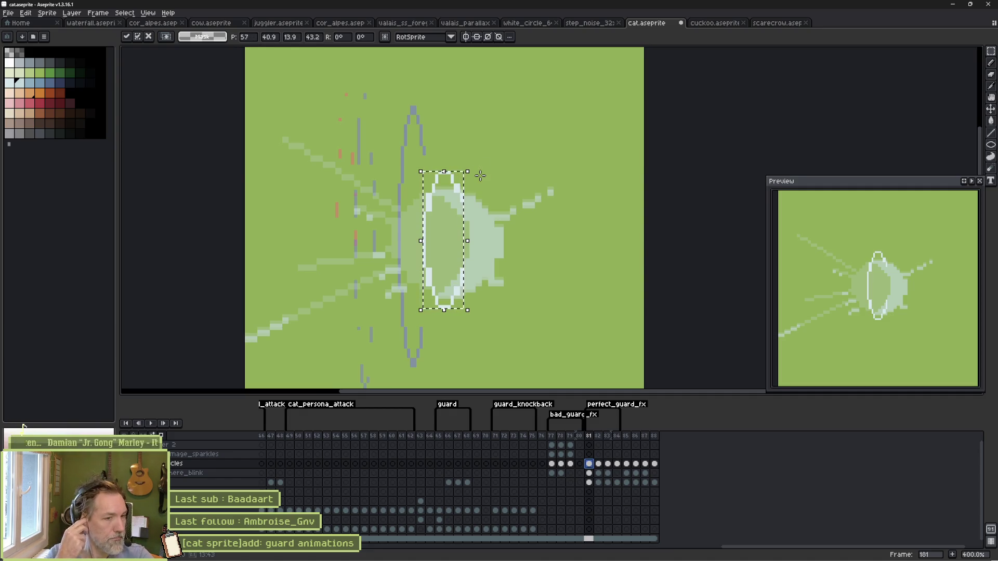
key("ctrl+d")
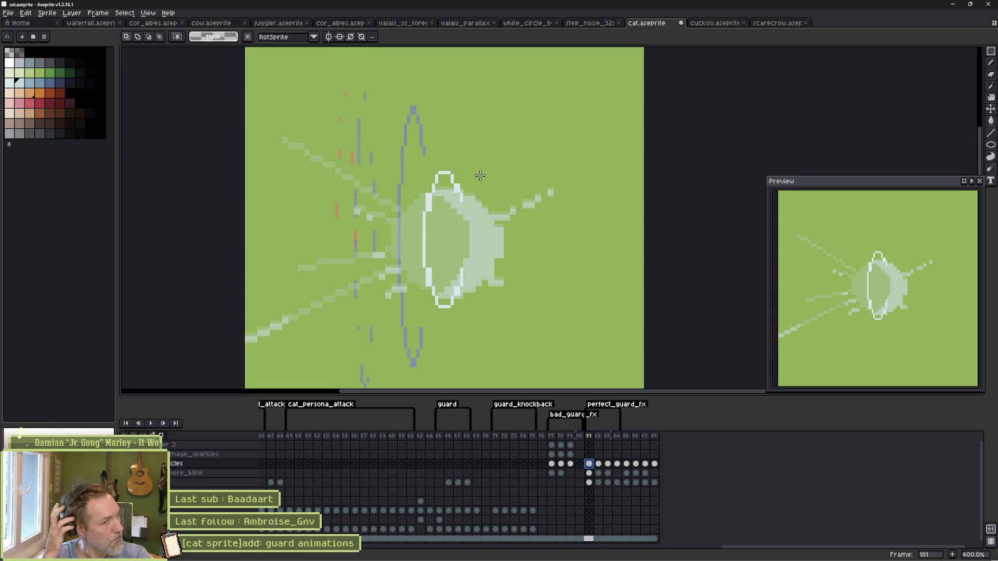
Step: Check the perfect_guard_fx tag settings and preview the animation
double_click(626, 405)
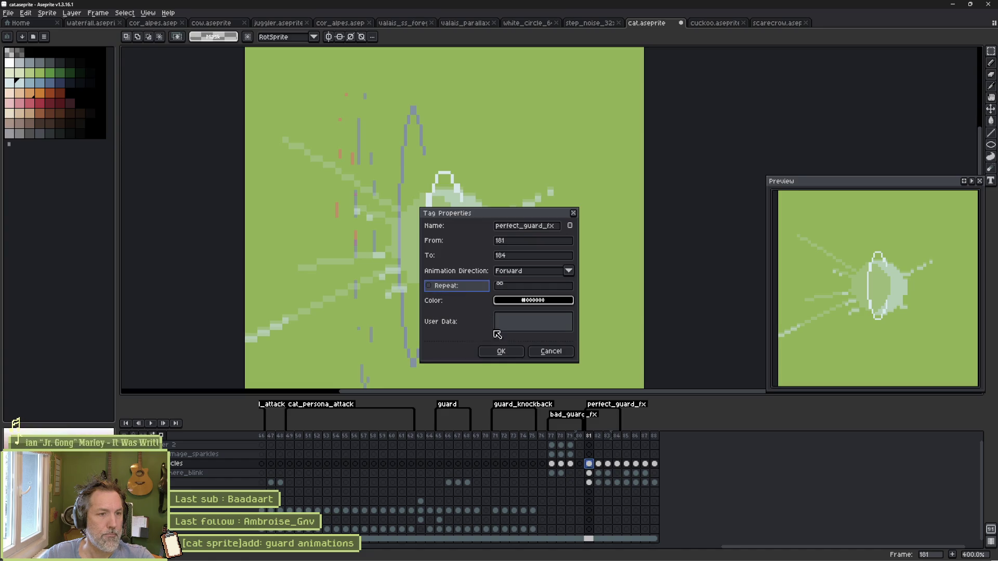
left_click(504, 352)
key("Return")
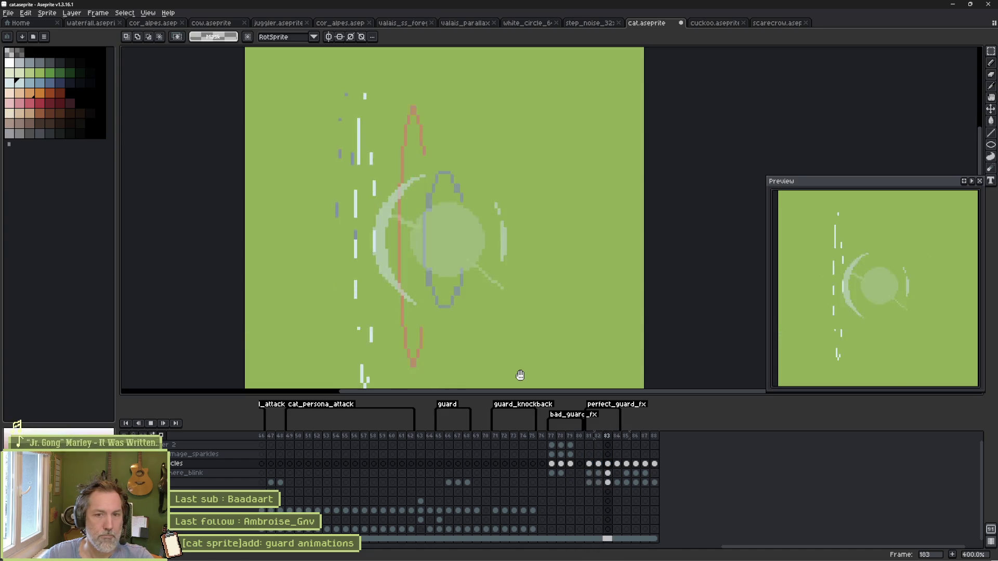
key("Return")
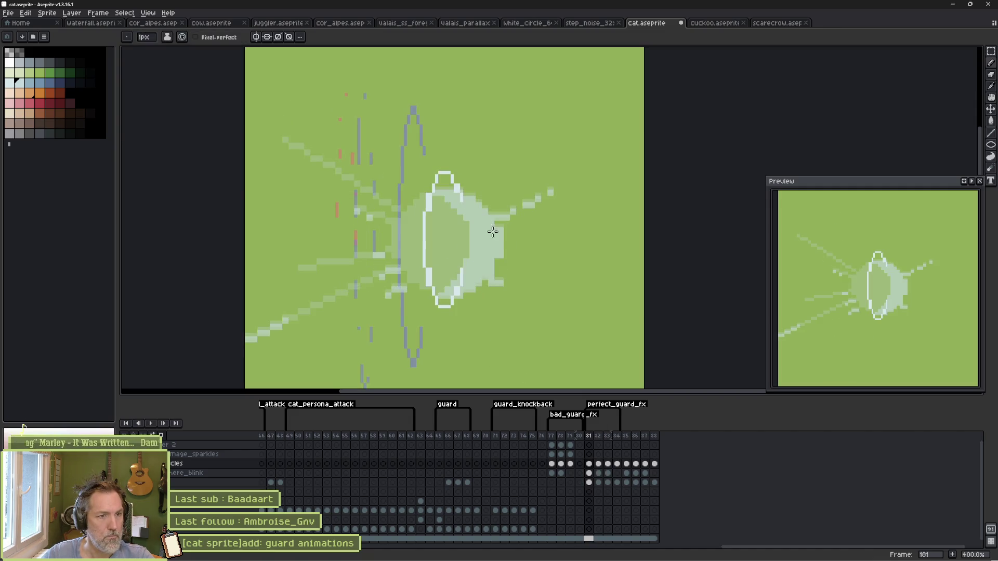
Step: On the sphere_blink layer, paint over and darken the ring's right and lower-right edge
left_click(433, 204, "ctrl")
key("b")
mouse_move(427, 197)
left_mouse_down()
mouse_move(466, 218)
mouse_move(472, 251)
mouse_move(449, 285)
left_mouse_up()
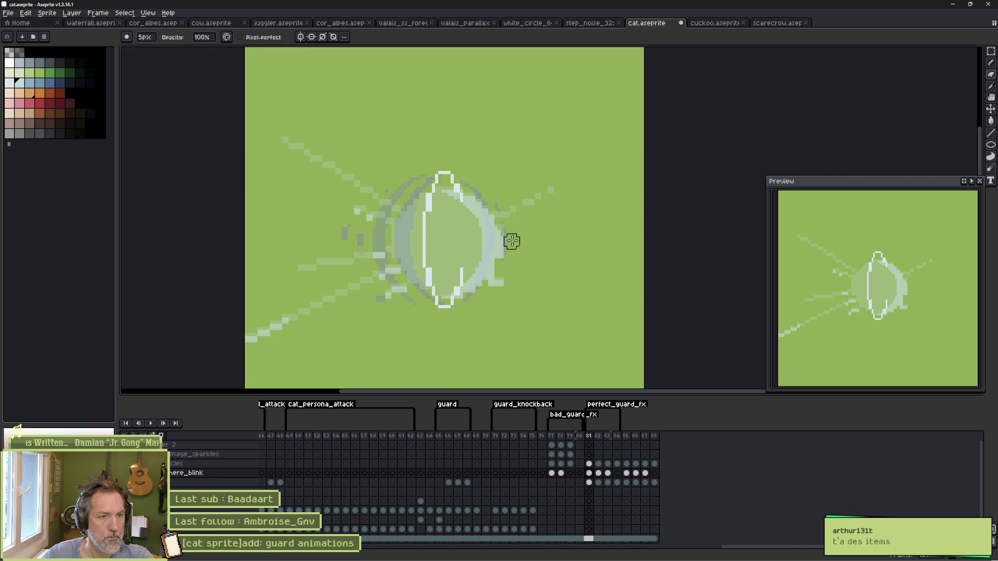
left_click_drag(508, 250, 497, 283)
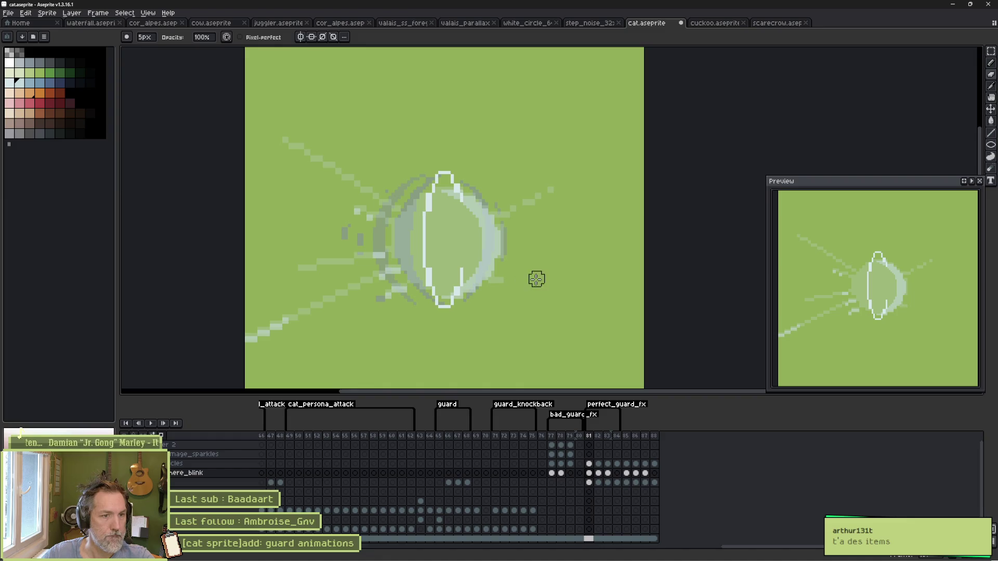
Step: Draw pale straight rays from the ring's upper right and a wedge at its lower right
key("b")
left_click_drag(488, 222, 535, 202)
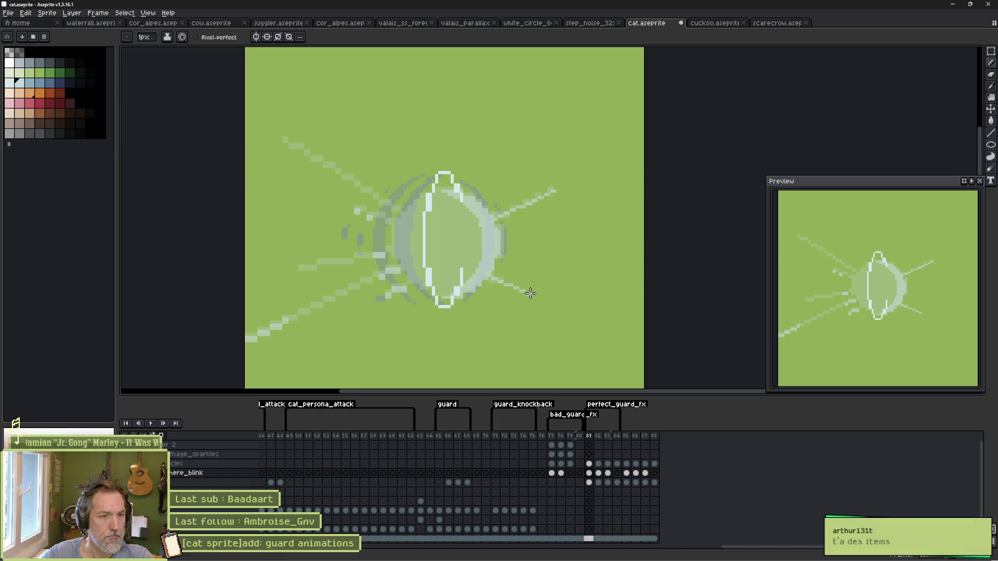
left_click_drag(531, 293, 490, 280)
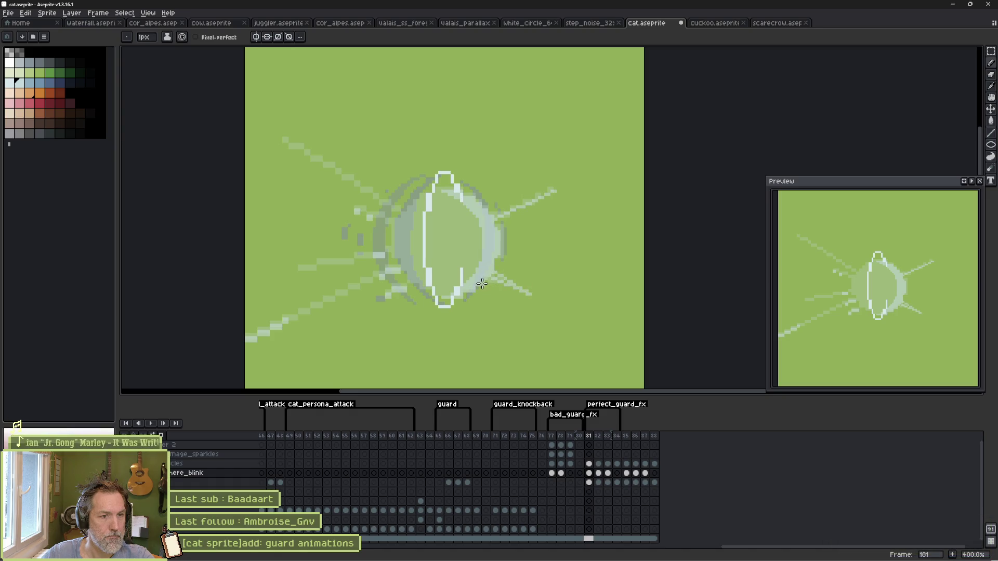
left_click_drag(530, 295, 486, 286)
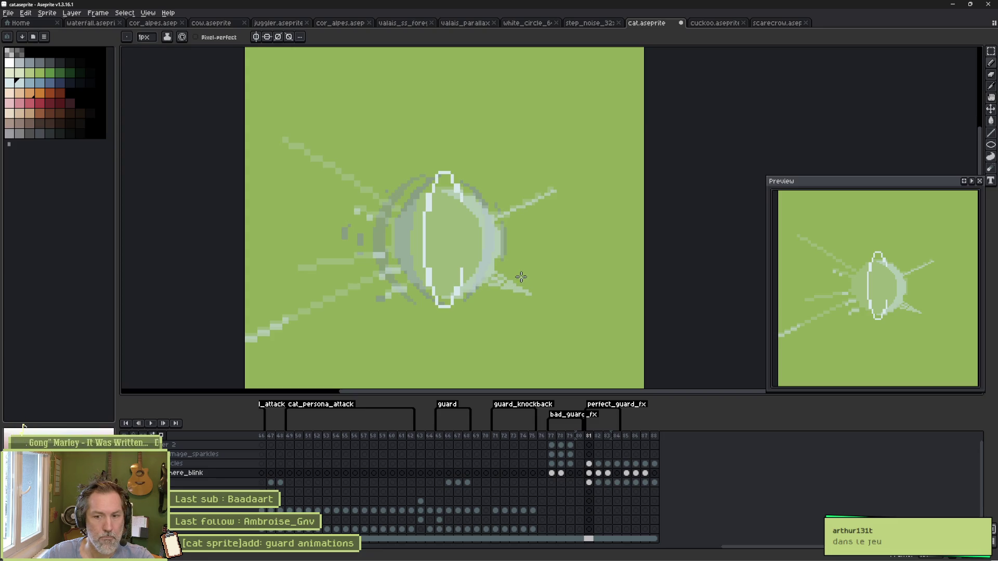
scroll(521, 277, "up", 2)
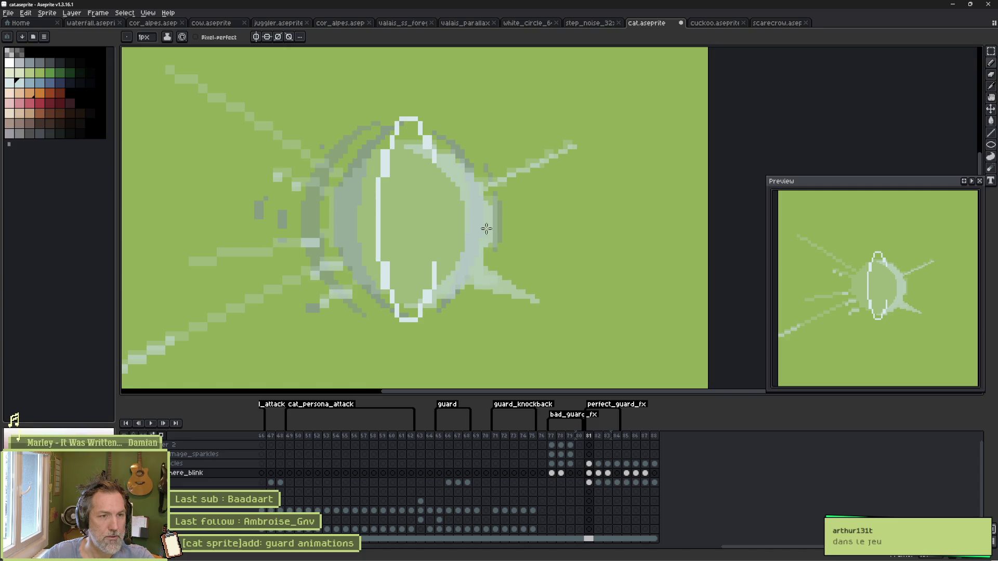
Step: Undo the last change and make the particles layer active by picking its pixels
key("e")
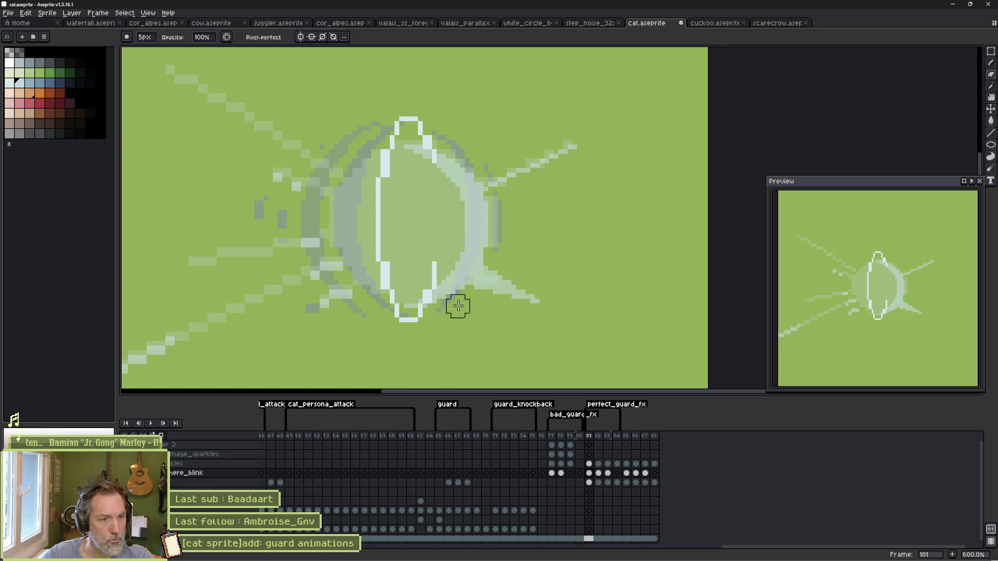
key("b")
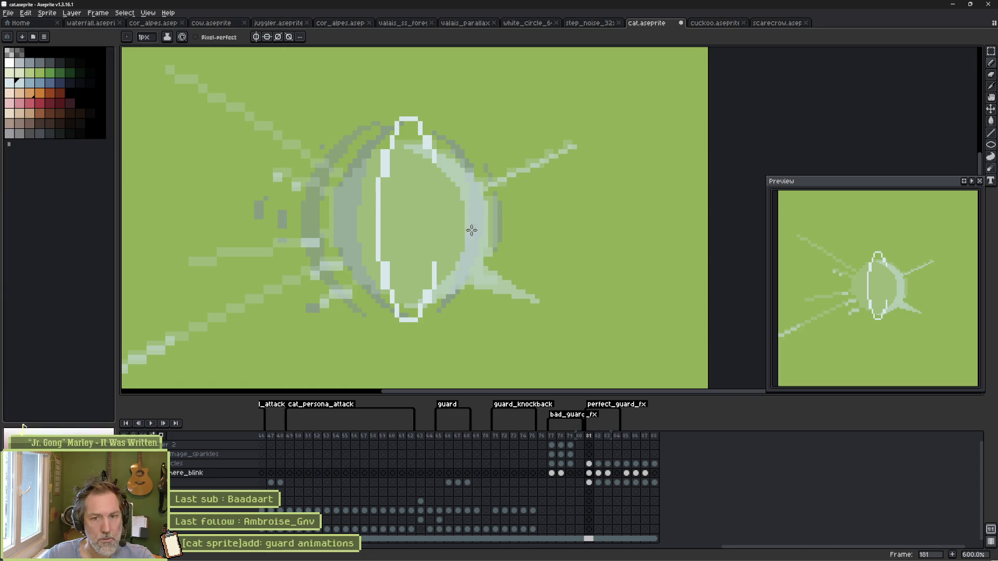
key("ctrl+z")
key("ctrl+z")
key("ctrl+z")
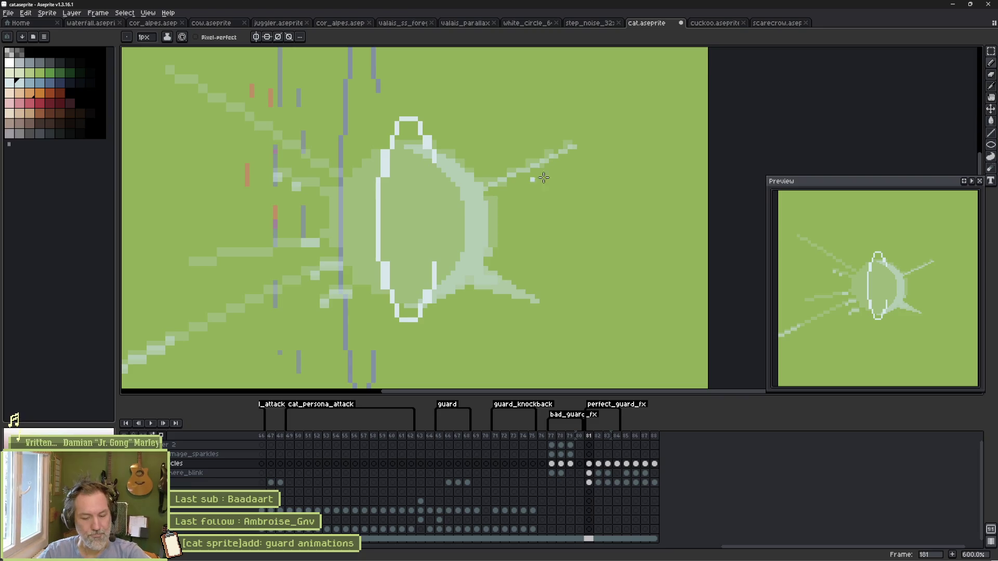
left_click(397, 146, "ctrl")
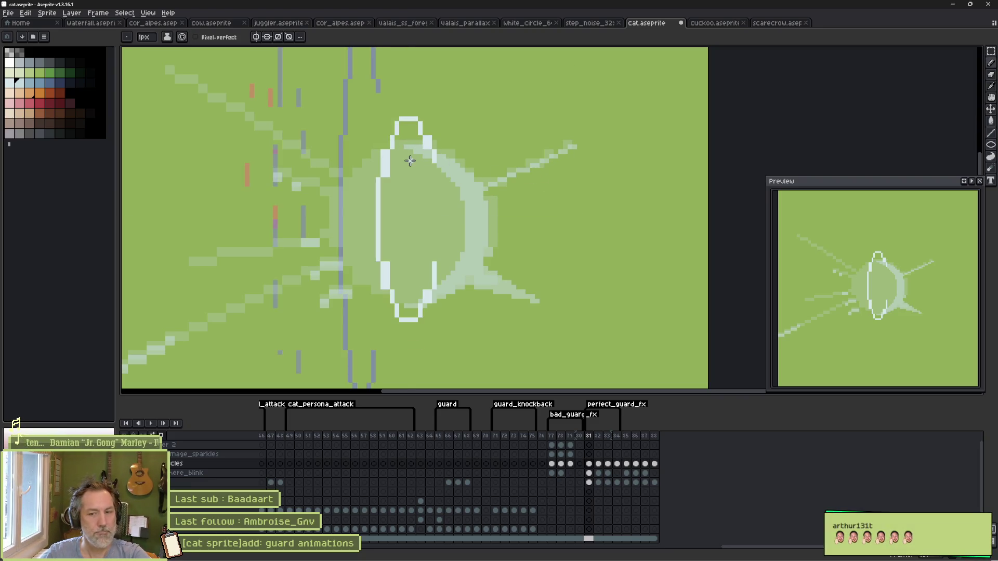
Step: Delete the old ring, draw a tall white ellipse over the shield, and erase part of its right edge
scroll(421, 160, "down", 2)
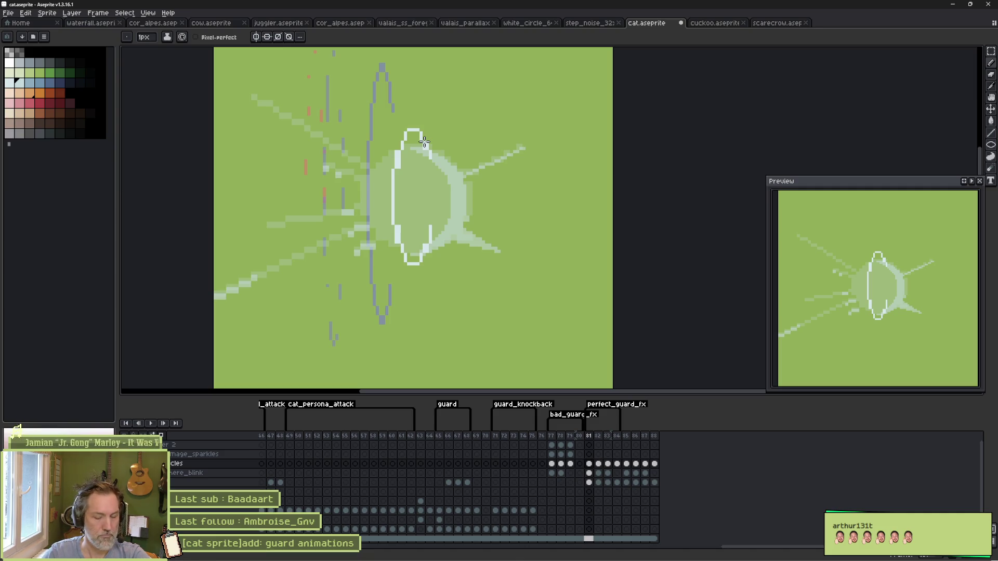
key("Delete")
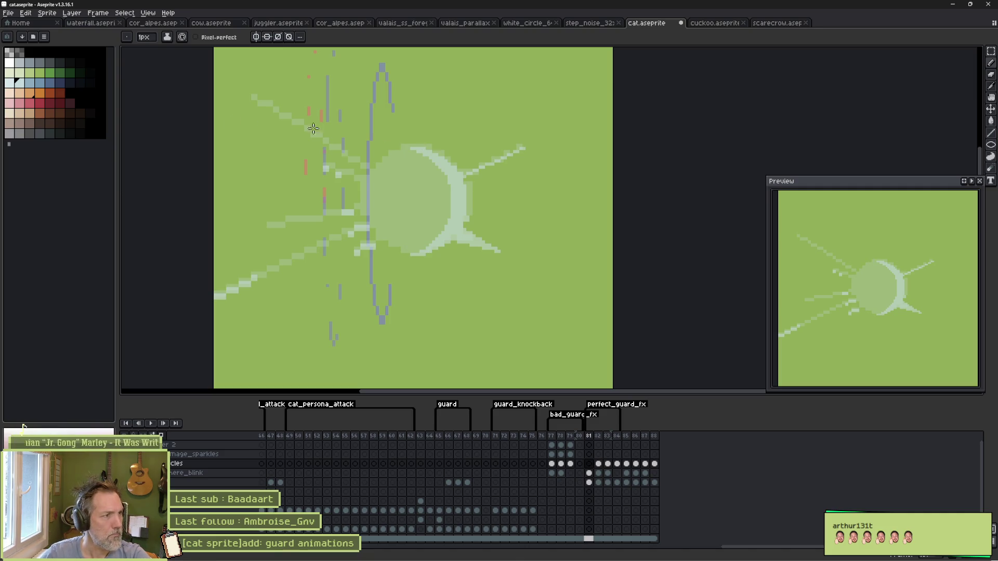
left_click(9, 62)
left_click(991, 145)
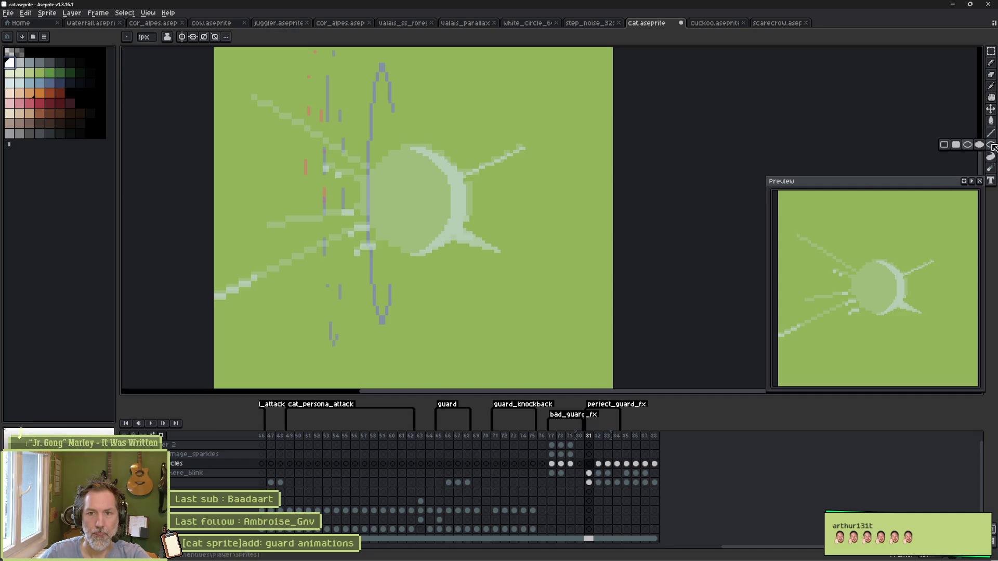
left_click_drag(400, 107, 428, 285)
key("e")
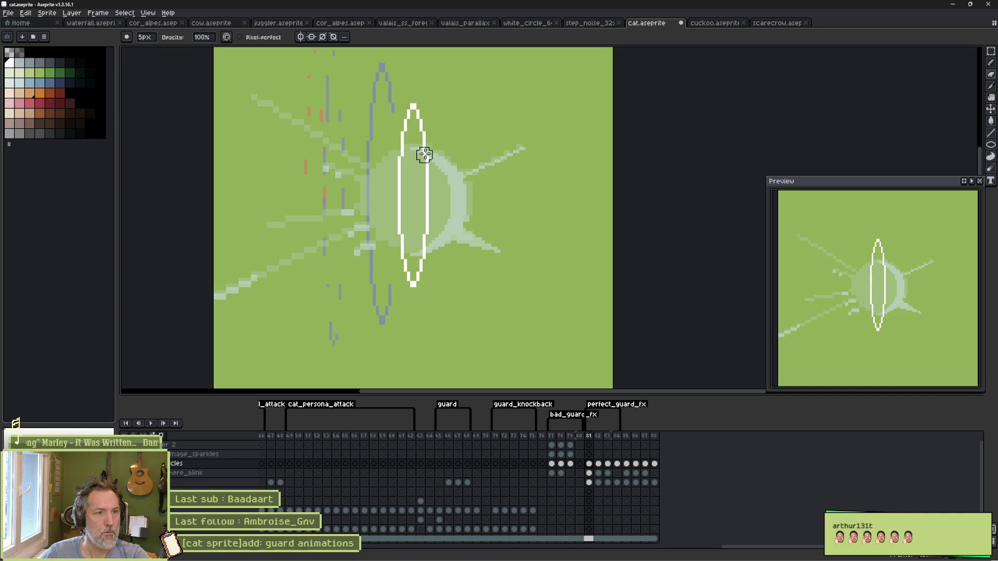
left_click_drag(423, 151, 416, 250)
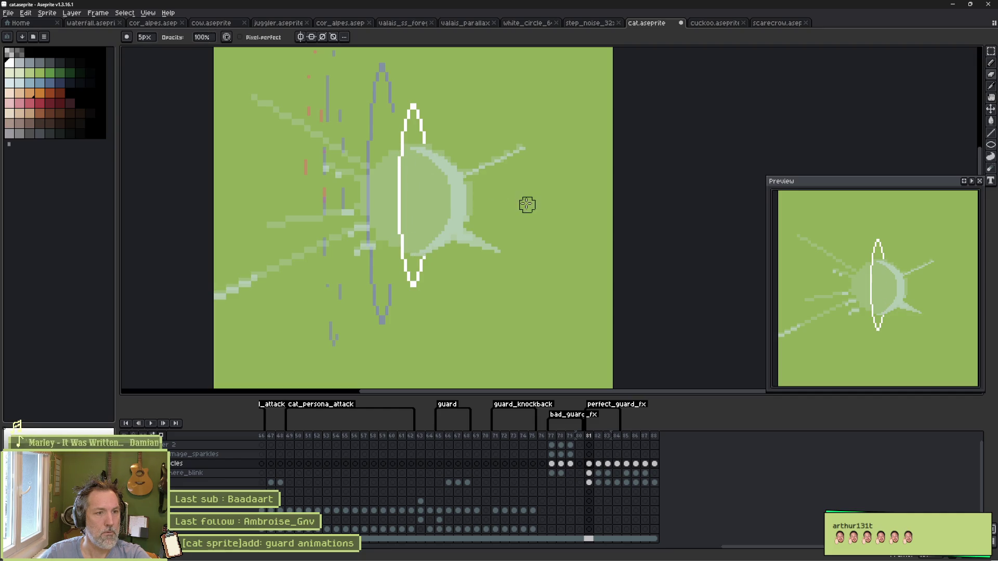
Step: Preview the animation and frames, then make the here_blink layer active
key("Right")
key("Right")
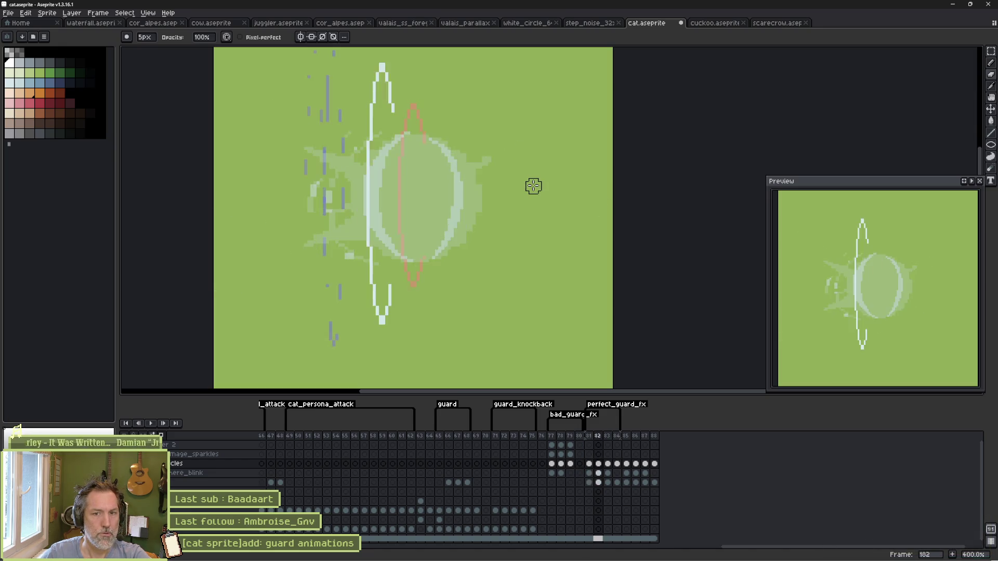
key("Return")
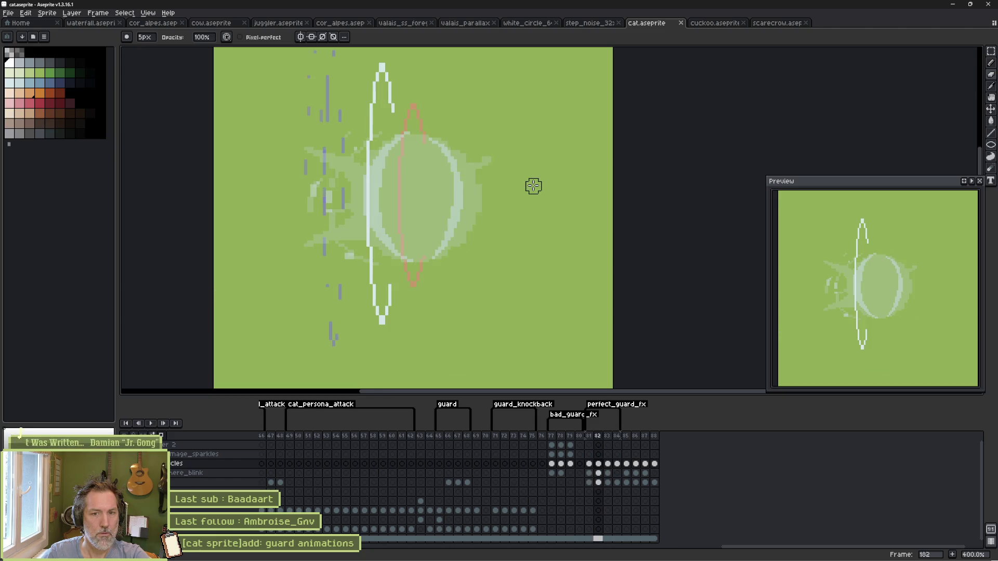
key("Return")
key("Right")
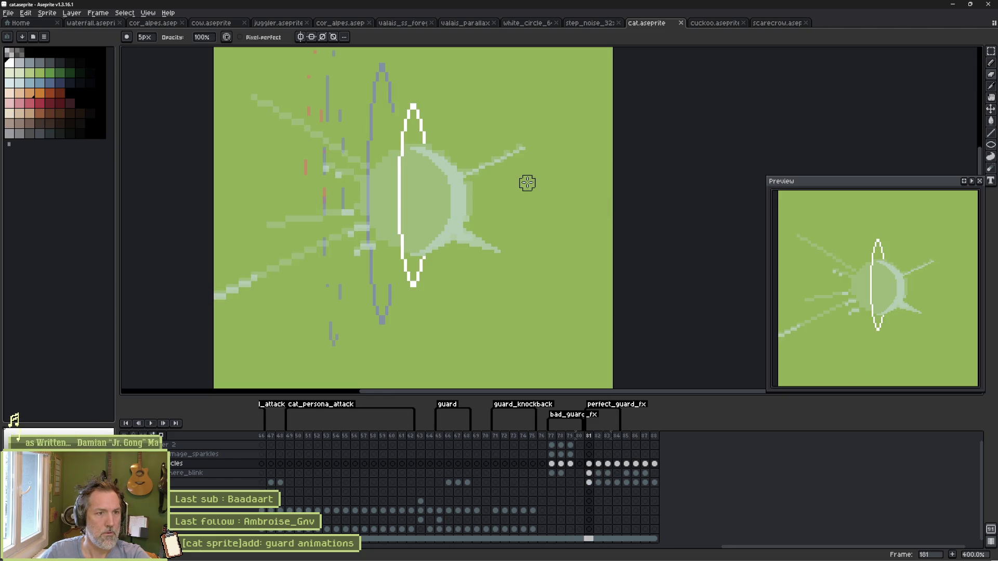
key("ctrl")
left_click(439, 205, "ctrl")
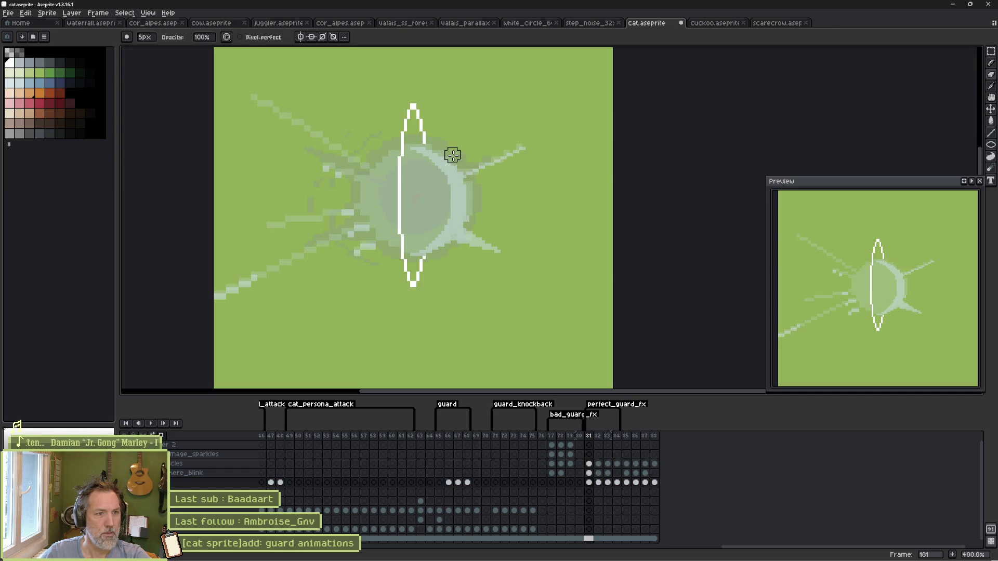
left_click(446, 164)
left_click(450, 174, "ctrl")
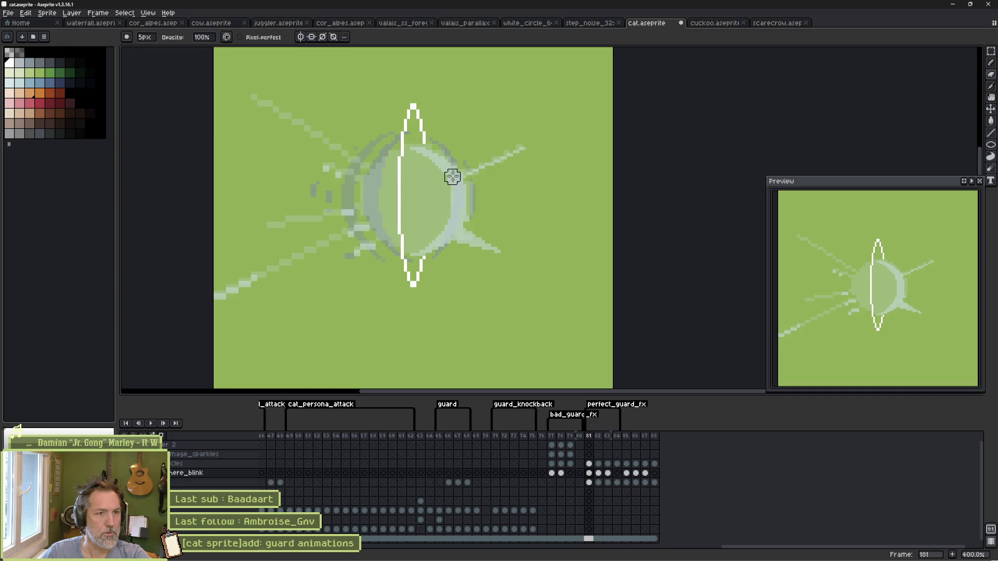
Step: Lasso-select the right side of the crescent on here_blink
key("w")
key("b")
mouse_move(485, 120)
left_mouse_down()
mouse_move(478, 289)
mouse_move(407, 161)
mouse_move(454, 189)
left_mouse_up()
left_click(457, 201)
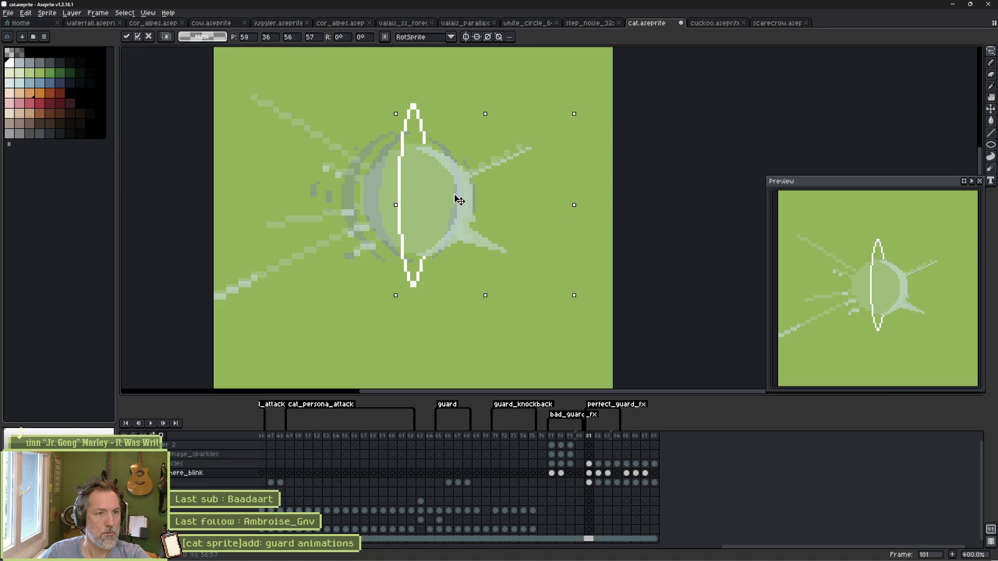
Step: Apply the shifted crescent and review neighbouring perfect_guard_fx frames
key("Return")
key("Return")
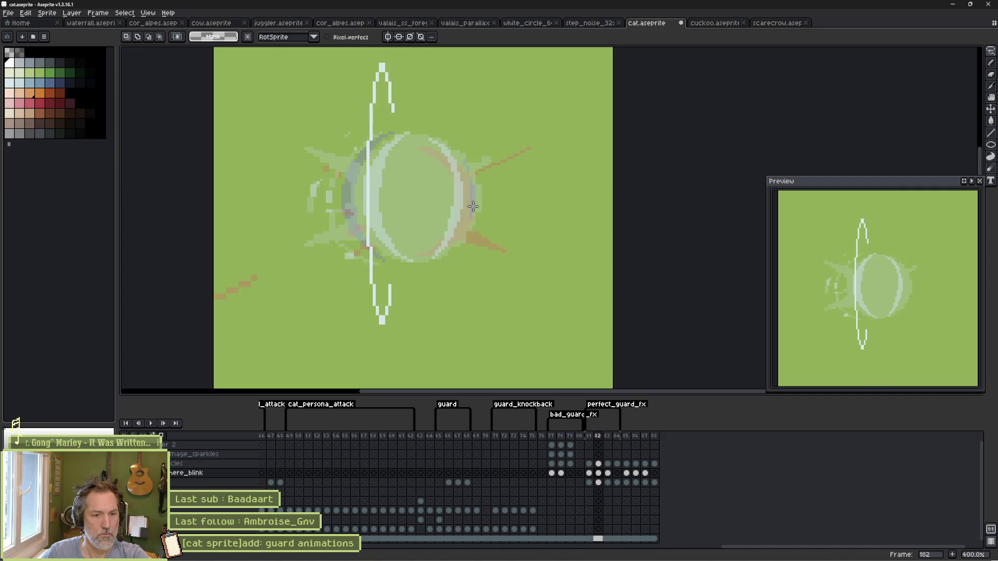
key("Return")
key("Right")
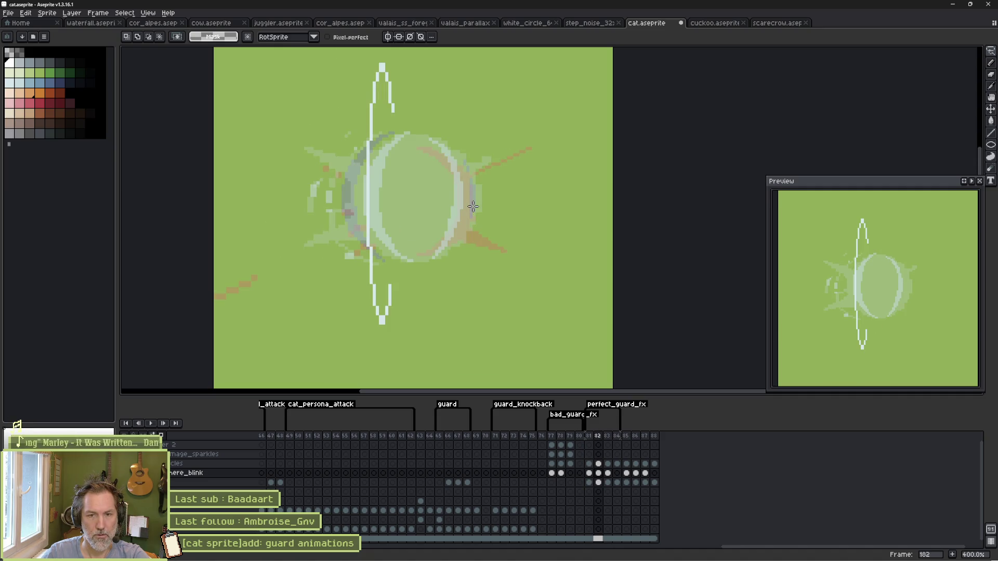
key("Left")
key("Right")
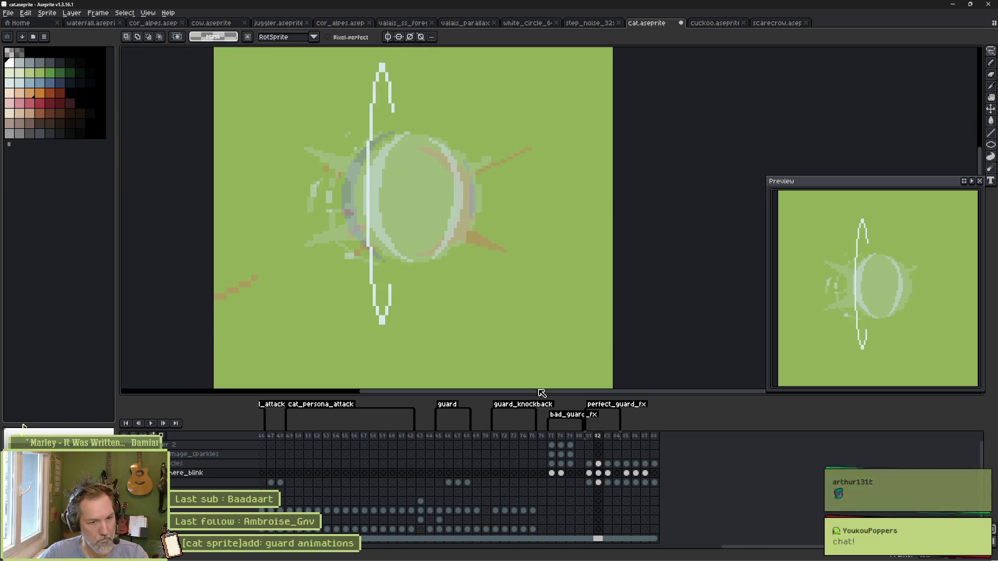
Step: Redraw the ellipse's right side with the Pencil on frame 82 of here_blink
left_click(589, 474)
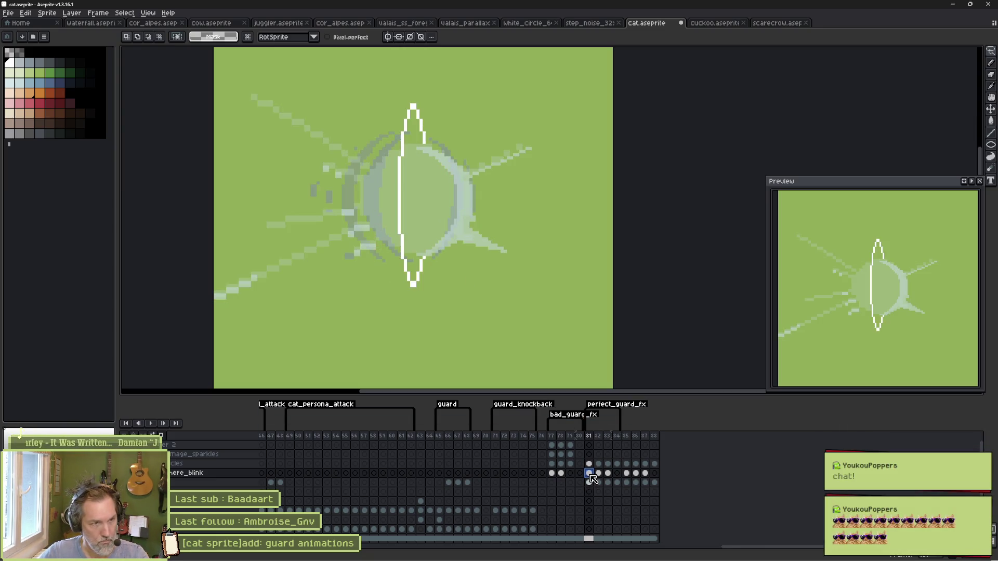
left_click_drag(596, 477, 598, 478)
key("Left")
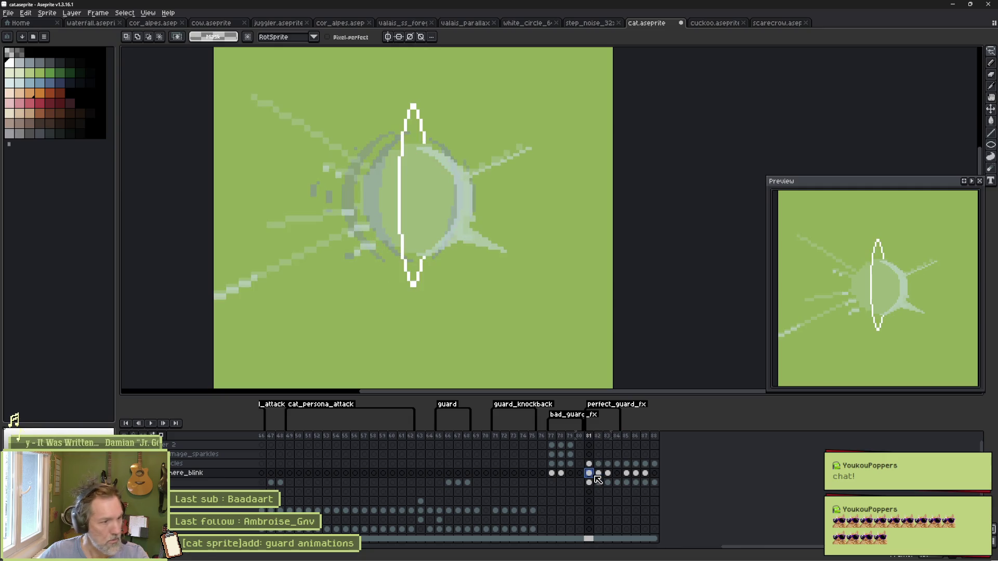
key("Right")
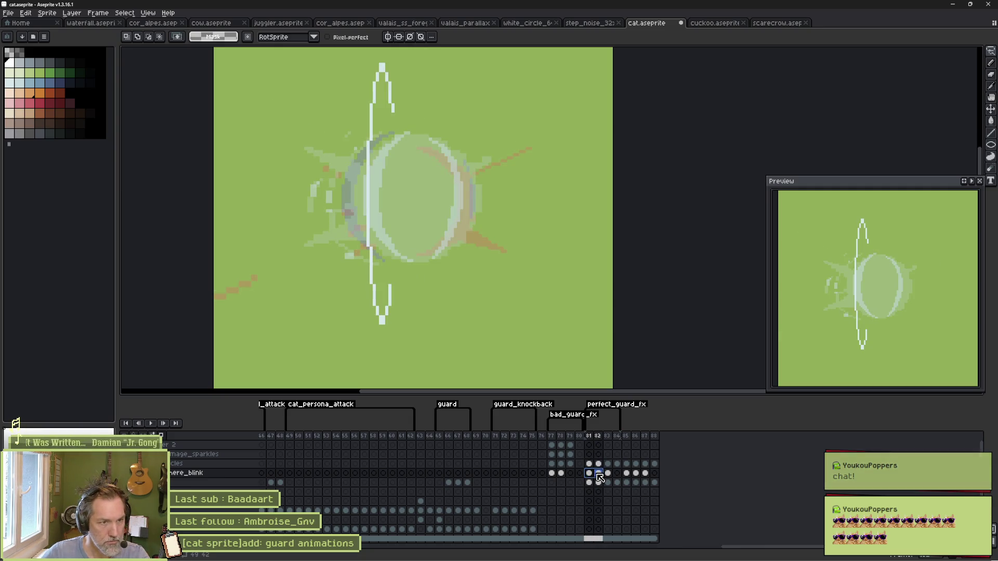
key("b")
left_click_drag(431, 138, 448, 243)
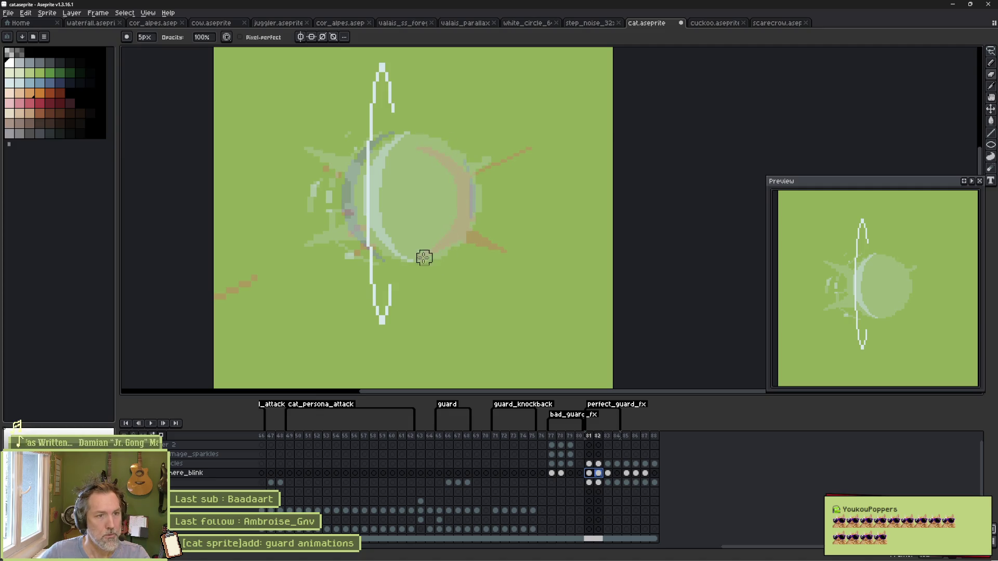
Step: Review the animation, save cat.aseprite, and enable Repeat on the perfect_guard_fx tag
left_click_drag(592, 474, 609, 480)
key("Return")
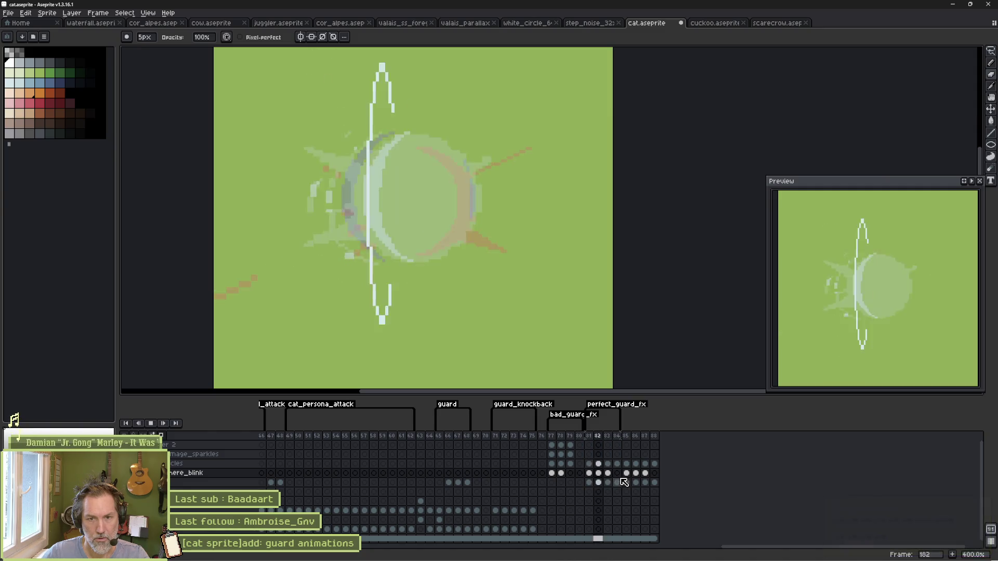
key("ctrl+s")
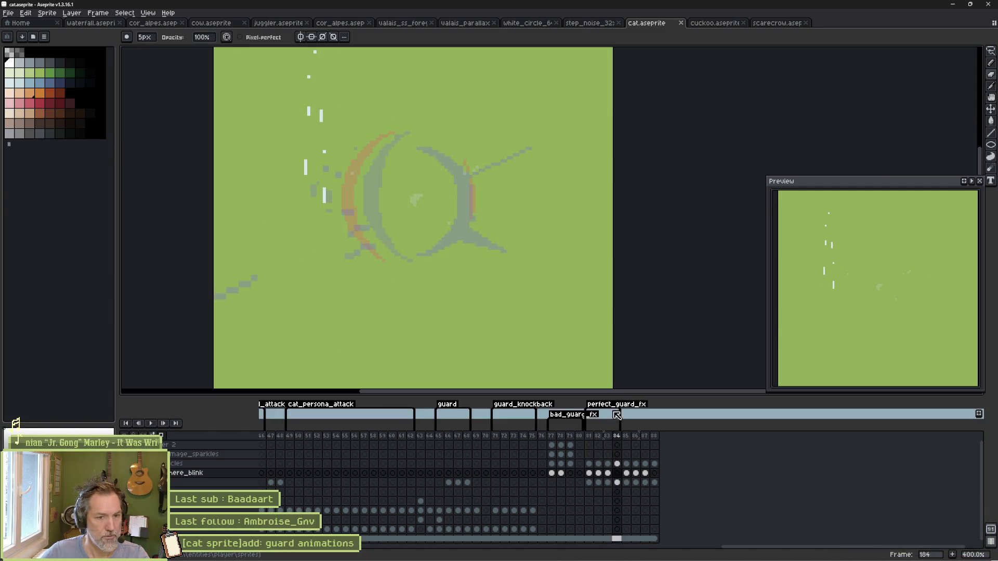
double_click(618, 406)
left_click(448, 286)
left_click(514, 352)
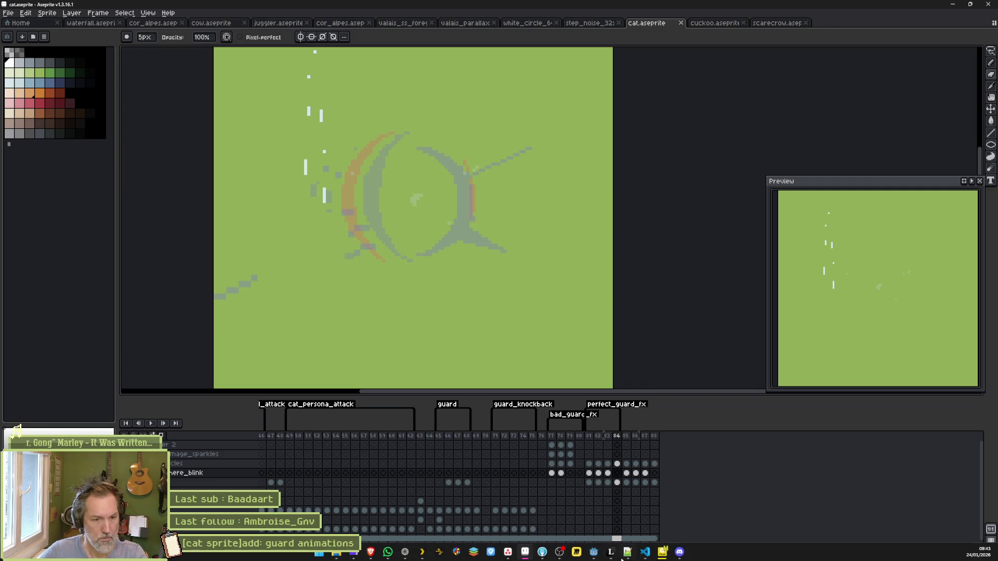
Step: In Godot, reimport the updated cat sprite via GuardImpactFx and return to valais_mase_p2
left_click(525, 552)
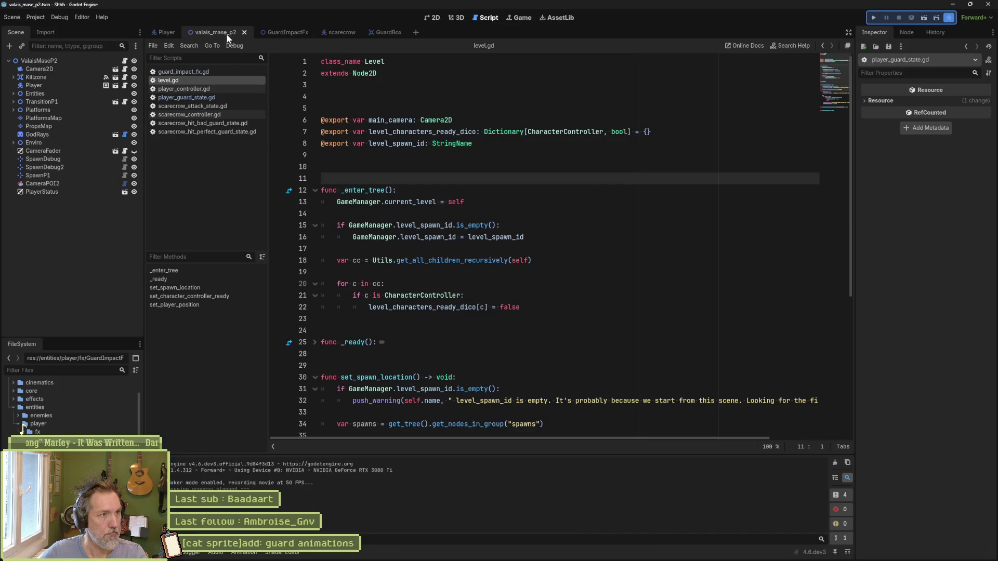
left_click(283, 32)
scroll(917, 518, "down", 2)
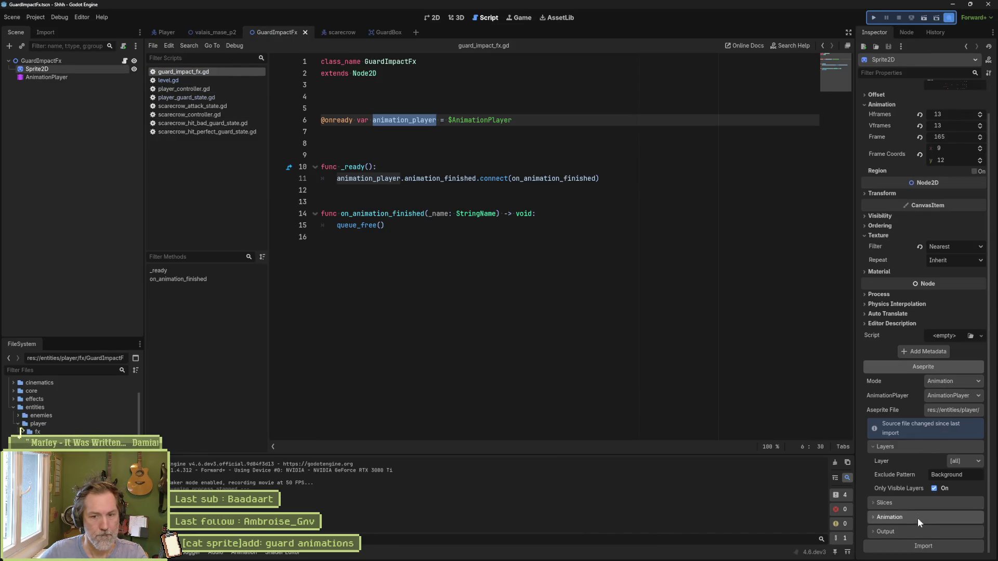
left_click(214, 33)
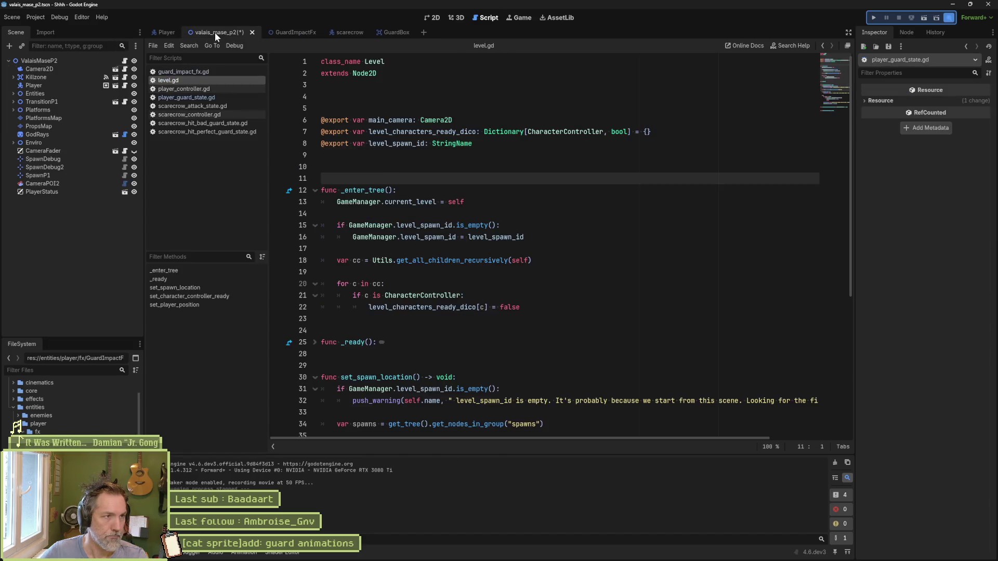
Step: Run the game and strike and block the scarecrow twice to trigger the guard effect
key("F5")
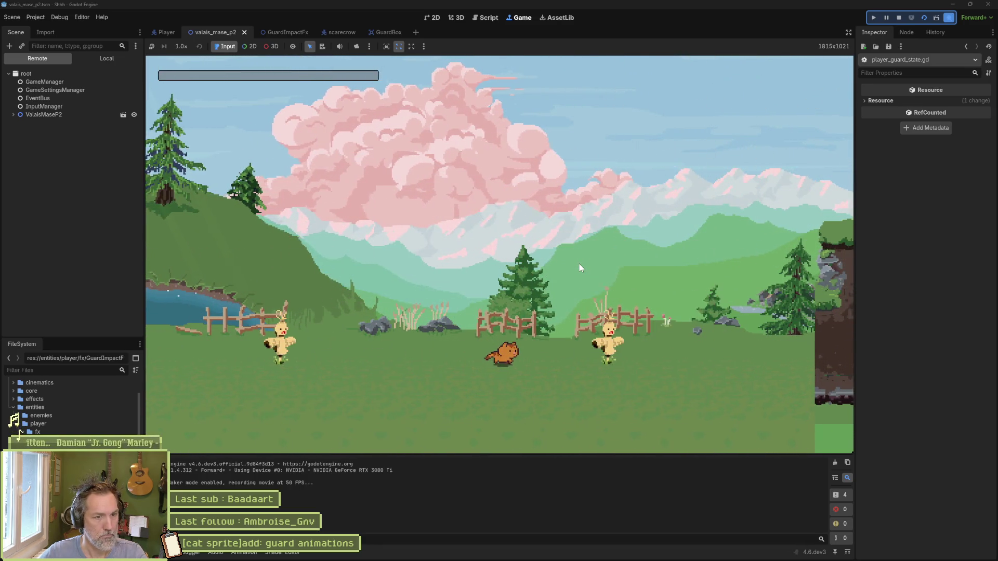
key("Right")
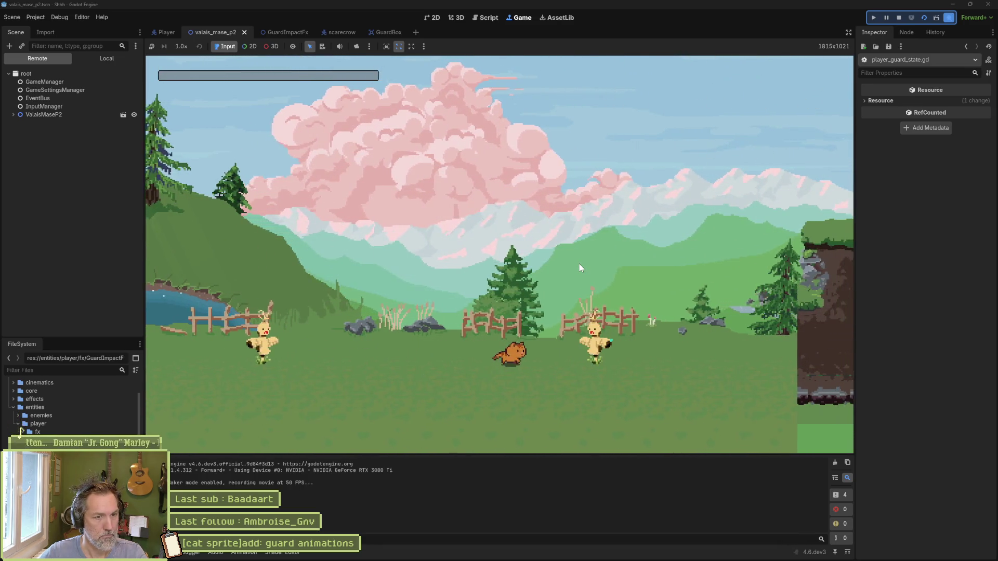
key("j")
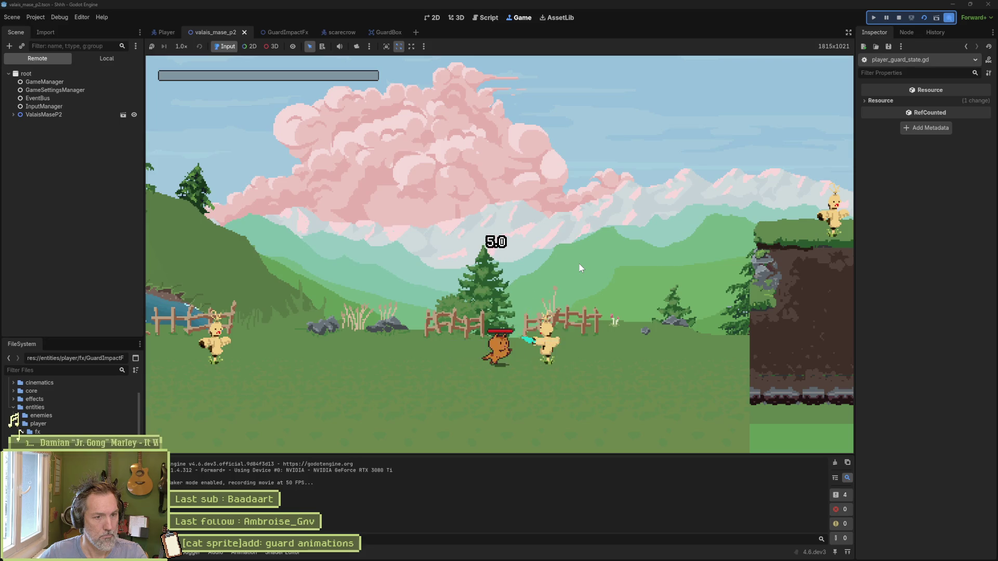
key("k")
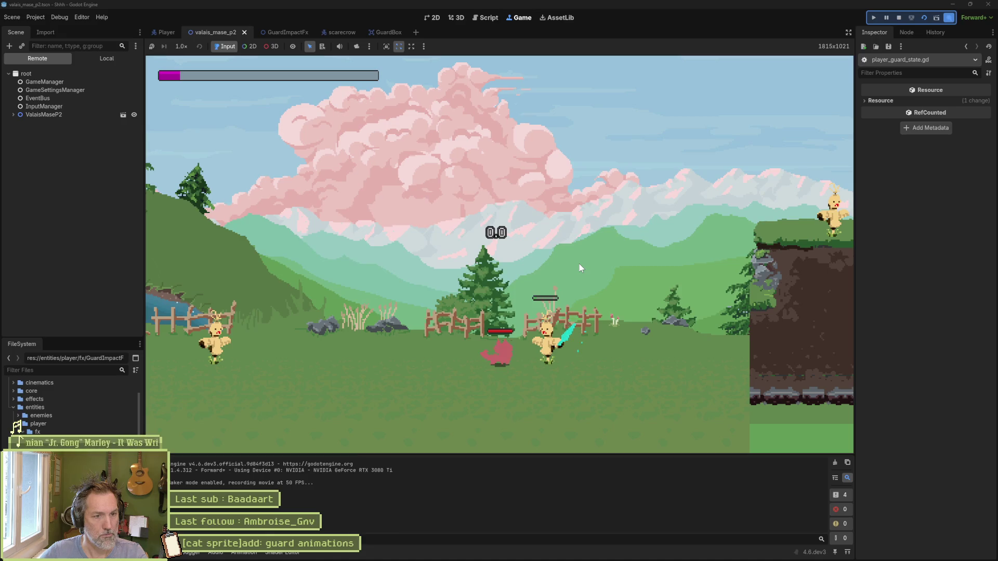
key("j")
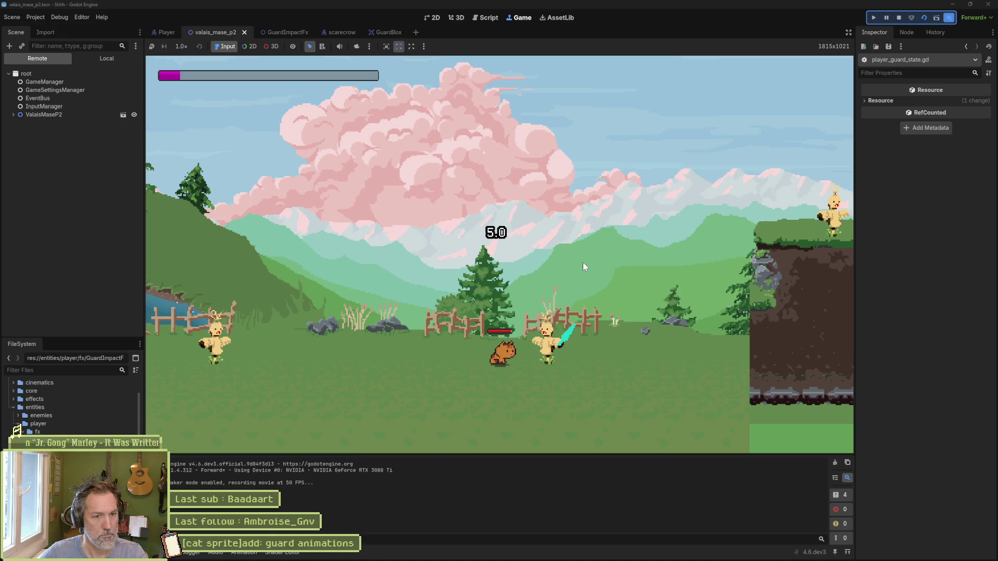
key("k")
key("F8")
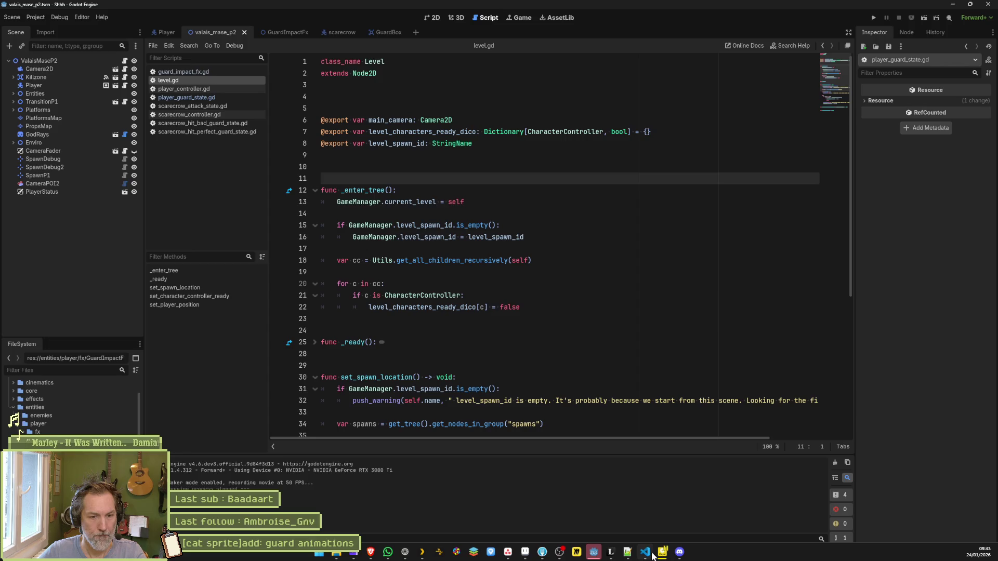
Step: Pause the Shhh.avi recording at the guard and step forward through its frames
mouse_move(594, 552)
left_click(779, 473)
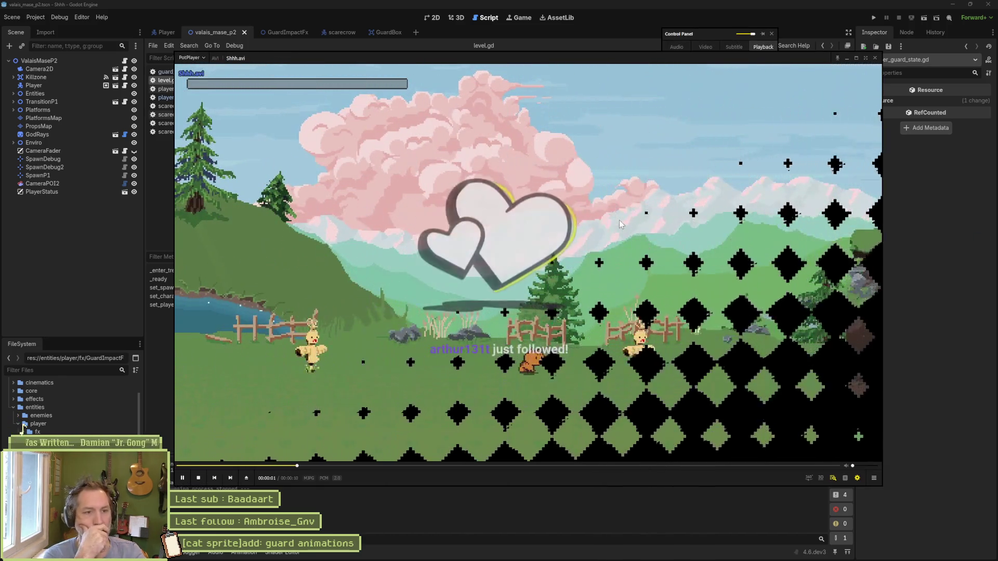
key("space")
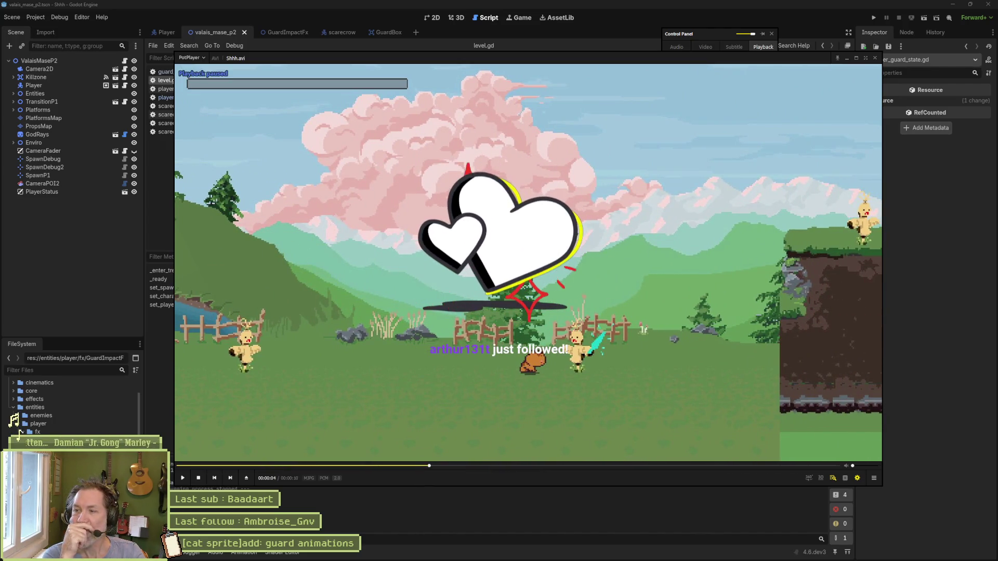
key("f")
key("f")
key("f")
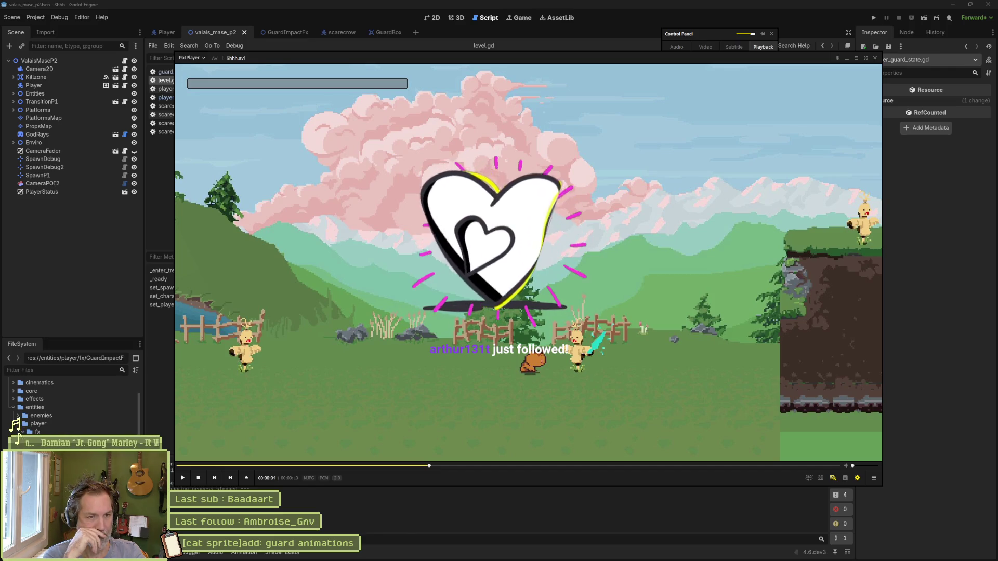
key("f")
key("f")
key("f")
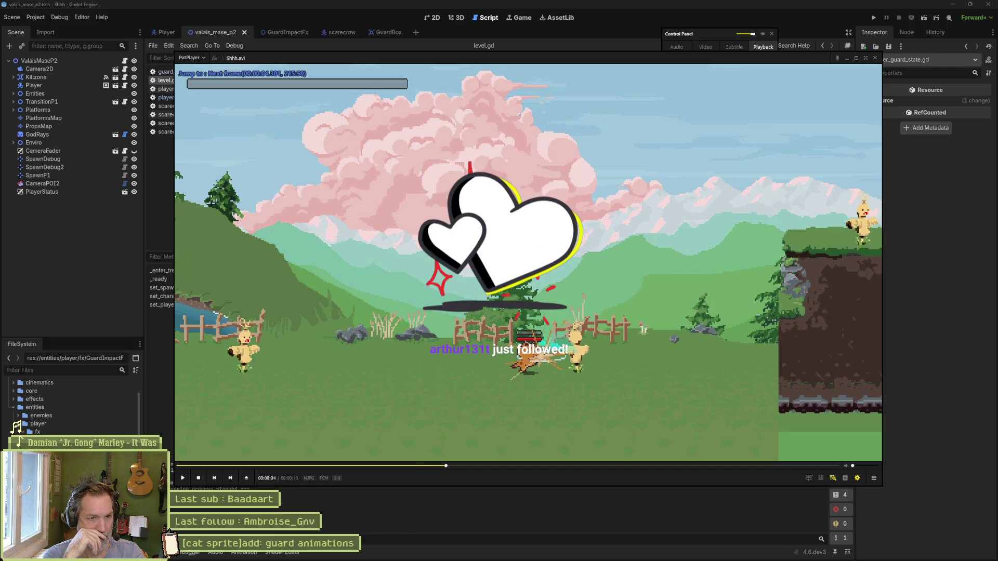
key("f")
key("f")
key("f")
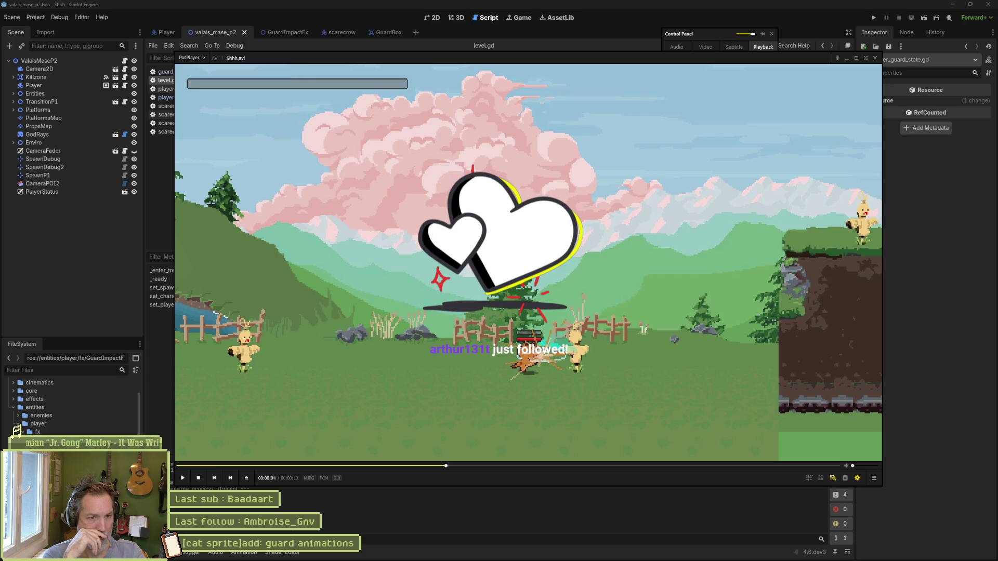
key("f")
key("f")
key("f")
key("f")
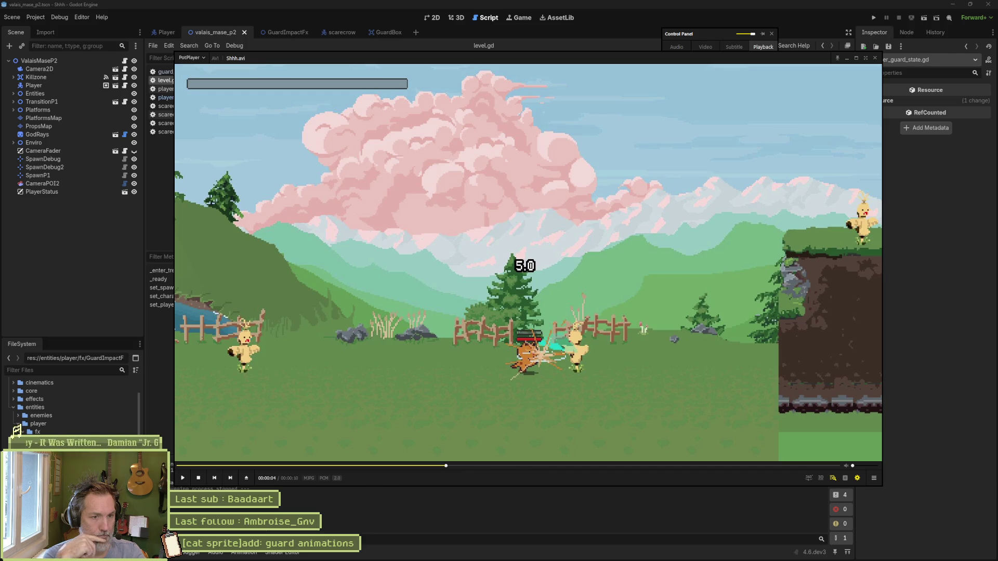
Step: Replay the second guard and step back and forth through the ring and white flash frames
key("space")
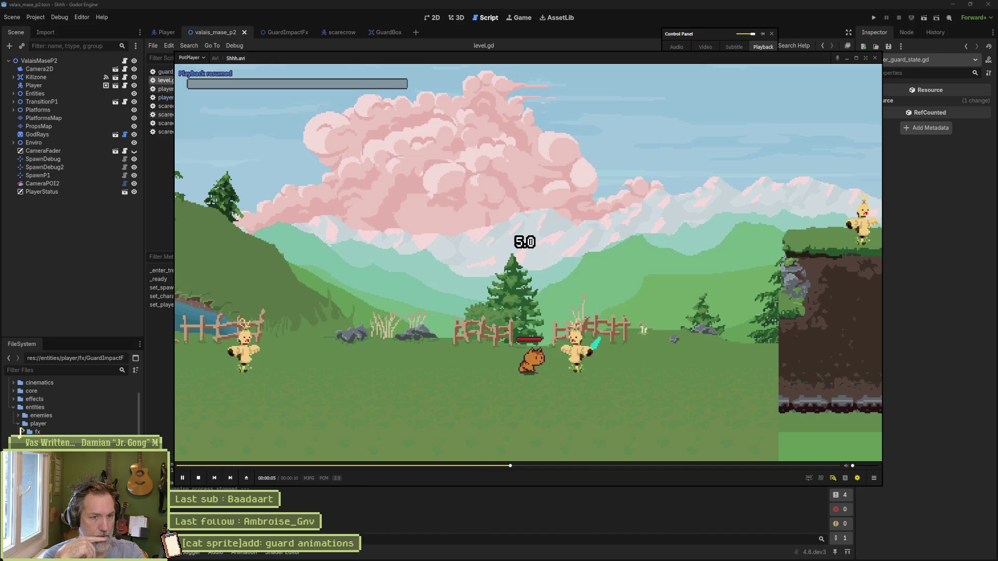
key("space")
key("f")
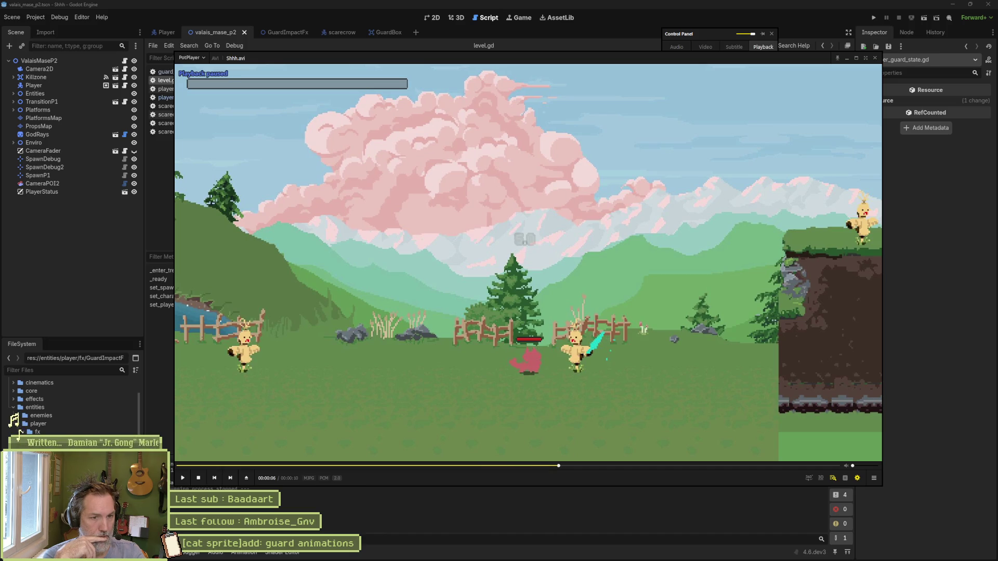
key("space")
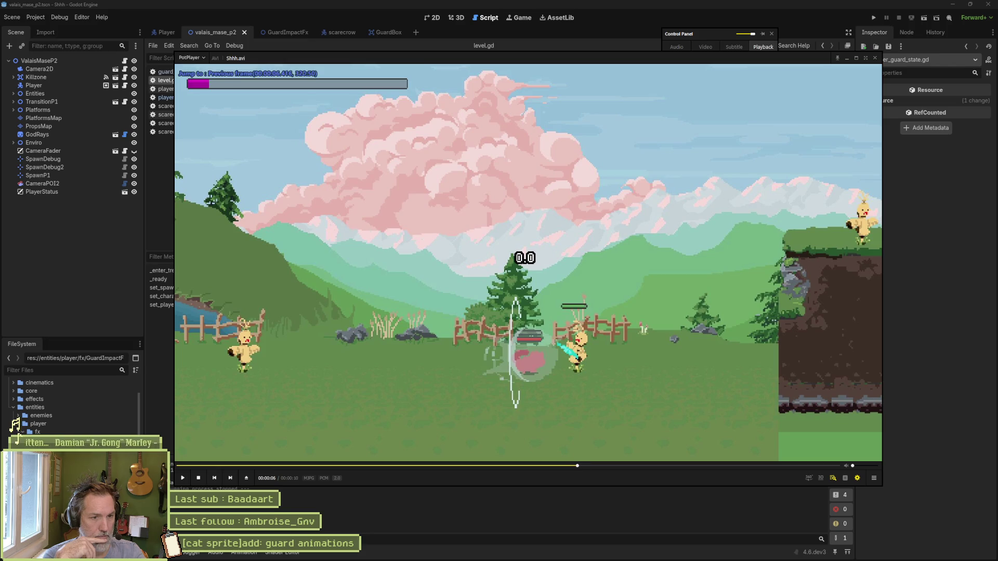
key("d")
key("d")
key("d")
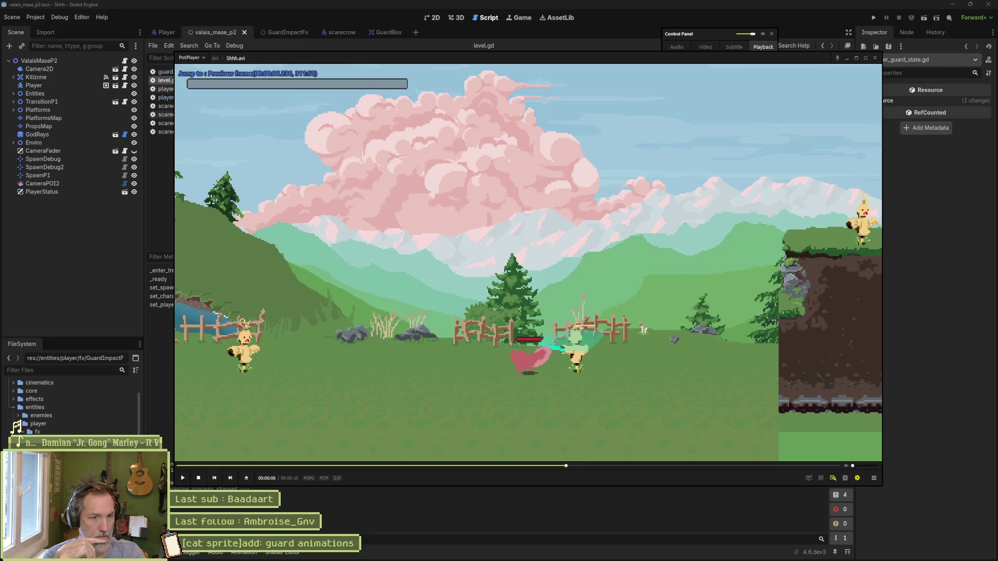
key("f")
key("f")
key("f")
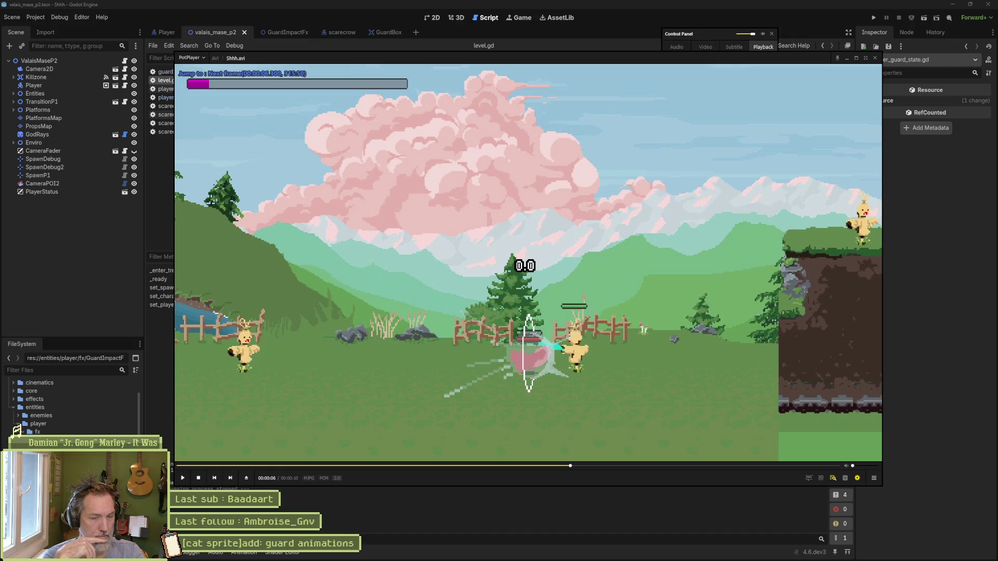
key("f")
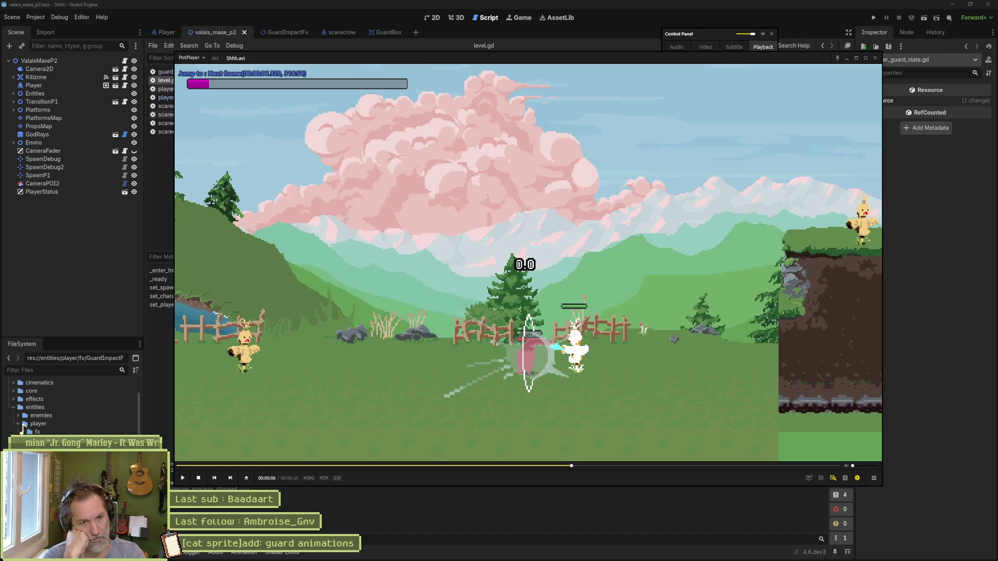
key("f")
key("f")
key("f")
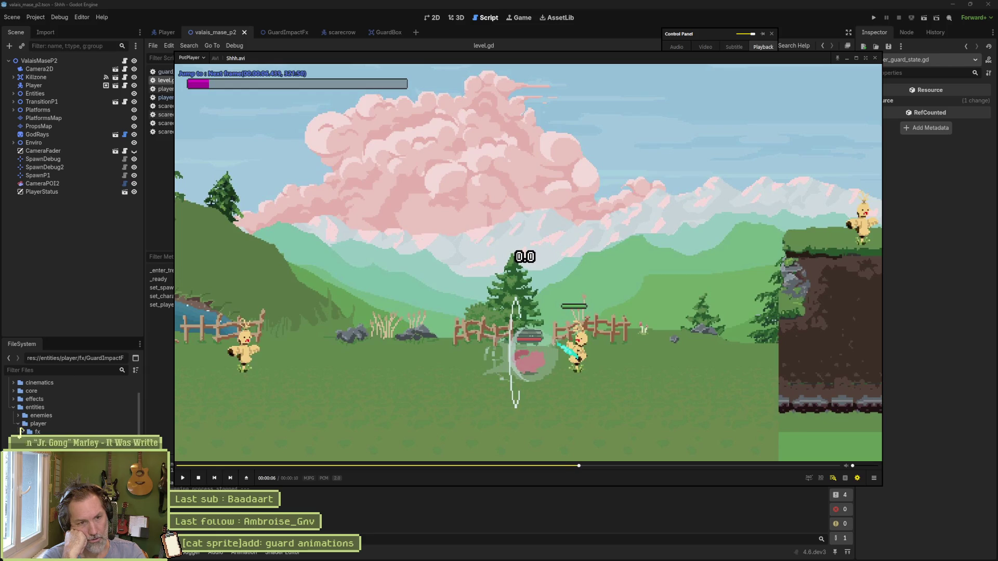
key("f")
key("f")
key("f")
key("f")
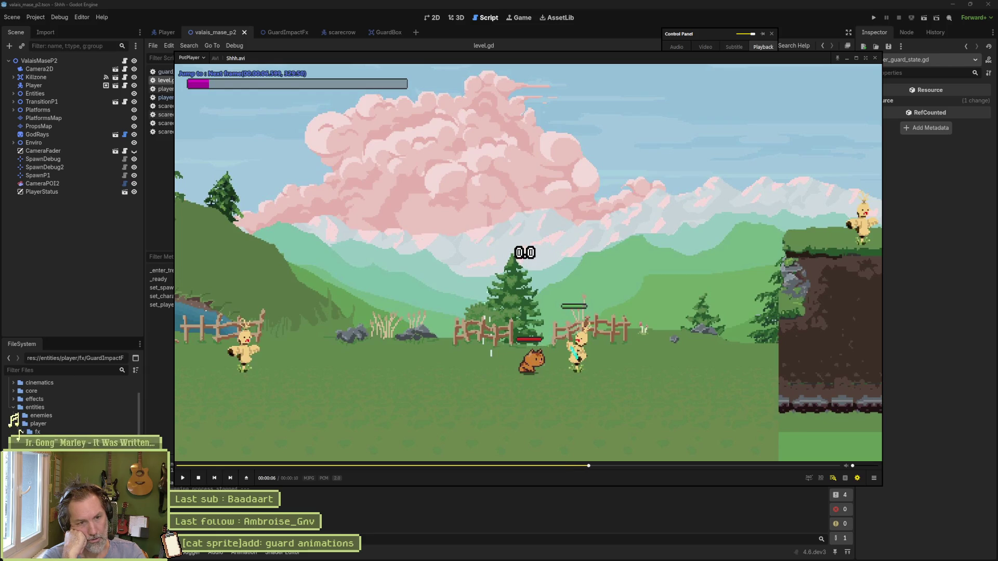
key("d")
key("d")
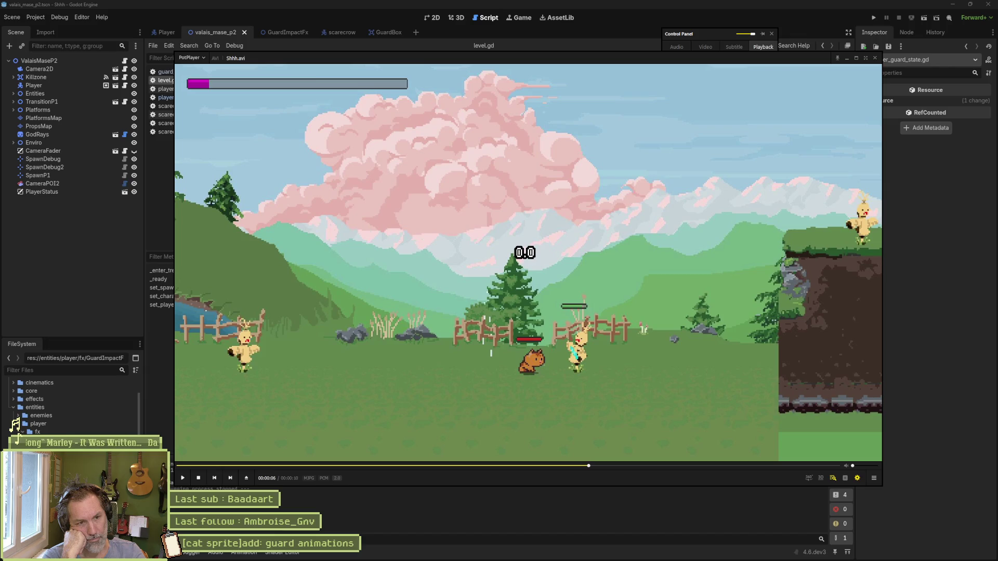
key("d")
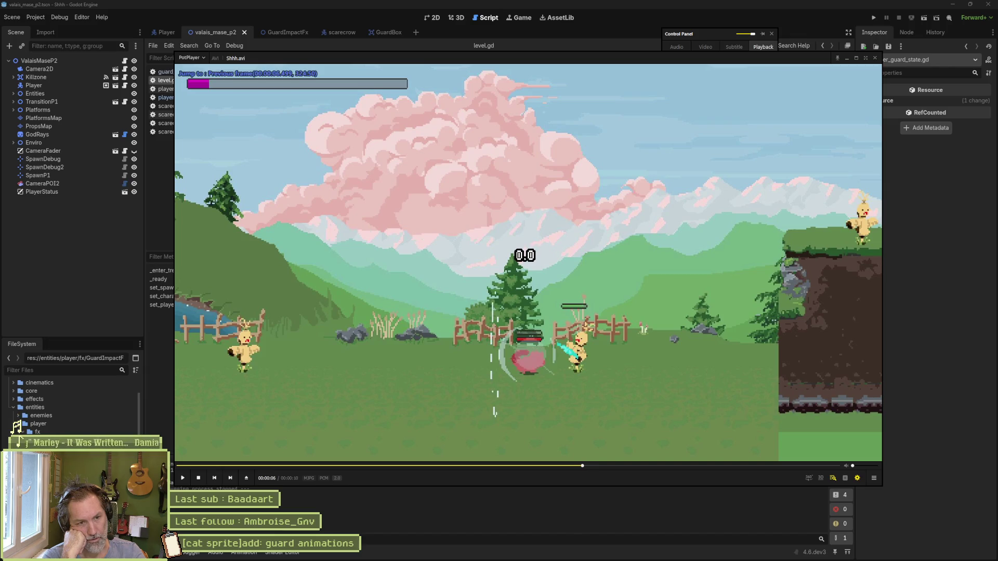
key("f")
key("f")
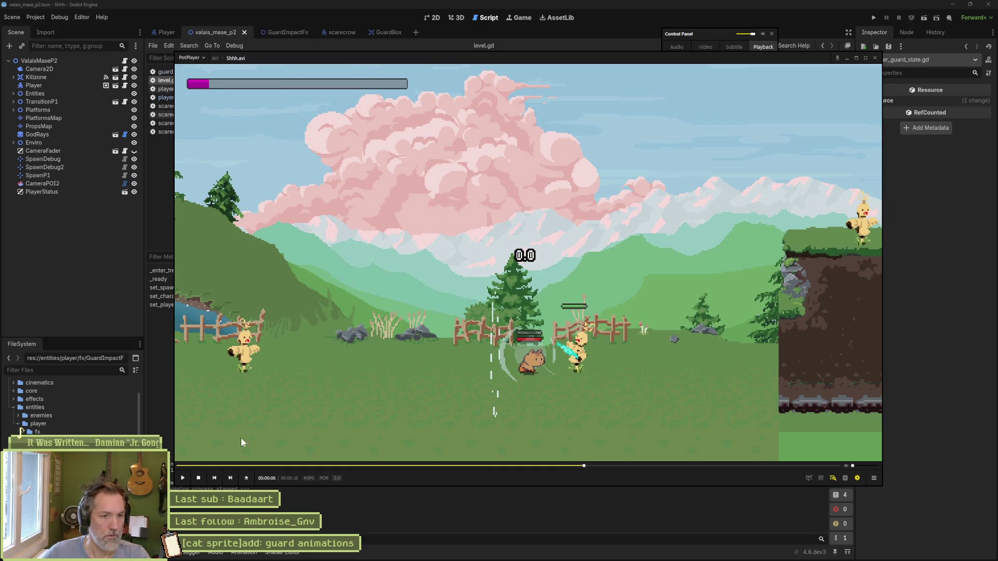
Step: Back in Aseprite, clear the pale filled disc inside the ring on frame 183
left_click(529, 556)
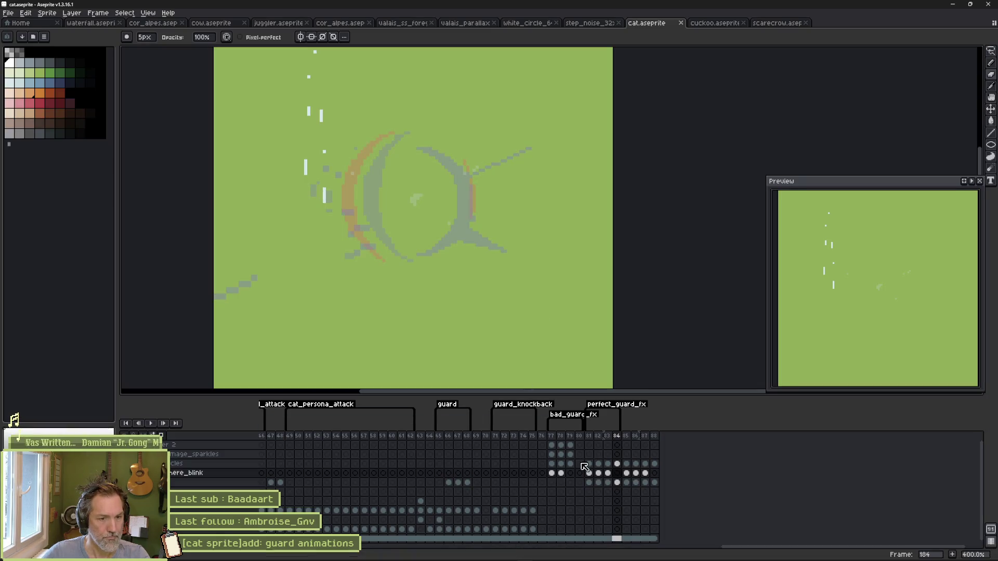
left_click(608, 483)
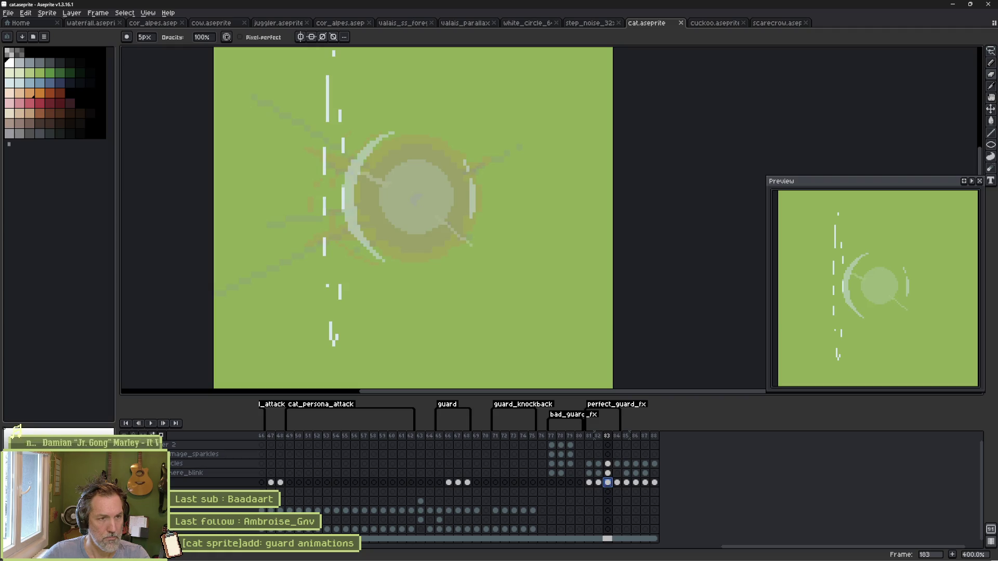
scroll(430, 208, "up", 5)
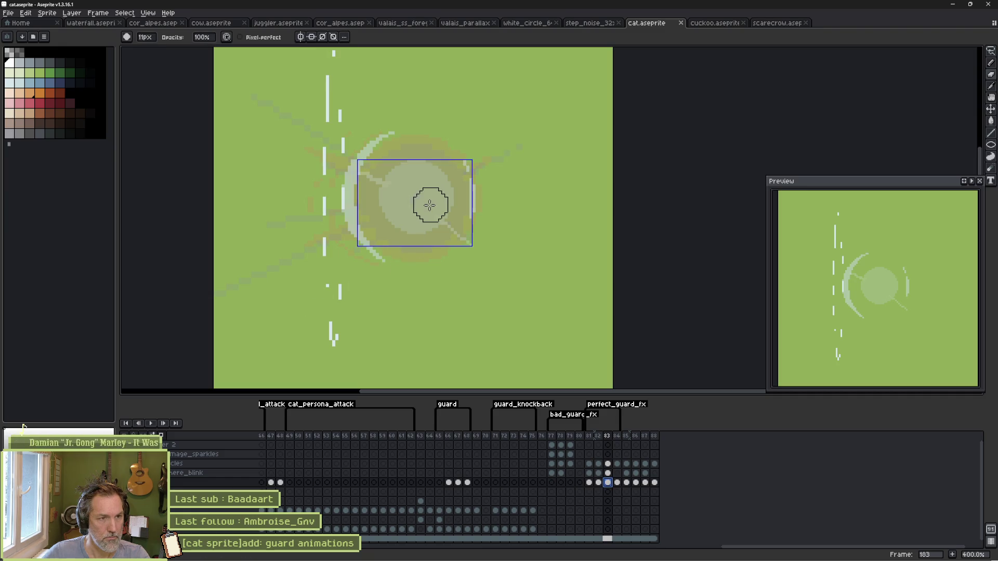
scroll(420, 201, "down", 2)
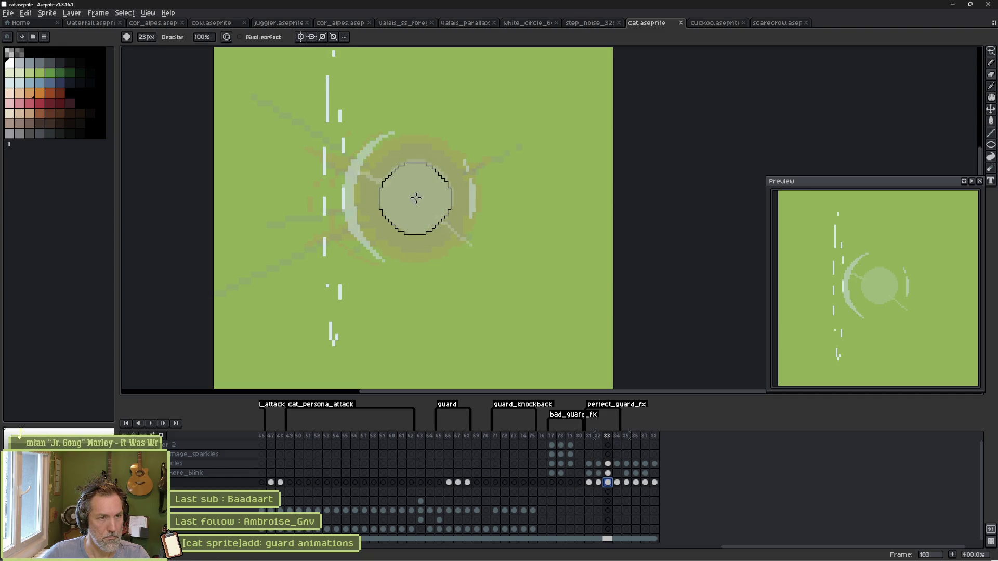
left_click(415, 201)
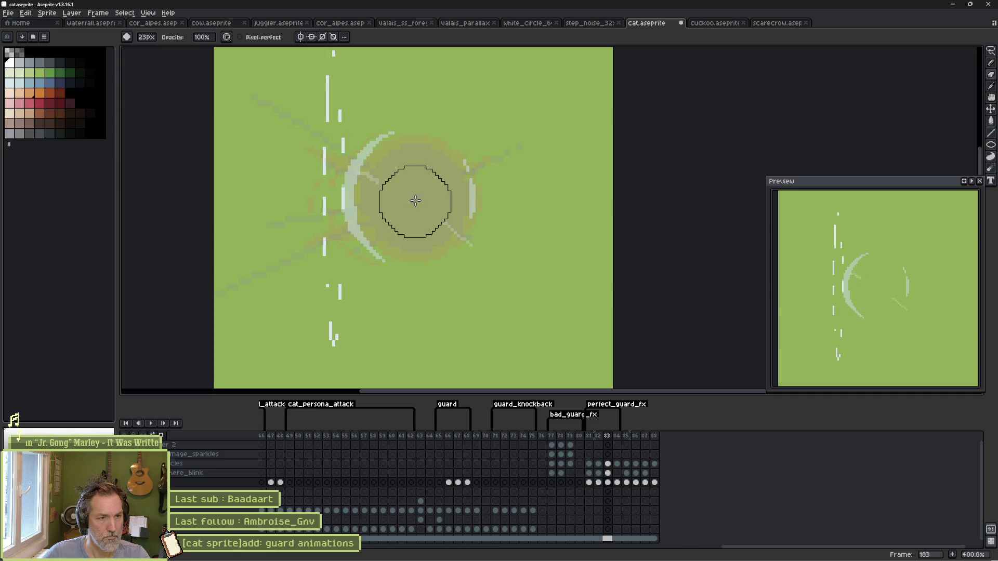
Step: Paint out the diagonal streak across frame 183's sphere, leaving the centre dot
key("e")
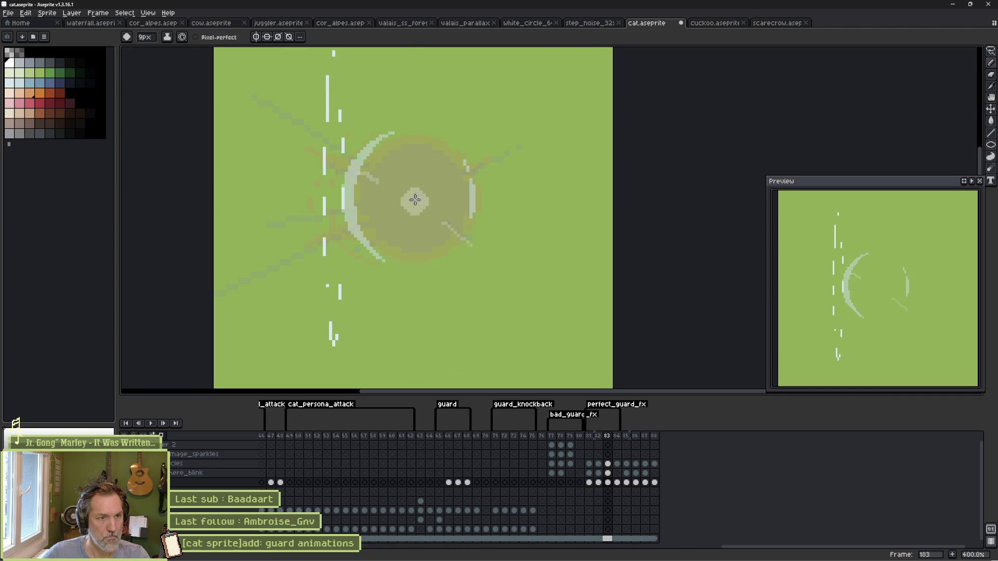
scroll(392, 188, "down", 6)
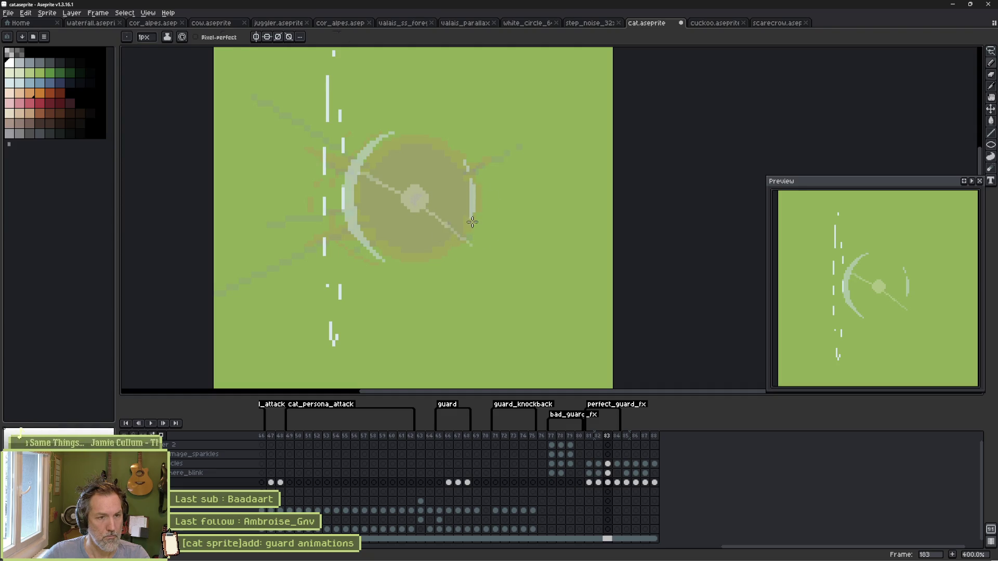
key("b")
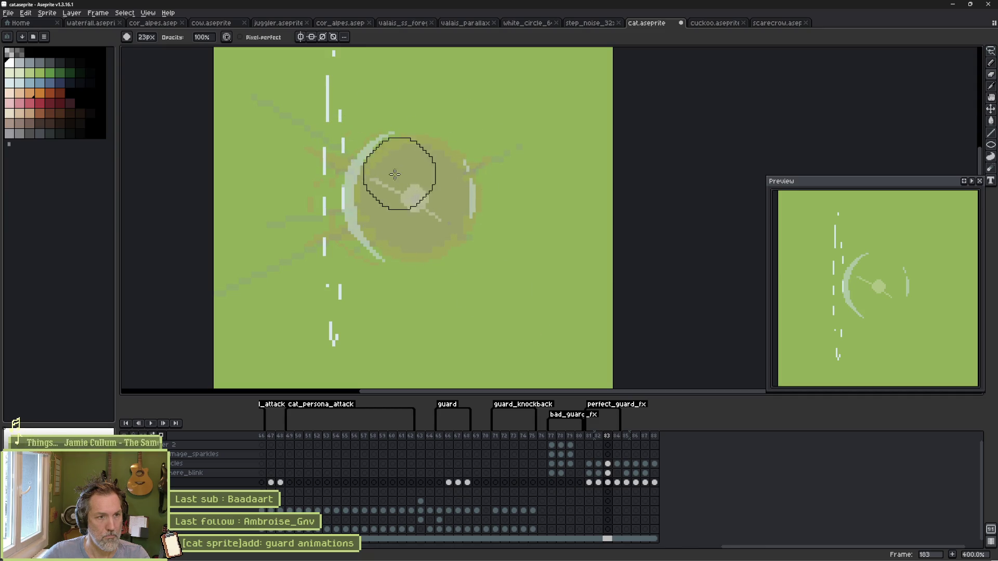
left_click(369, 167)
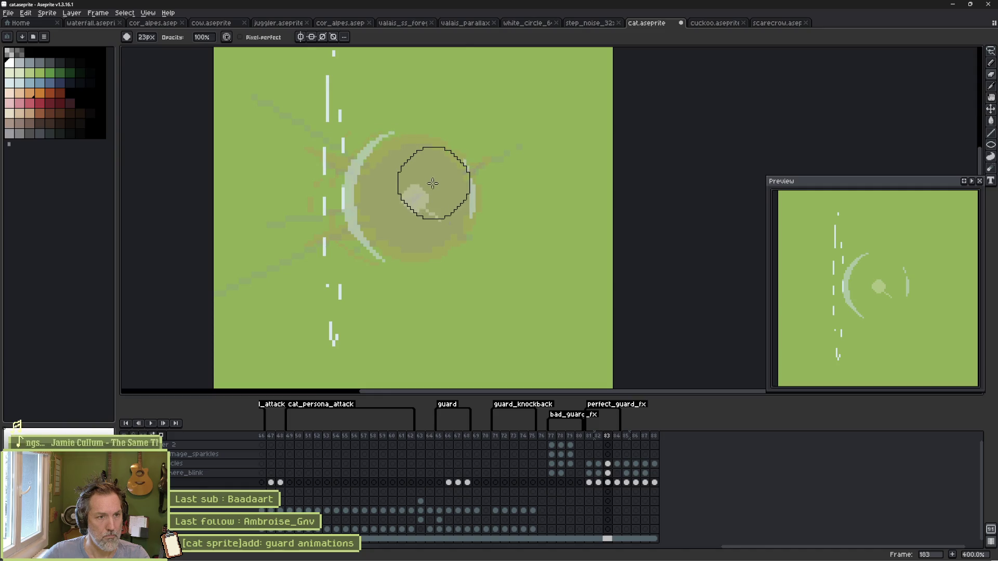
left_click(446, 236)
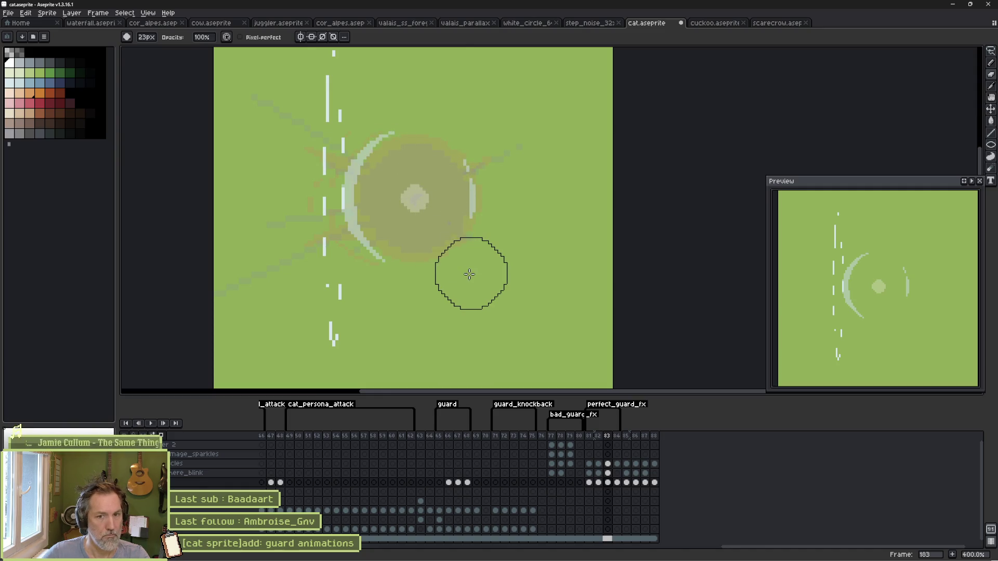
Step: Check frames 185 and 181, review the perfect_guard_fx tag, and play the loop
key("period")
key("period")
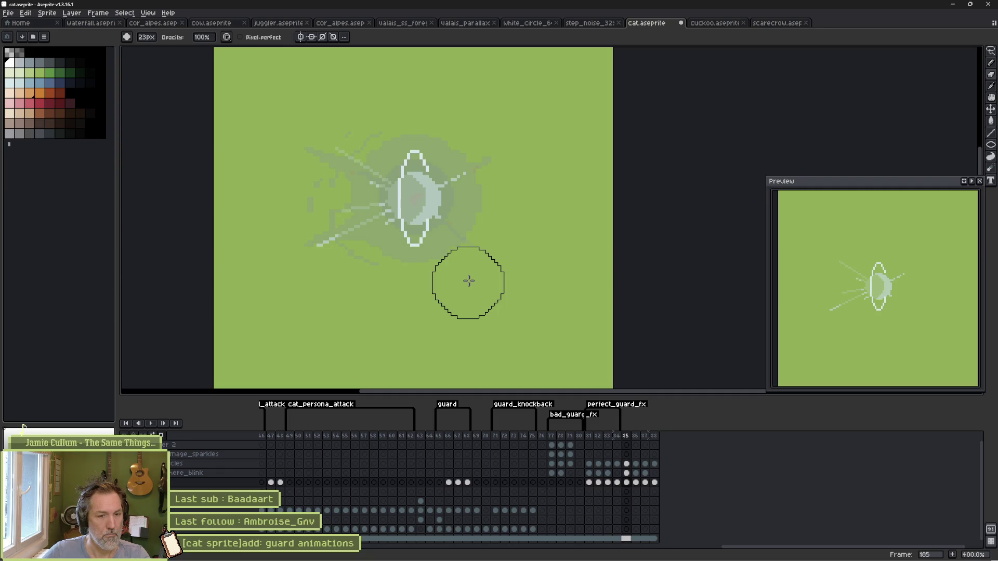
left_click(588, 437)
double_click(606, 409)
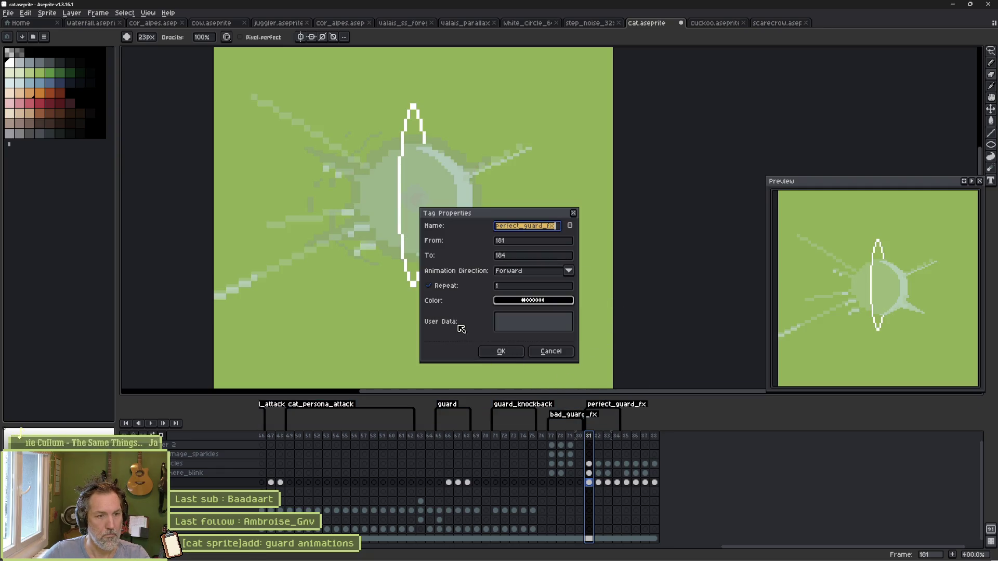
left_click(500, 353)
key("Return")
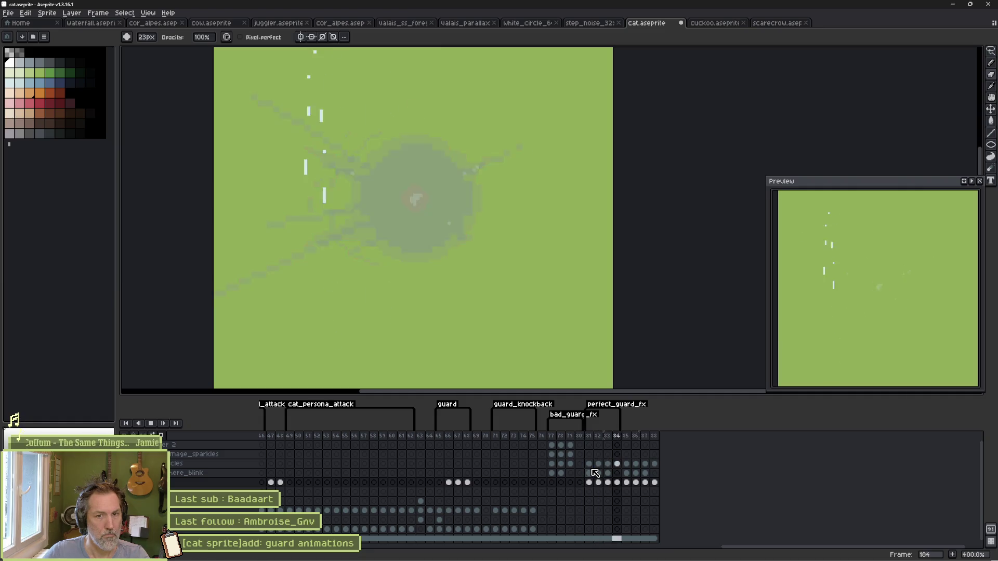
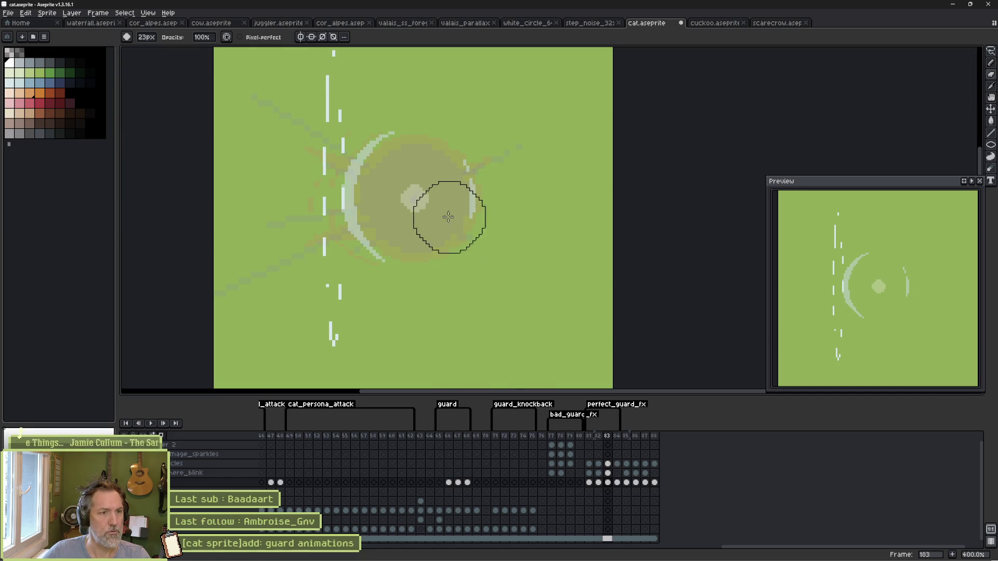
Step: Erase the light dot at the guard circle's centre on frame 183 and save
left_click(402, 200)
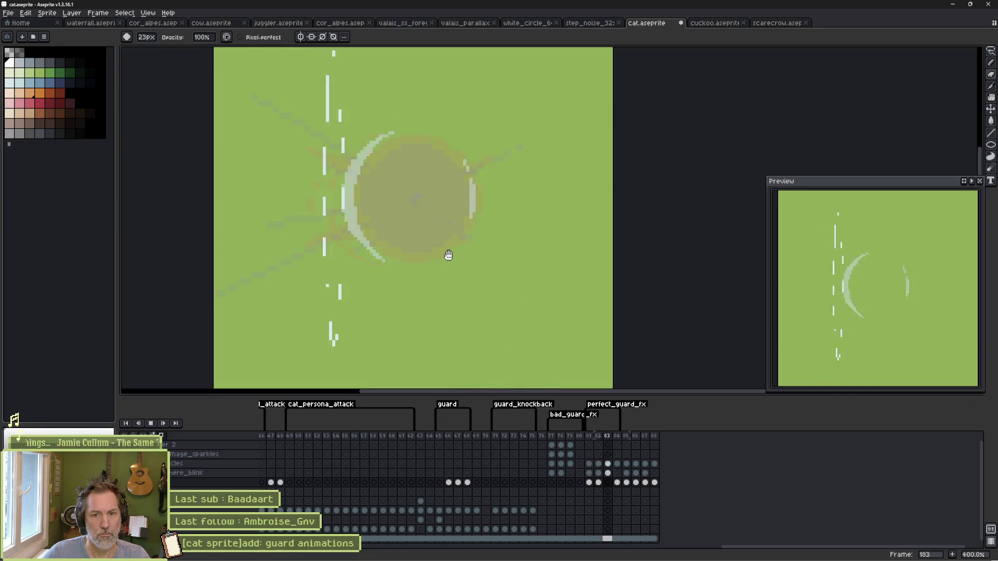
key("v")
key("ctrl+s")
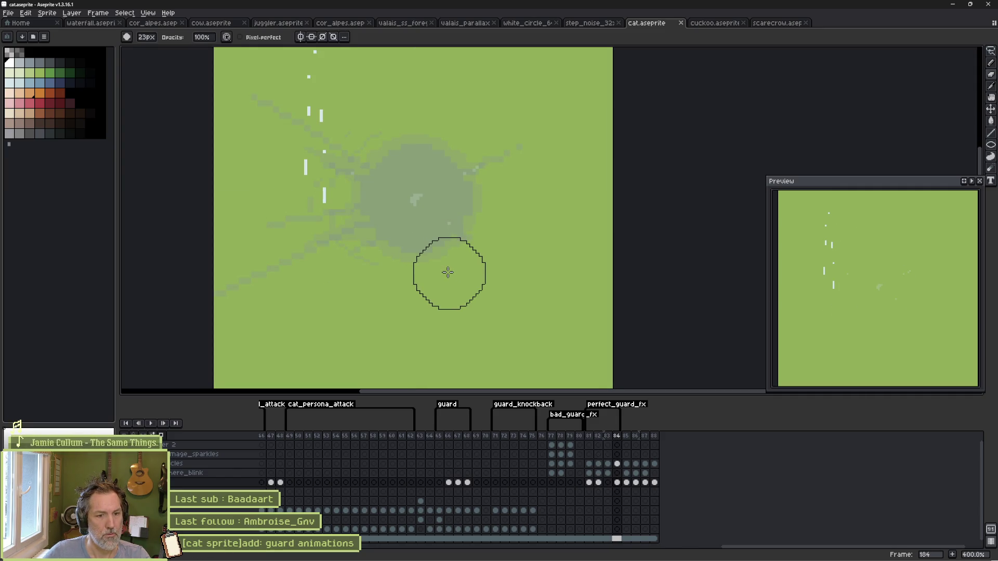
key("comma")
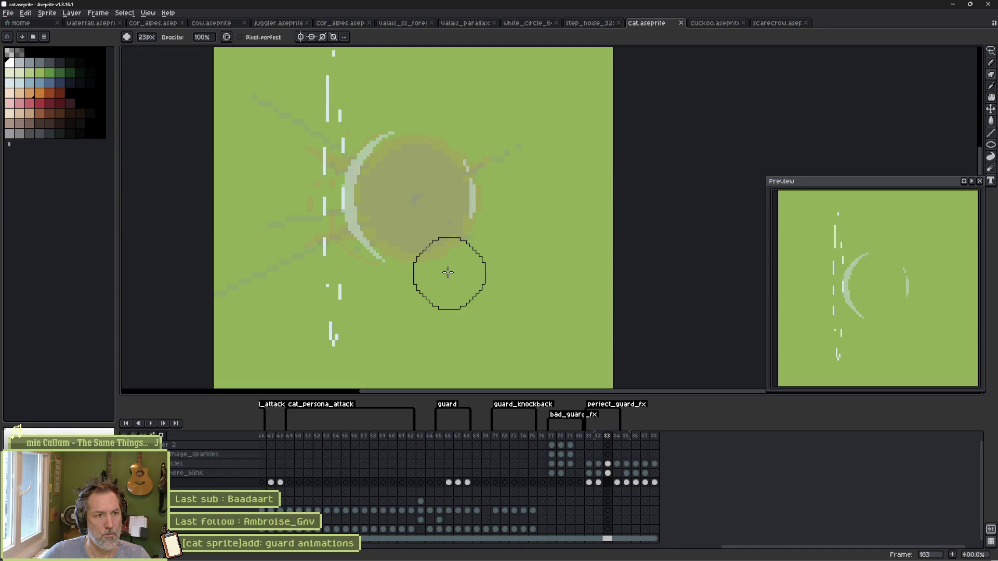
Step: Erase the stray light specks from the grey blob on frame 184 and save
key("period")
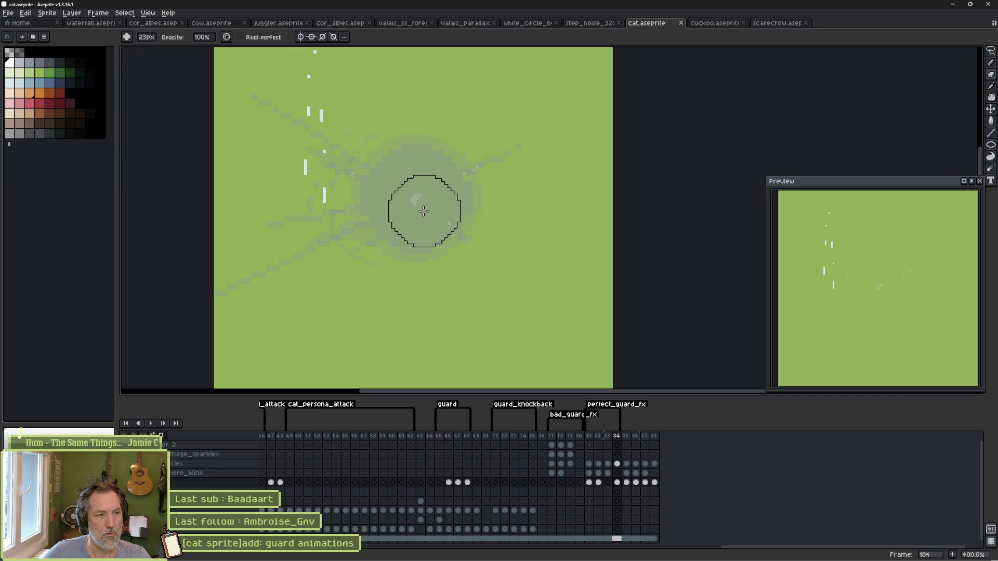
mouse_move(423, 210)
left_mouse_down()
mouse_move(481, 216)
mouse_move(377, 183)
left_mouse_up()
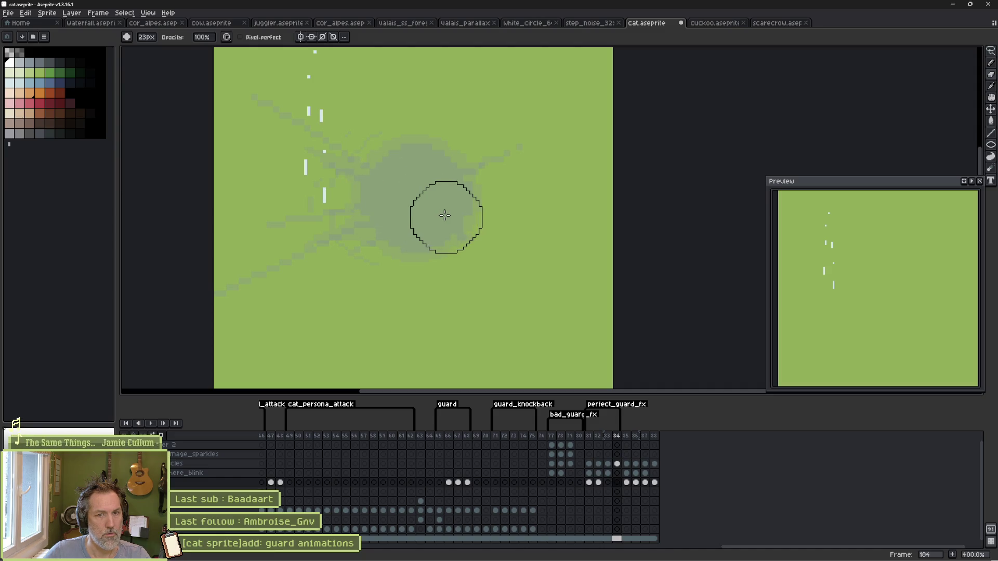
key("comma")
key("comma")
key("ctrl+s")
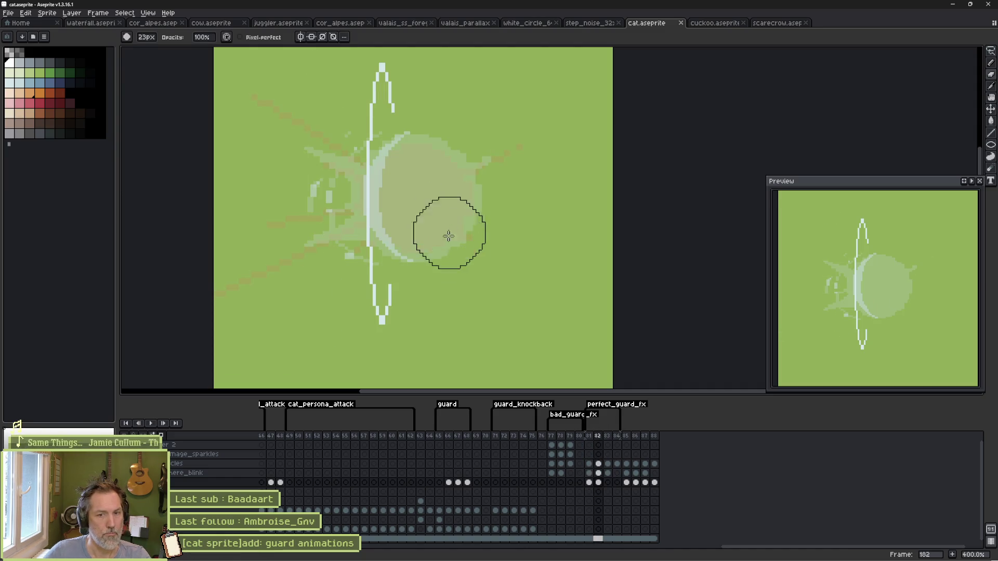
Step: Enlarge the brush to 63px and repaint the pale blob in a darker green
key("b")
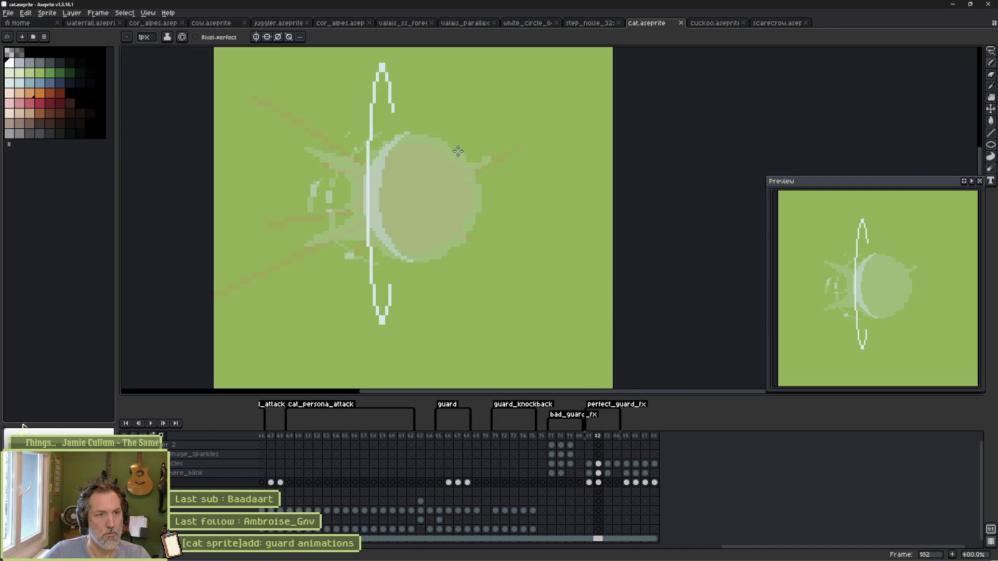
scroll(464, 146, "up", 5)
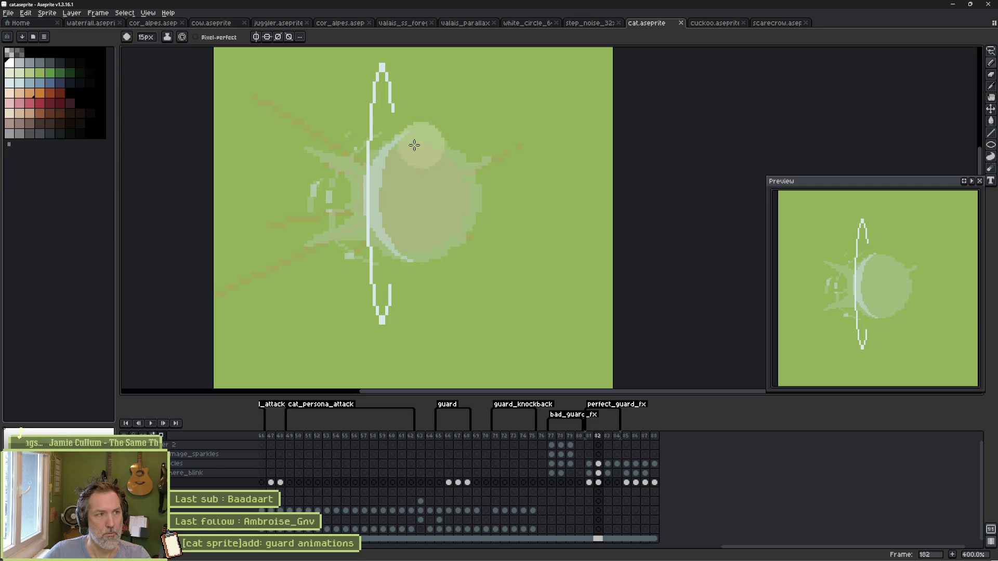
left_click(10, 82)
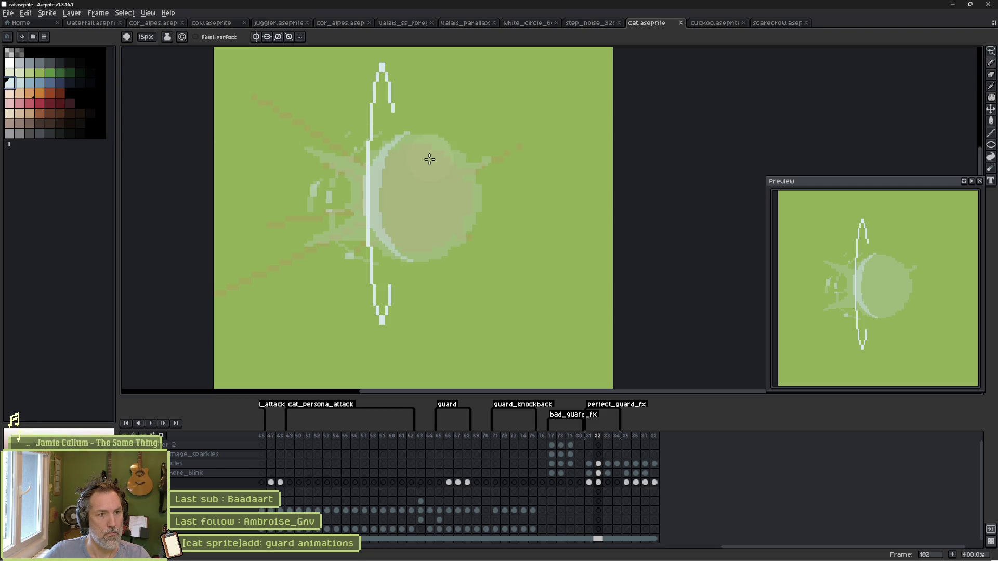
left_click(20, 82)
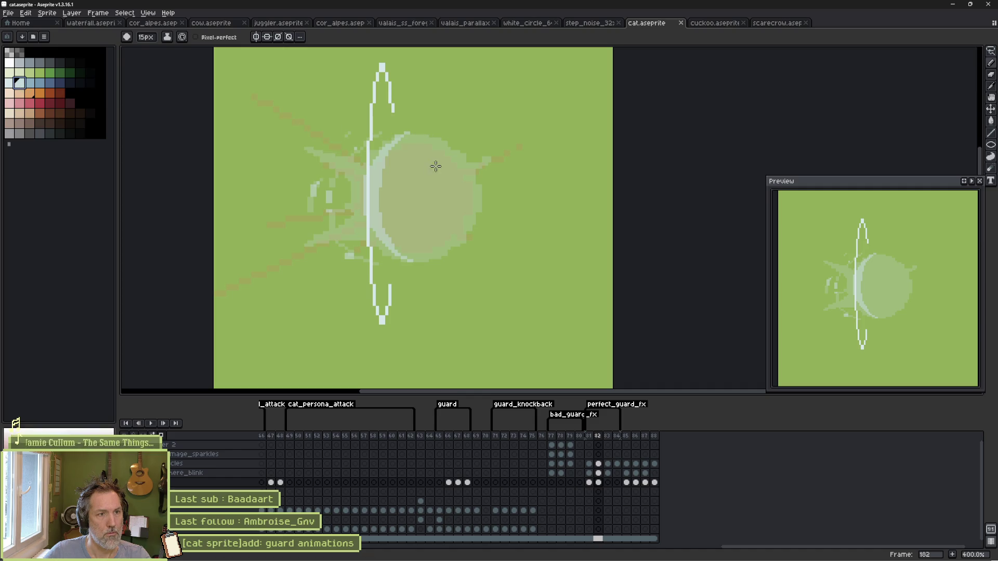
scroll(424, 189, "up", 5)
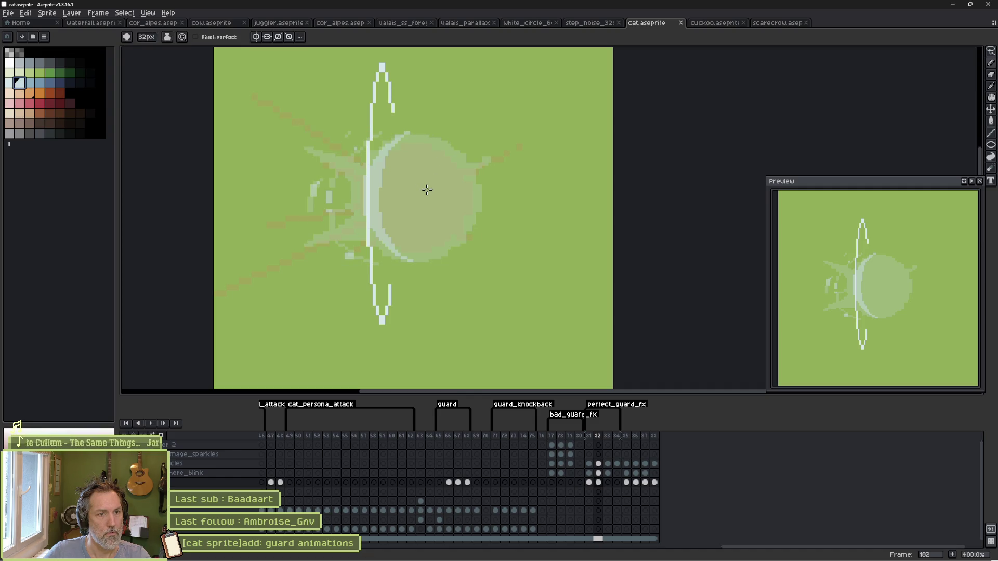
scroll(427, 190, "up", 12)
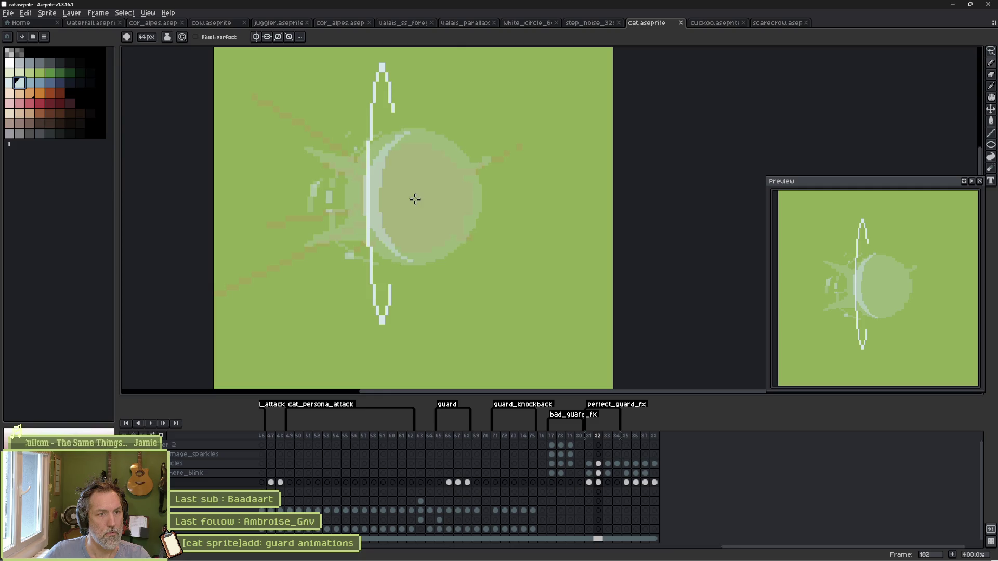
scroll(415, 199, "down", 1)
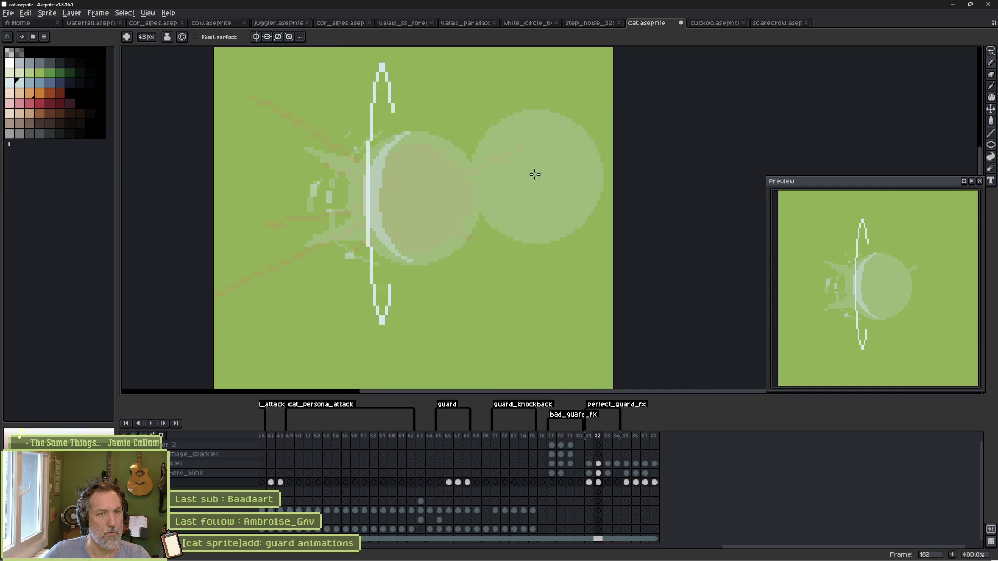
scroll(535, 173, "up", 5)
scroll(473, 160, "down", 7)
left_click_drag(457, 169, 442, 152)
Step: Zoom in on the guard arc's edge and draw a light-green line with a 1px pencil
scroll(442, 152, "down", 20)
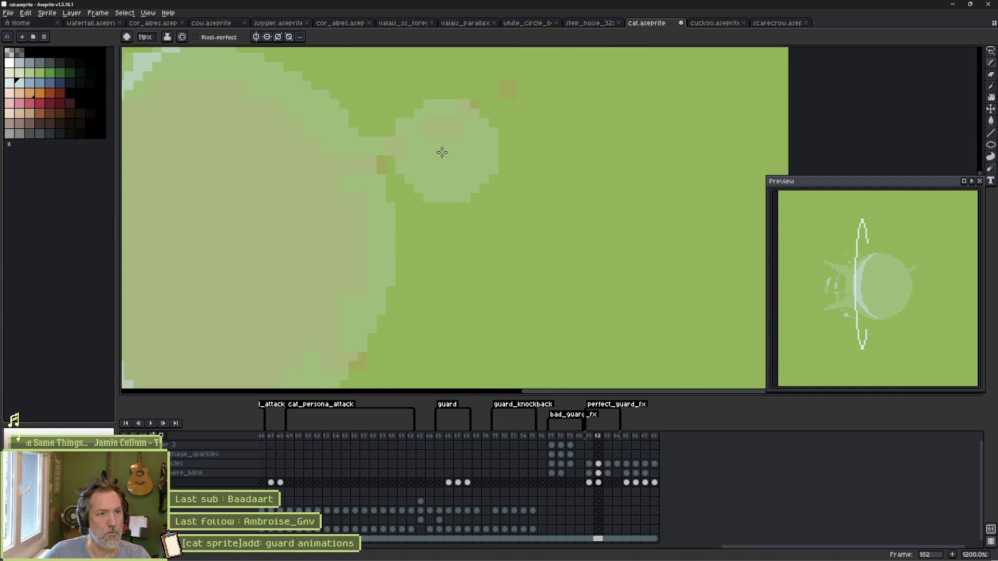
key("e")
scroll(402, 125, "down", 17)
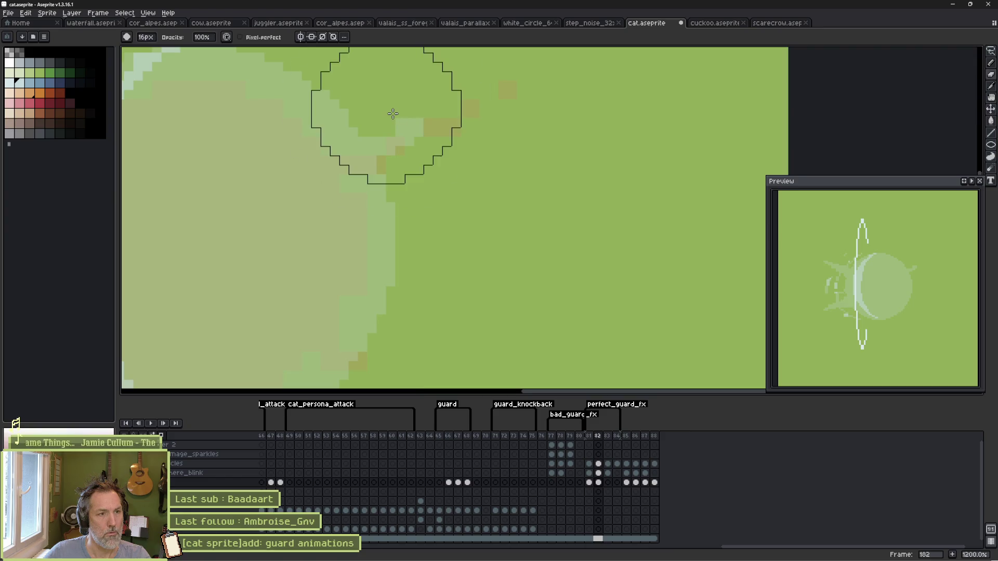
scroll(390, 117, "down", 2)
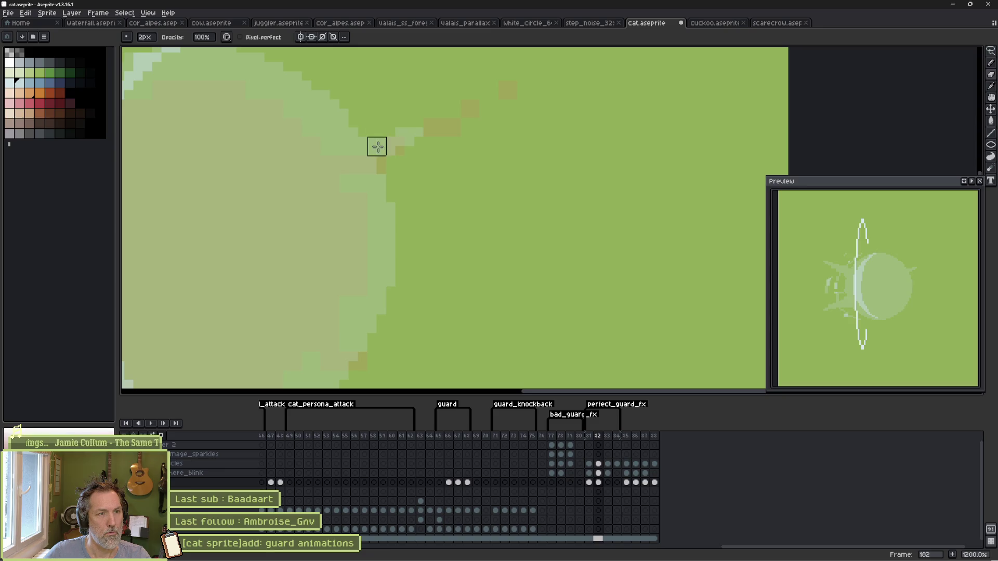
key("b")
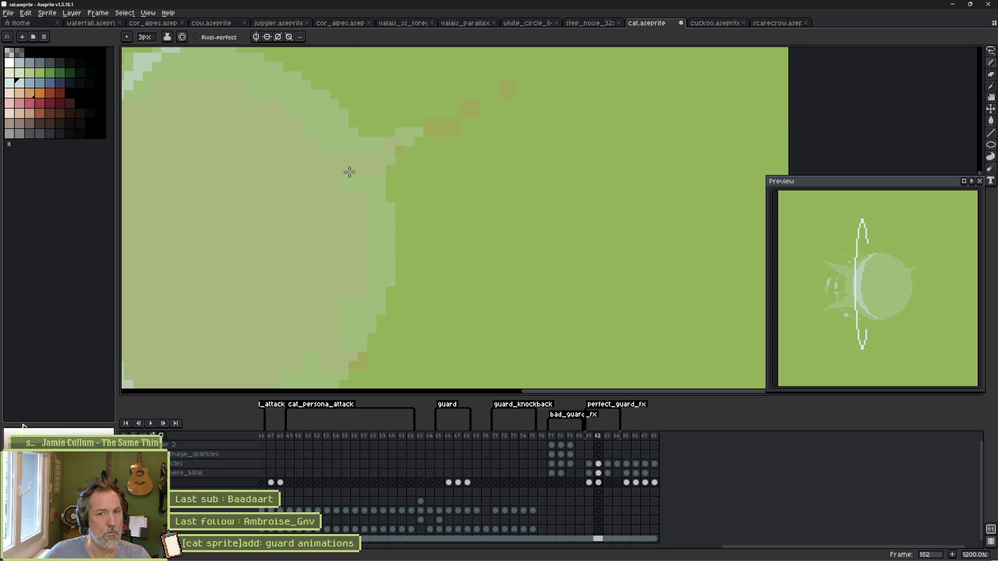
scroll(350, 172, "down", 3)
left_click_drag(357, 183, 463, 151)
scroll(307, 217, "up", 1)
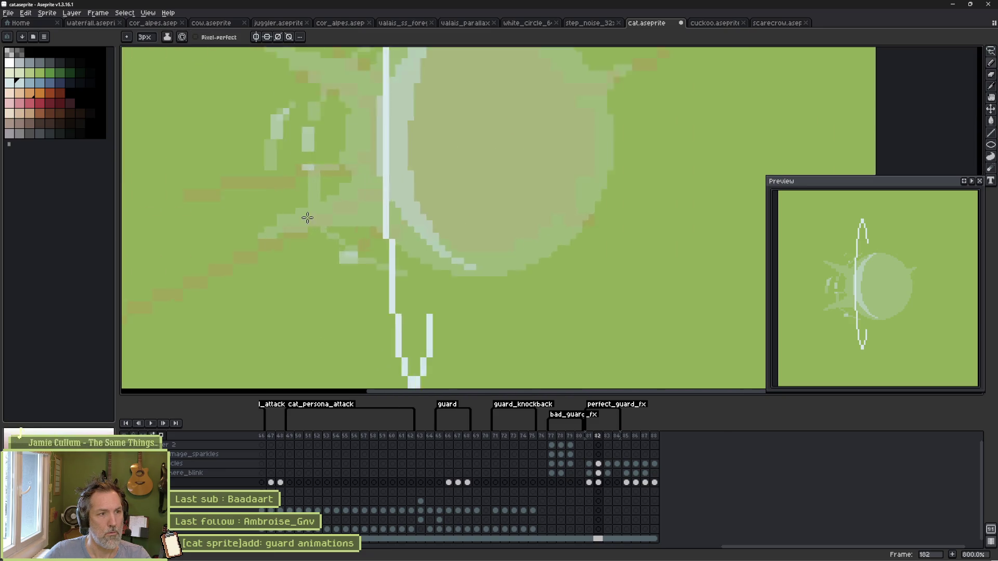
scroll(307, 218, "up", 3)
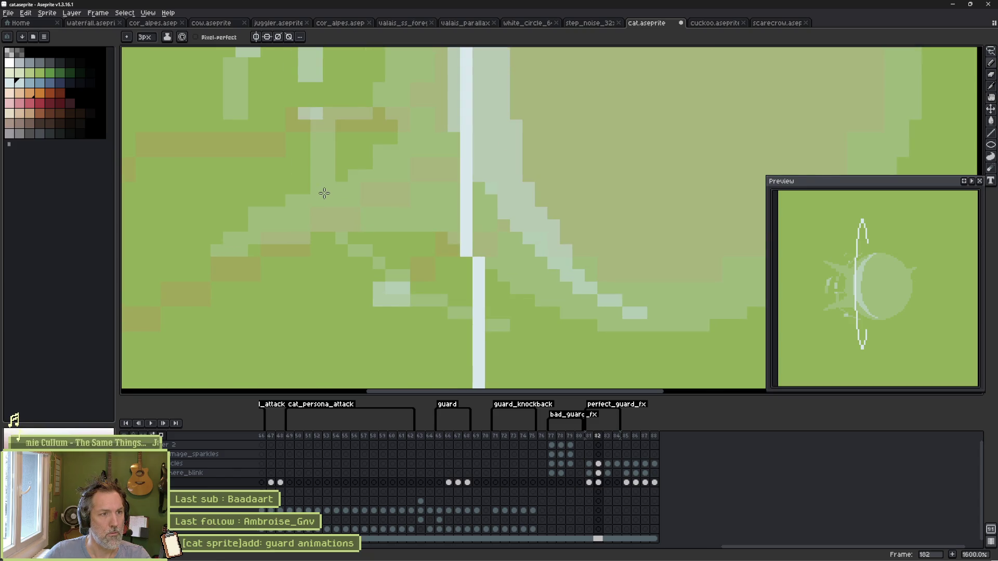
key("minus")
key("minus")
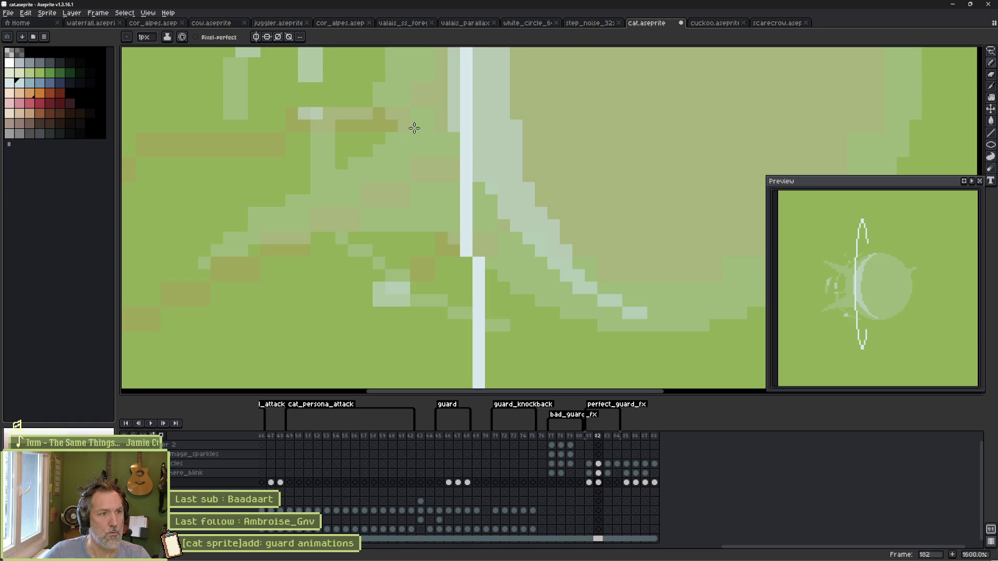
key("e")
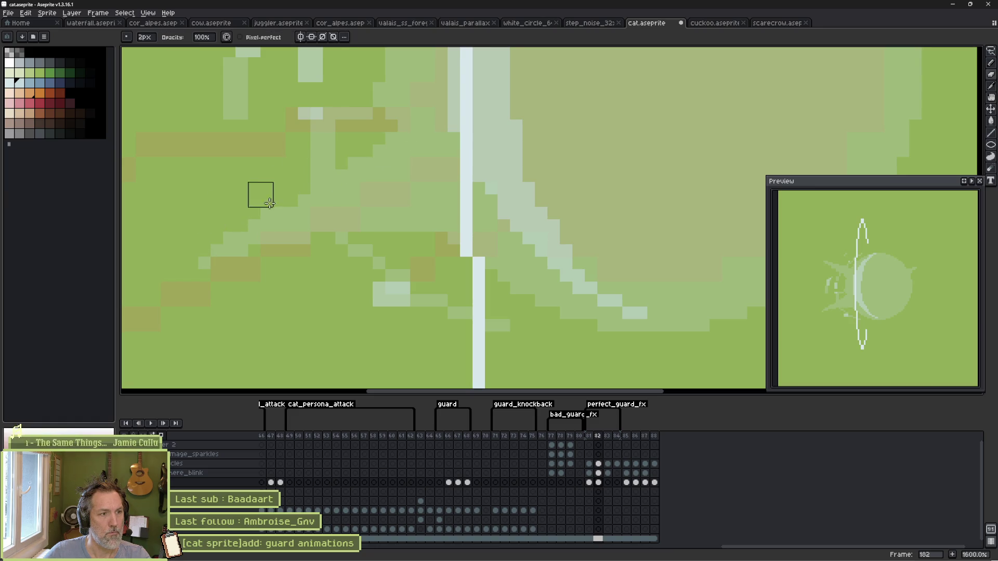
key("b")
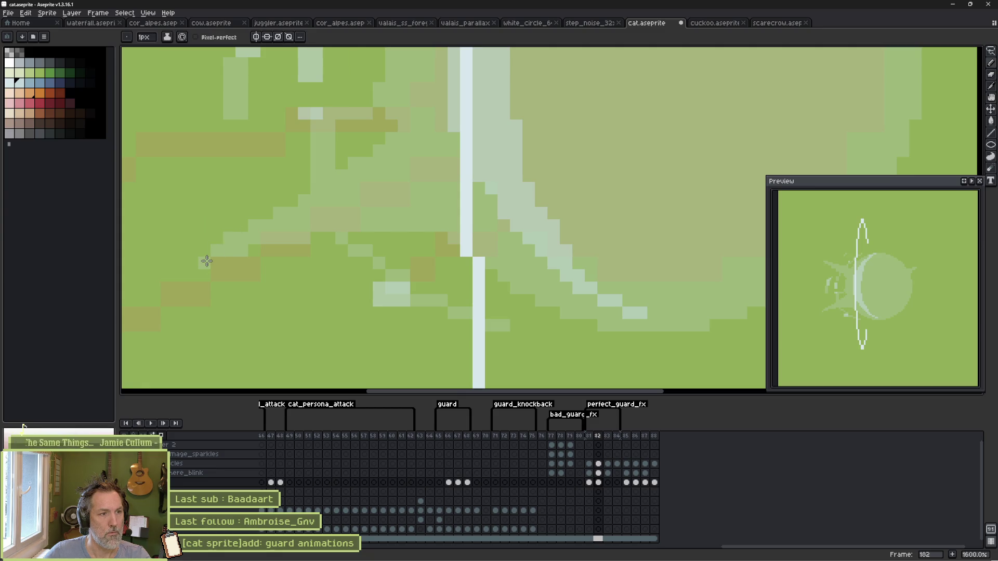
mouse_move(207, 262)
left_mouse_down()
mouse_move(463, 213)
mouse_move(454, 227)
left_mouse_up()
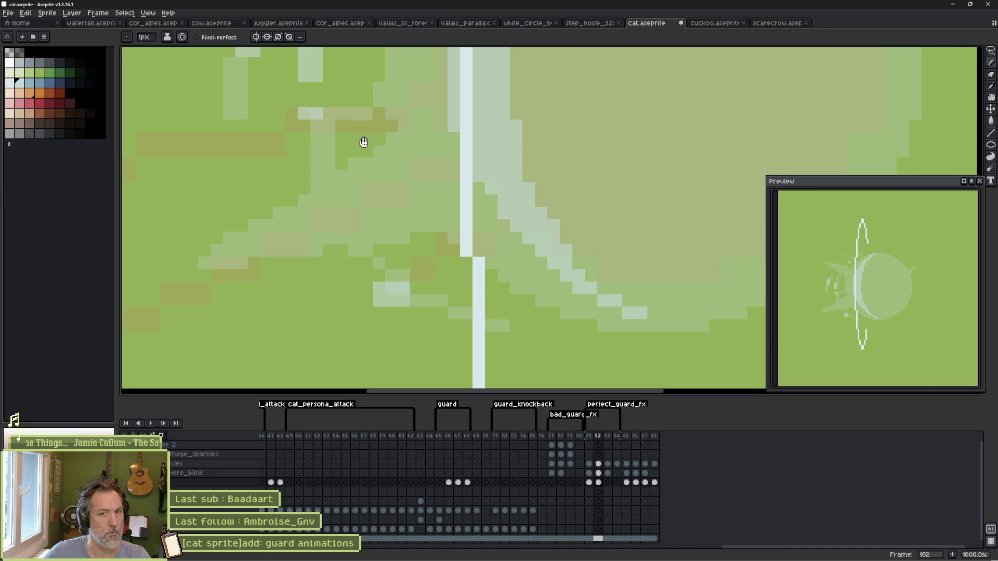
Step: Erase stray light pixels on the upper edge and add a diagonal line of light pixels
scroll(363, 145, "up", 2)
key("e")
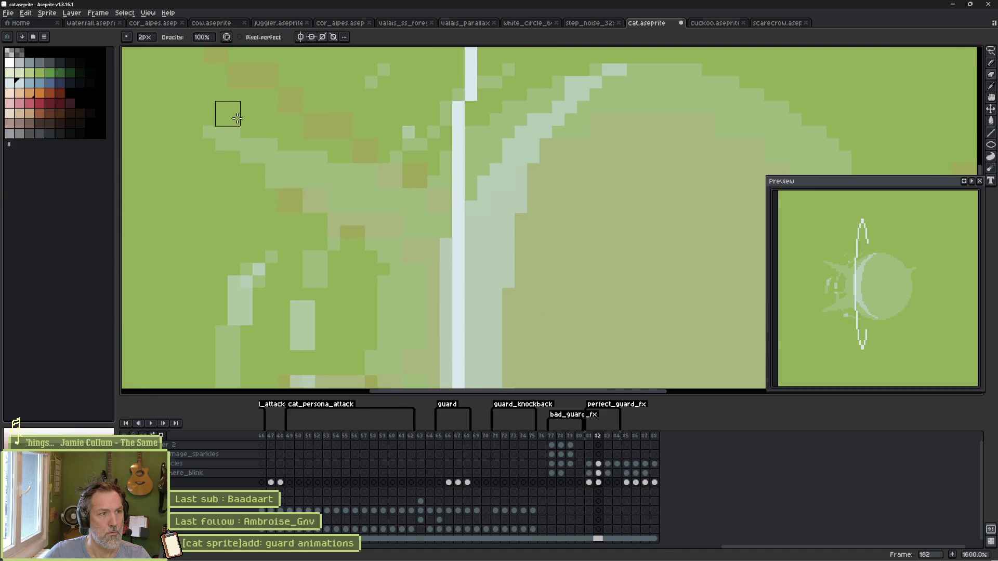
left_click_drag(237, 151, 289, 202)
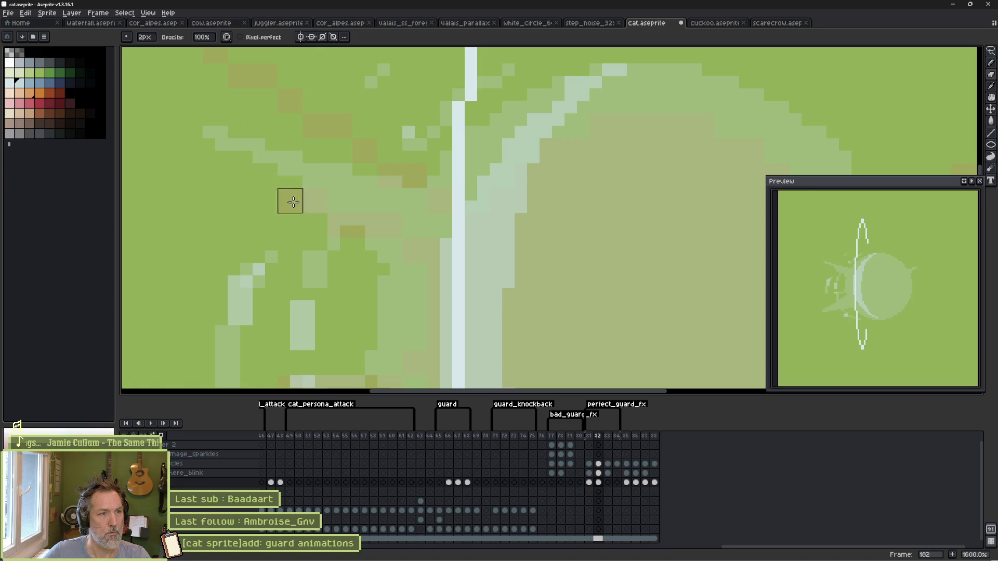
key("b")
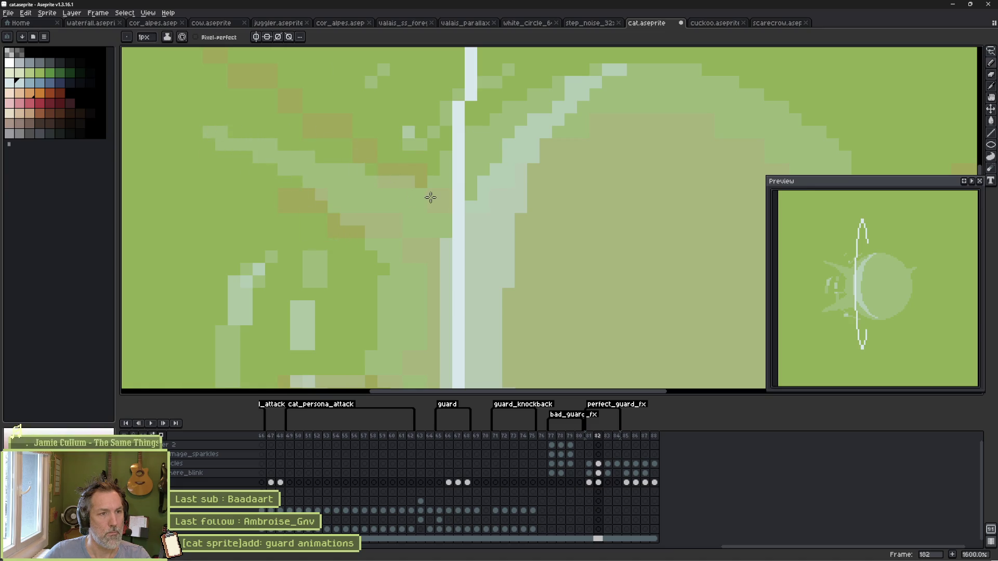
mouse_move(208, 131)
left_mouse_down()
mouse_move(317, 193)
mouse_move(397, 261)
left_mouse_up()
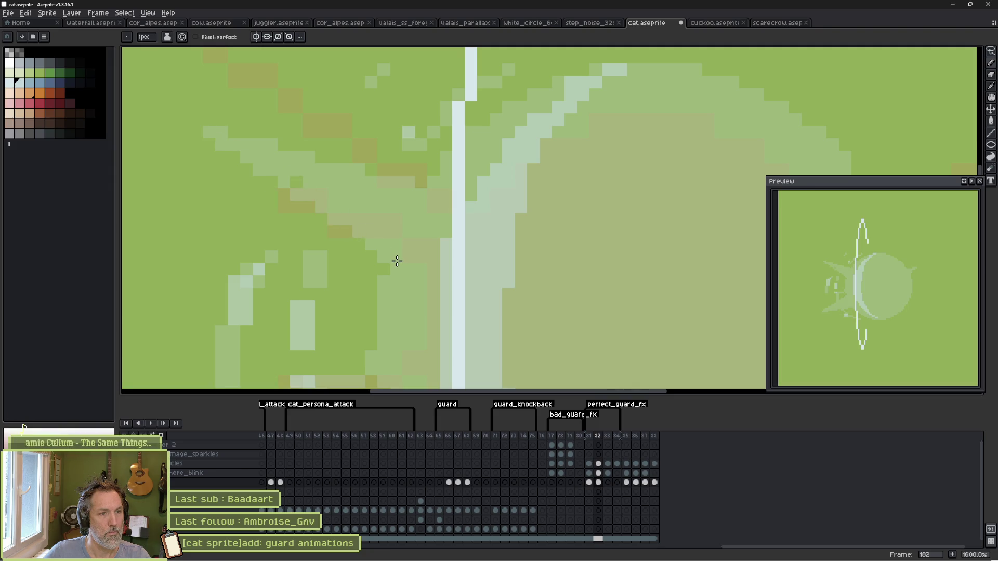
left_click_drag(359, 232, 386, 289)
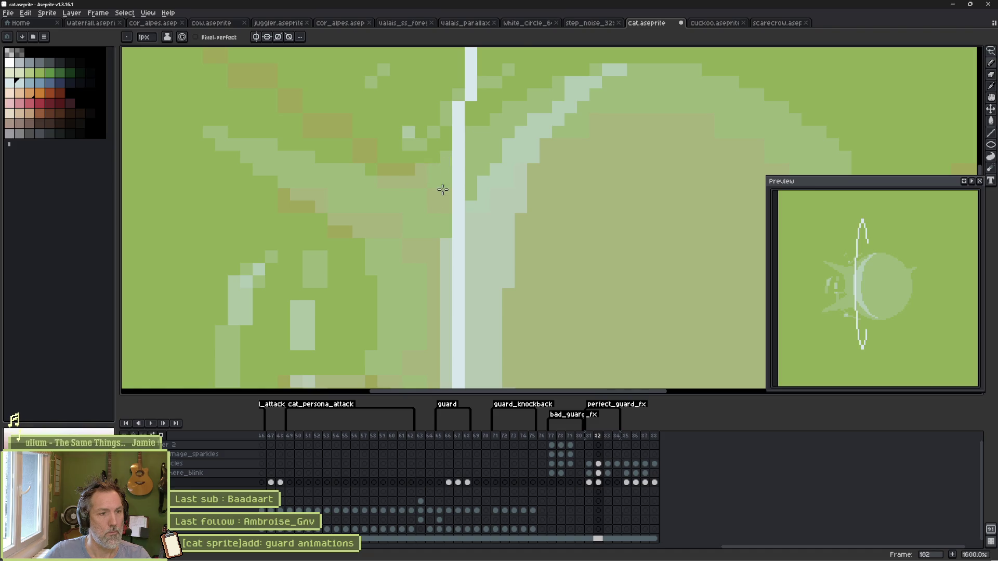
scroll(410, 260, "down", 3)
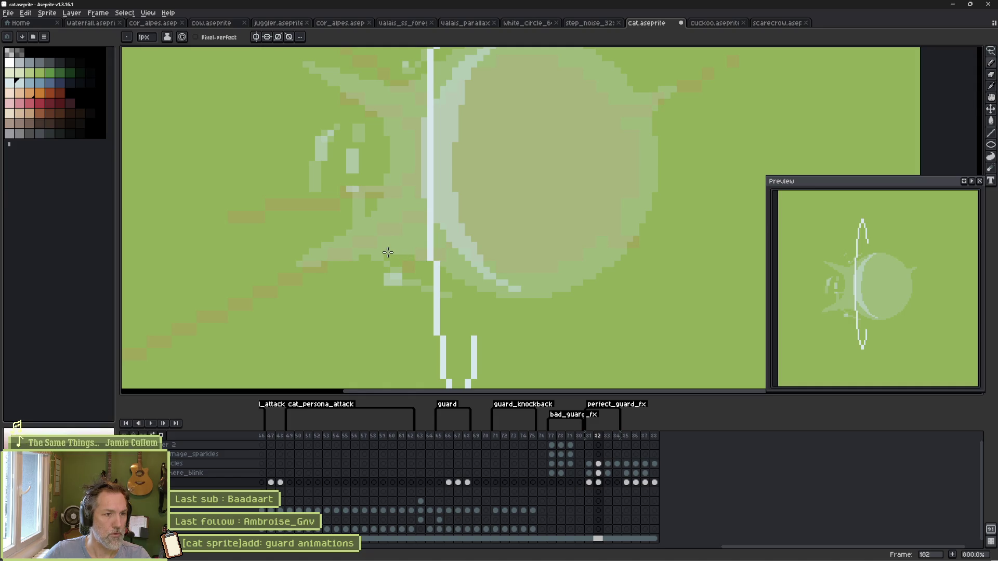
Step: Pan around frame 182 and set the tool to 2px at 100% opacity
scroll(503, 207, "right", 5)
scroll(504, 208, "up", 3)
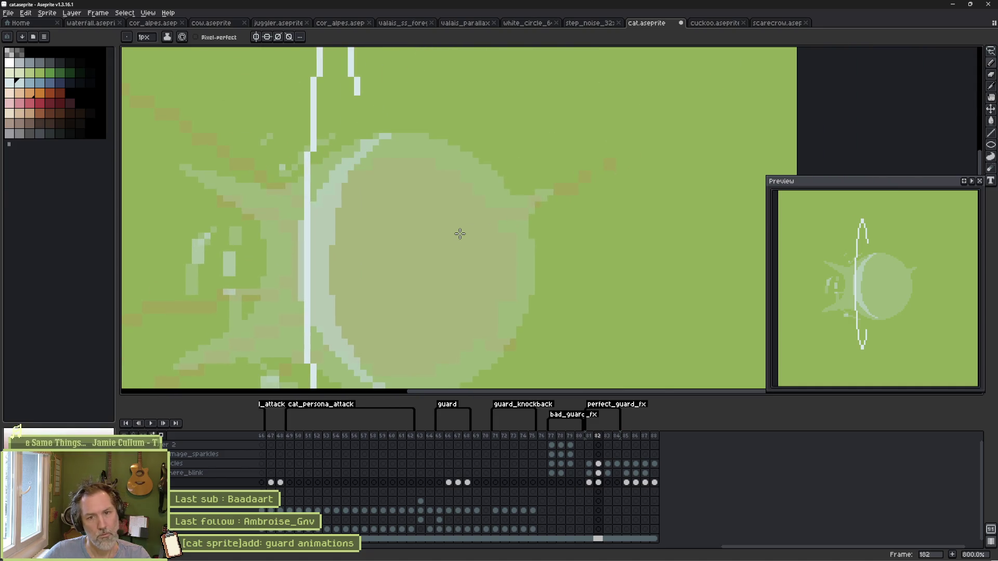
key("Left")
key("Right")
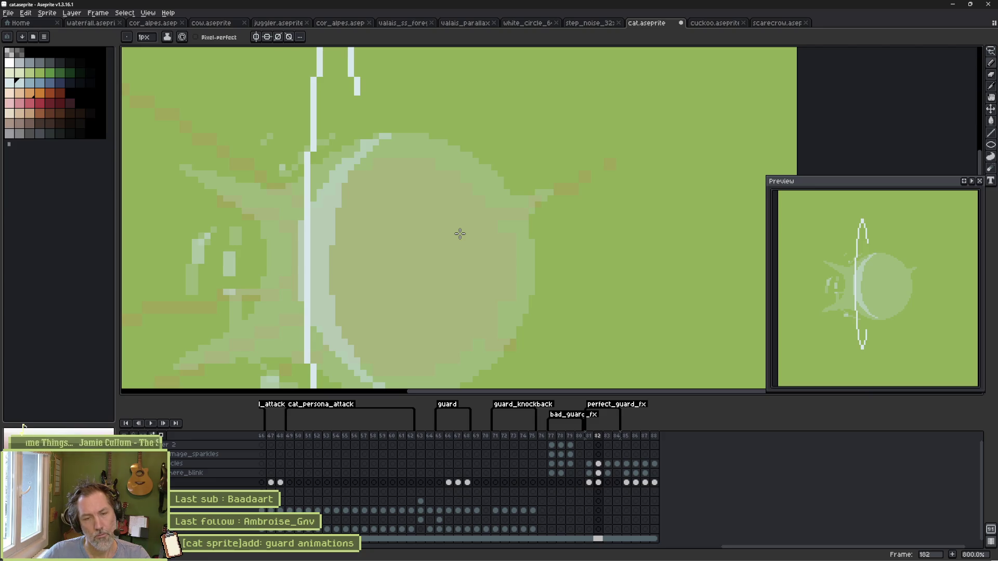
scroll(352, 185, "left", 2)
scroll(352, 185, "down", 5)
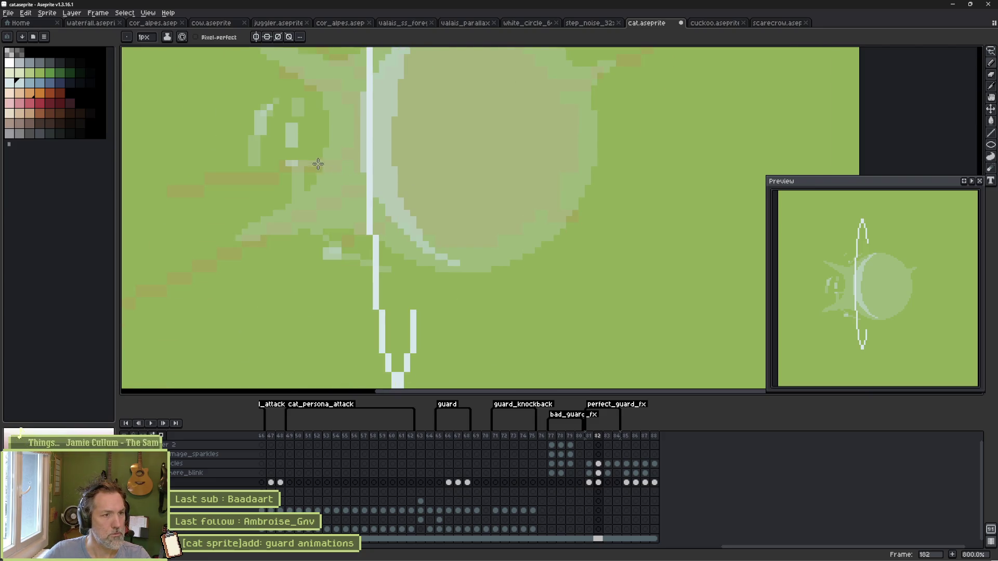
key("e")
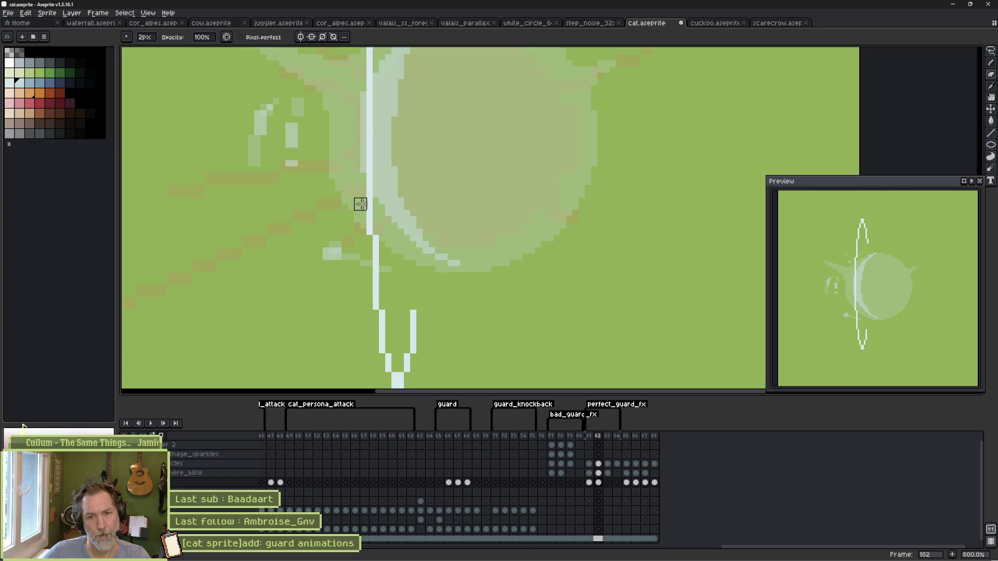
Step: Flick through frames 183–184, return to frame 181 and frame the whole shield ellipse
key("period")
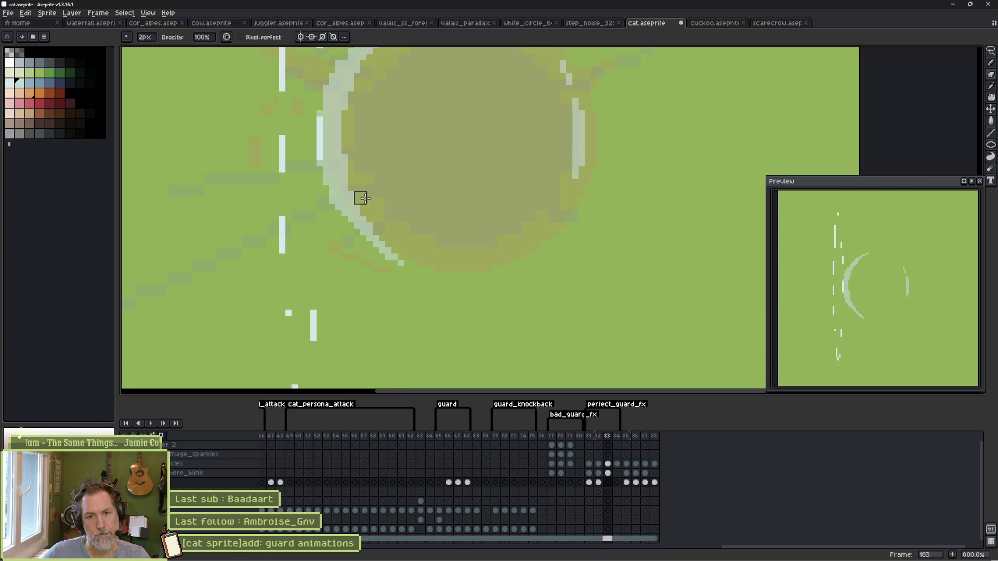
key("period")
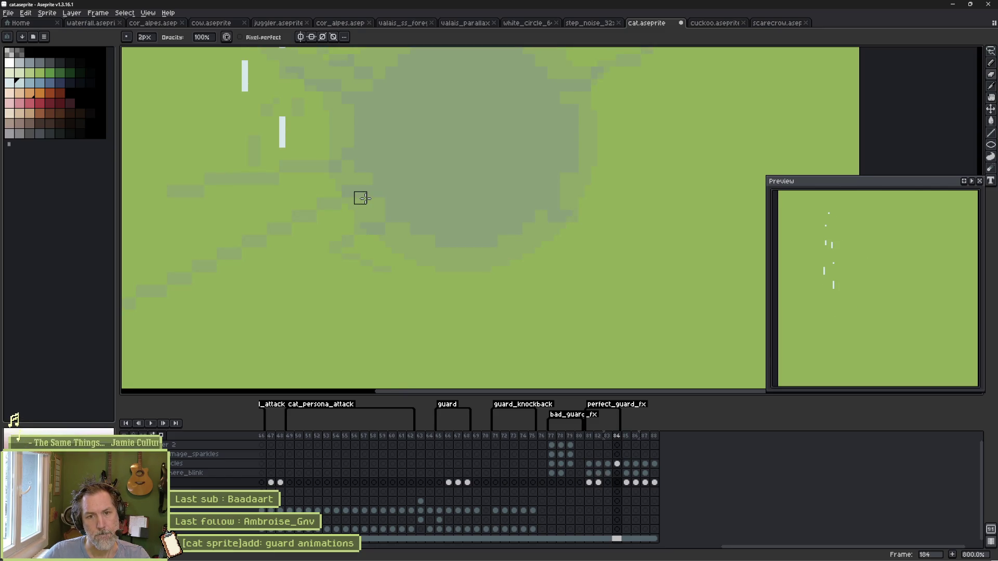
key("comma")
key("comma")
key("comma")
key("period")
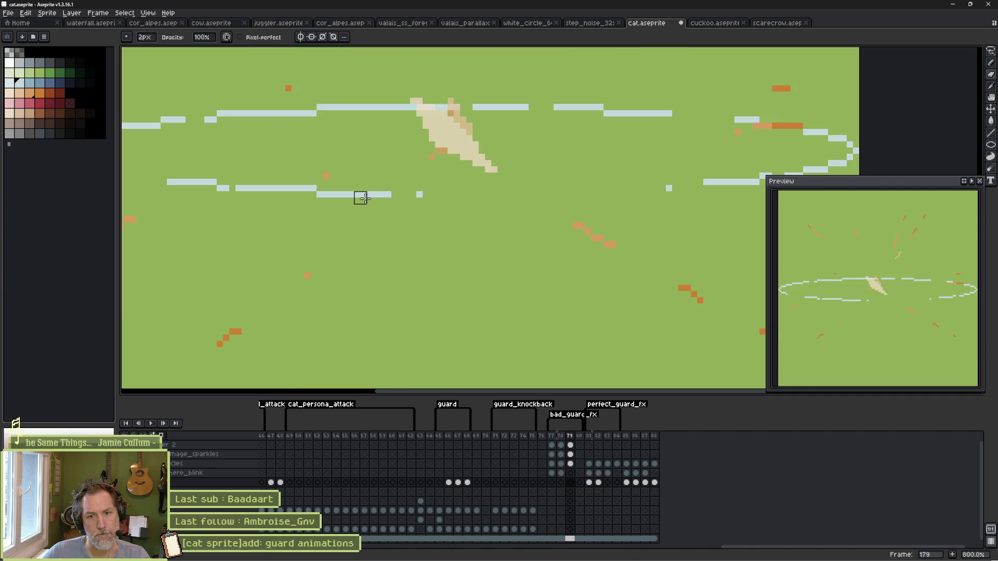
key("period")
key("comma")
key("comma")
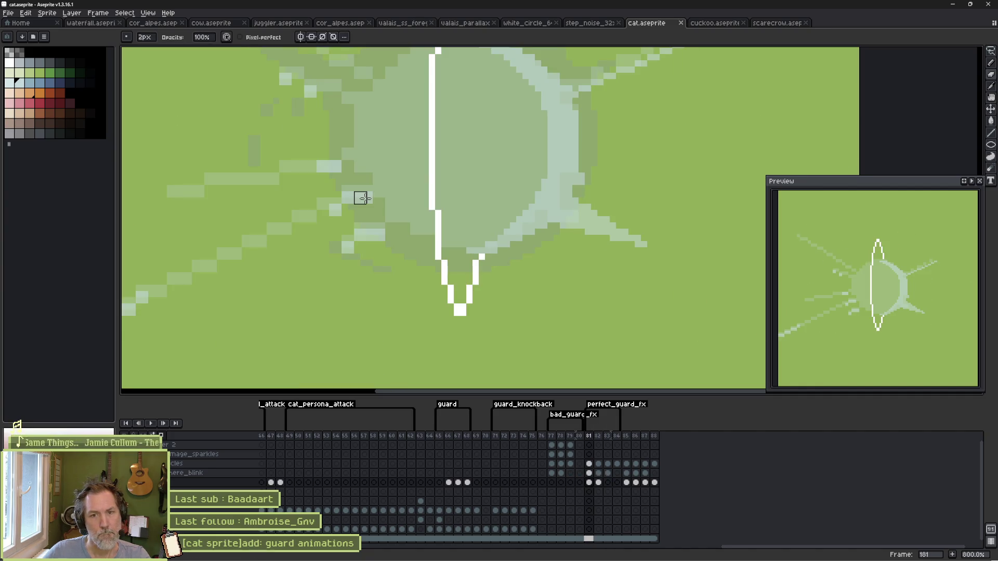
left_click_drag(656, 107, 547, 207)
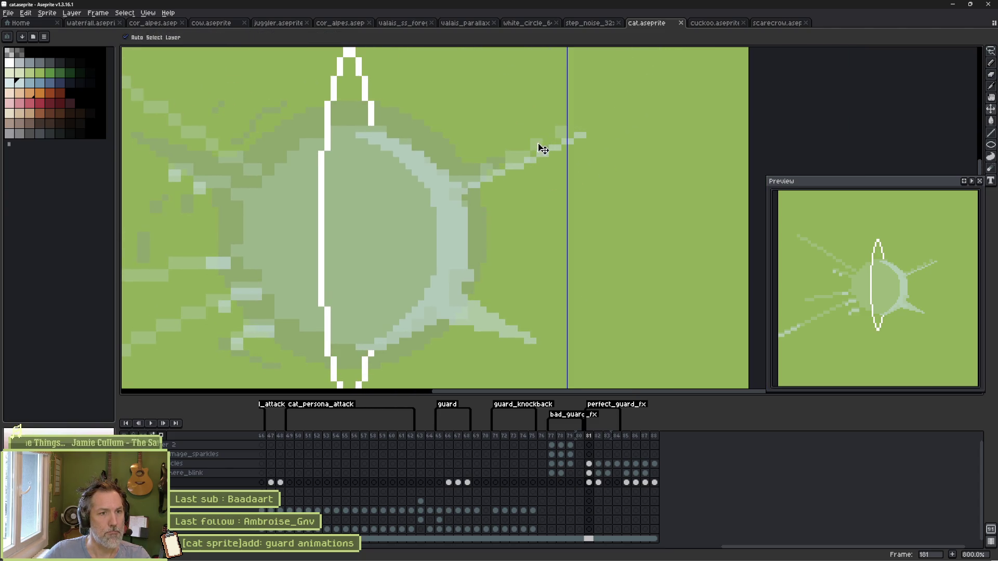
Step: Clean dark pixels beside the diagonal rays and shade the shield's edges on sphere_blink
left_click_drag(556, 136, 474, 182)
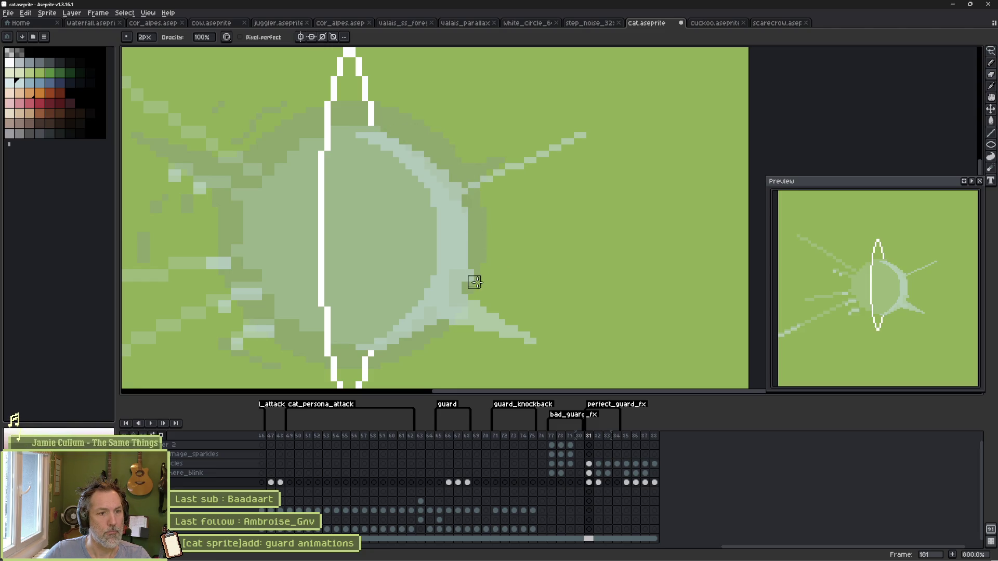
key("e")
key("Up")
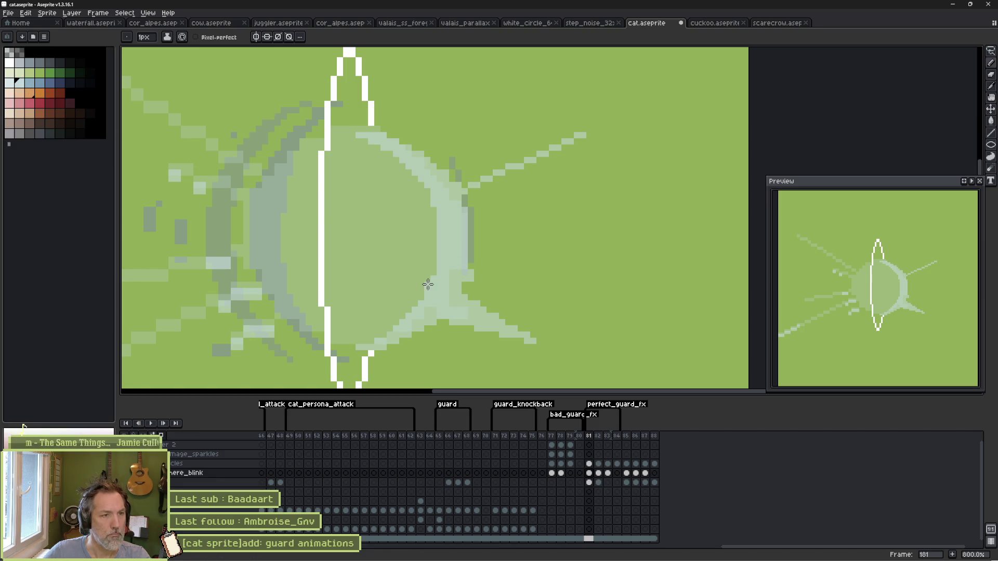
key("b")
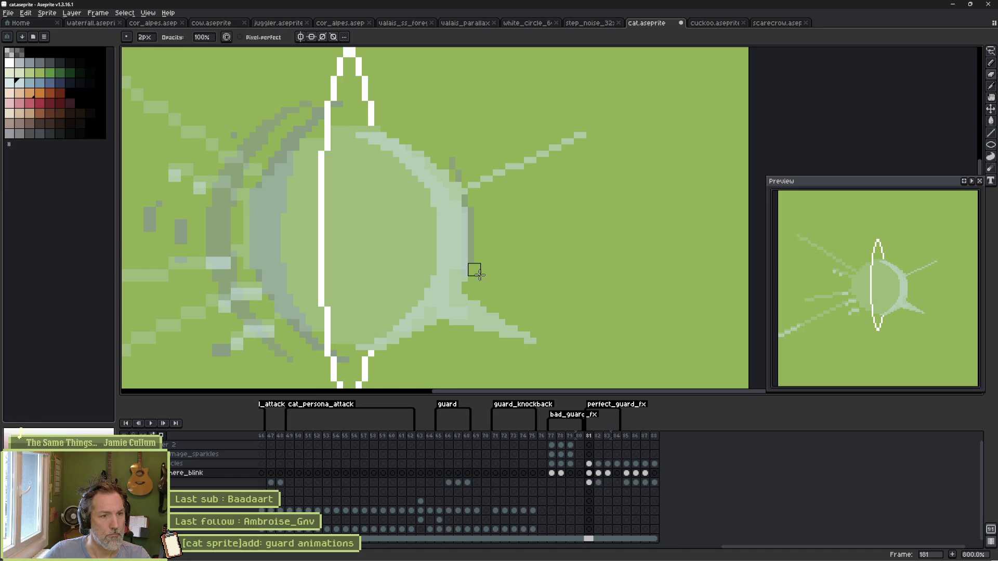
key("e")
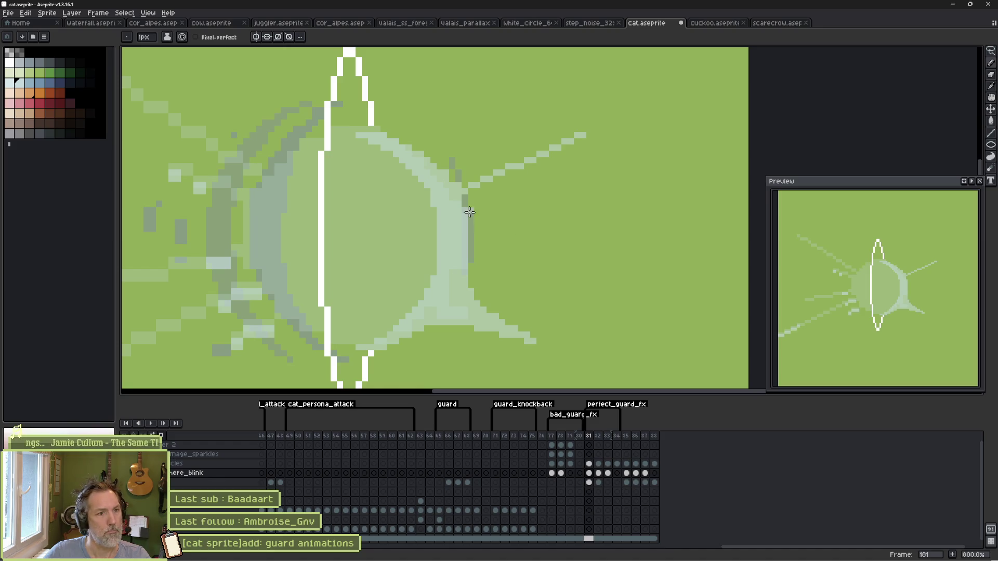
key("b")
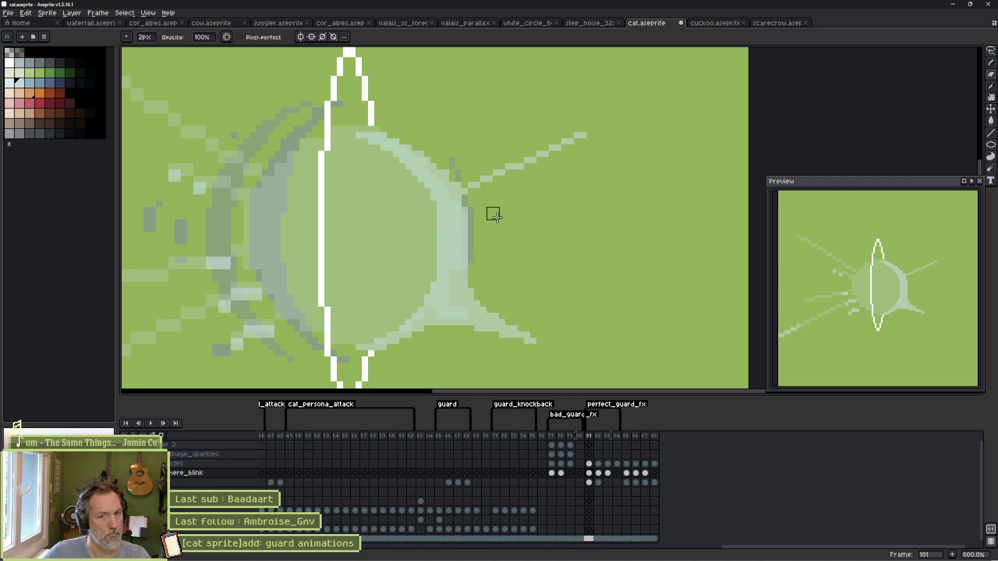
key("v")
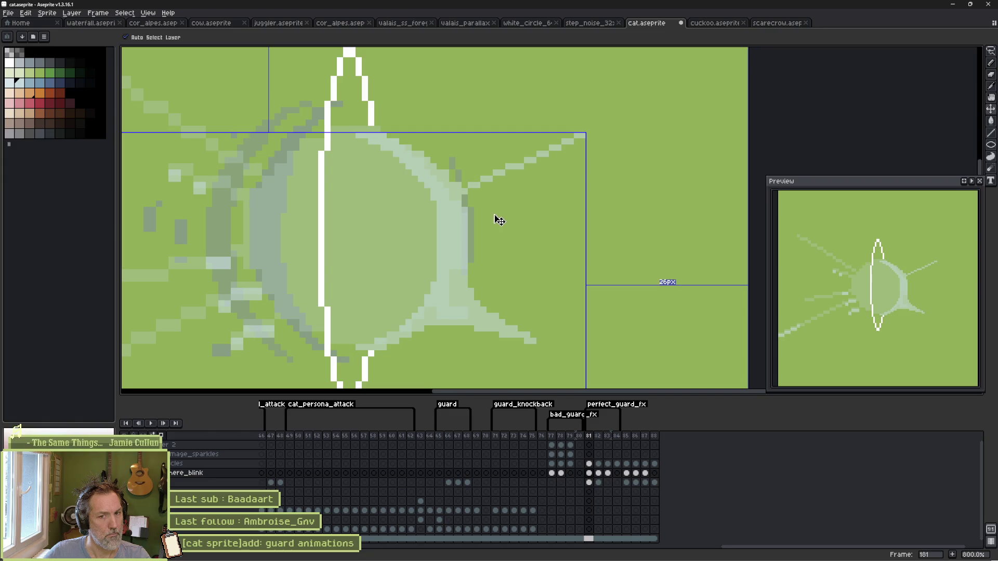
key("b")
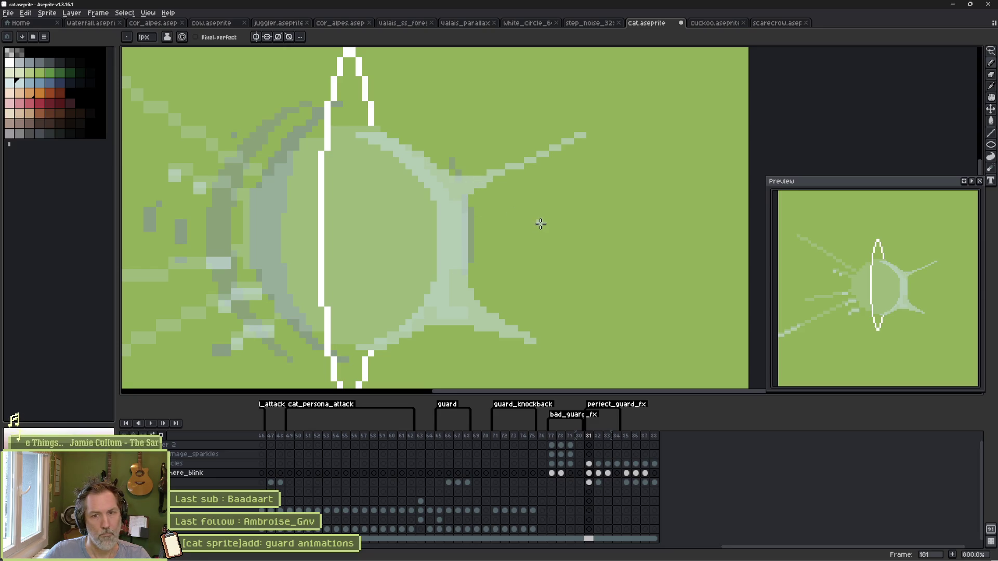
Step: Play perfect_guard_fx and compare frames 181 and 182 to extend the rays
key("Return")
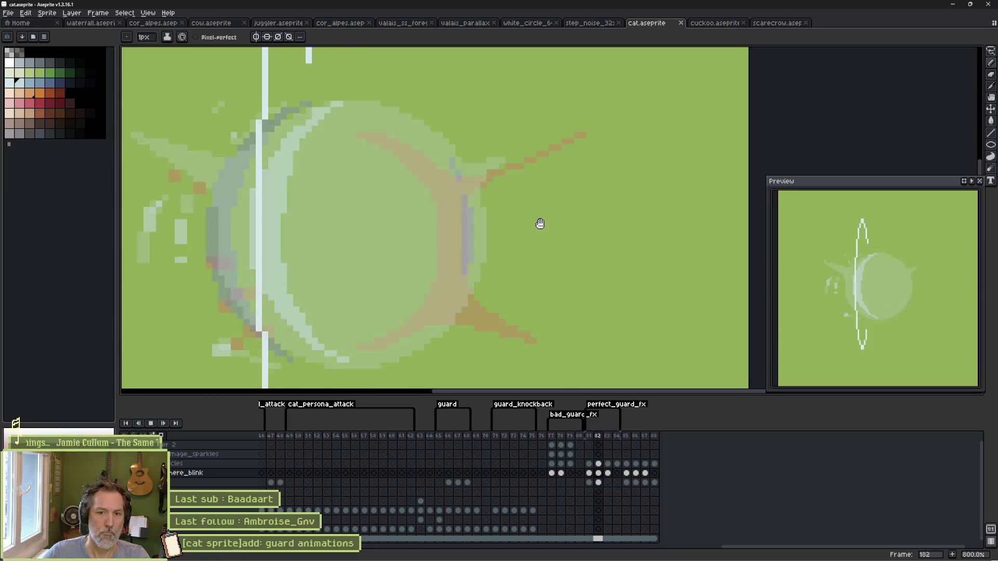
key("Return")
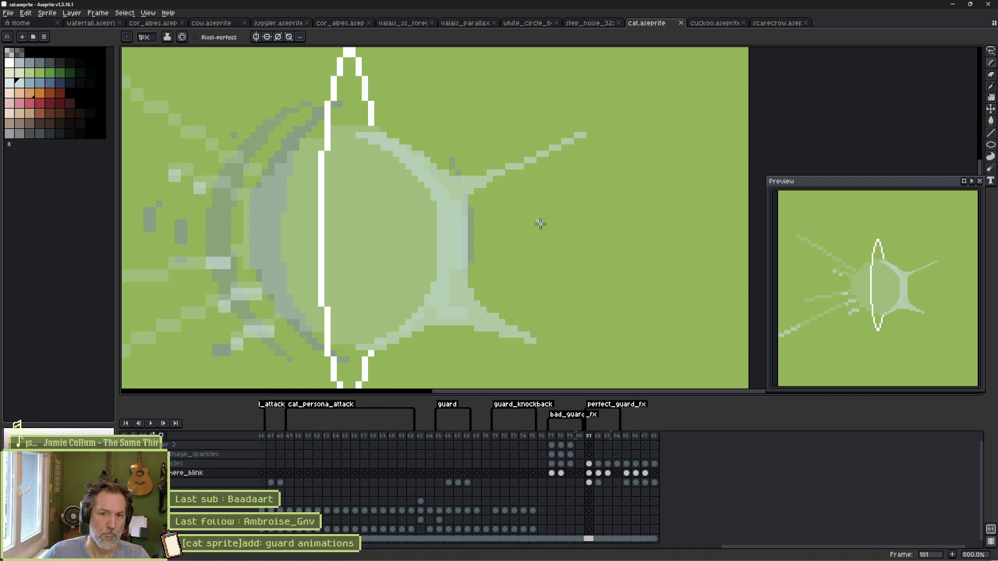
key("Right")
key("Left")
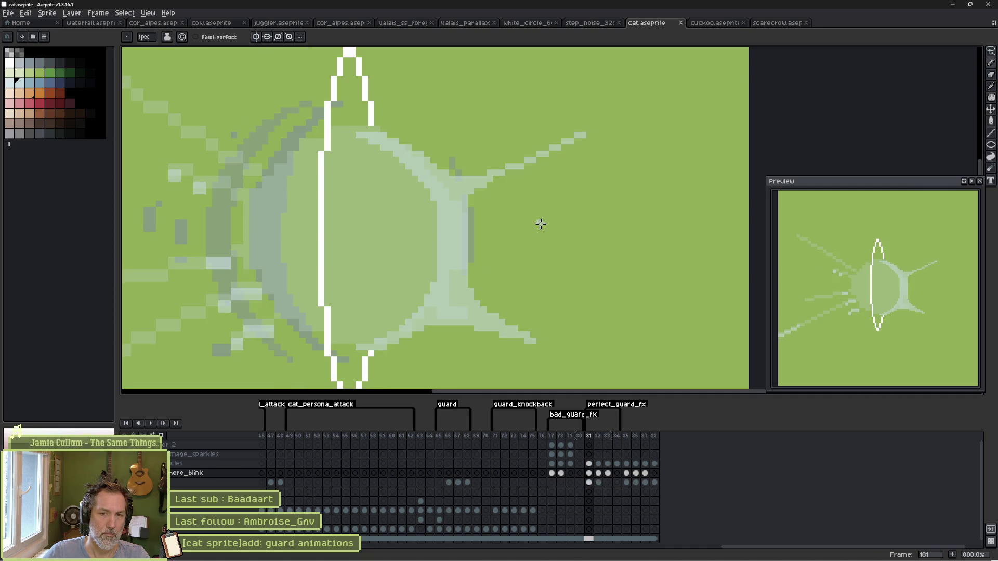
key("Right")
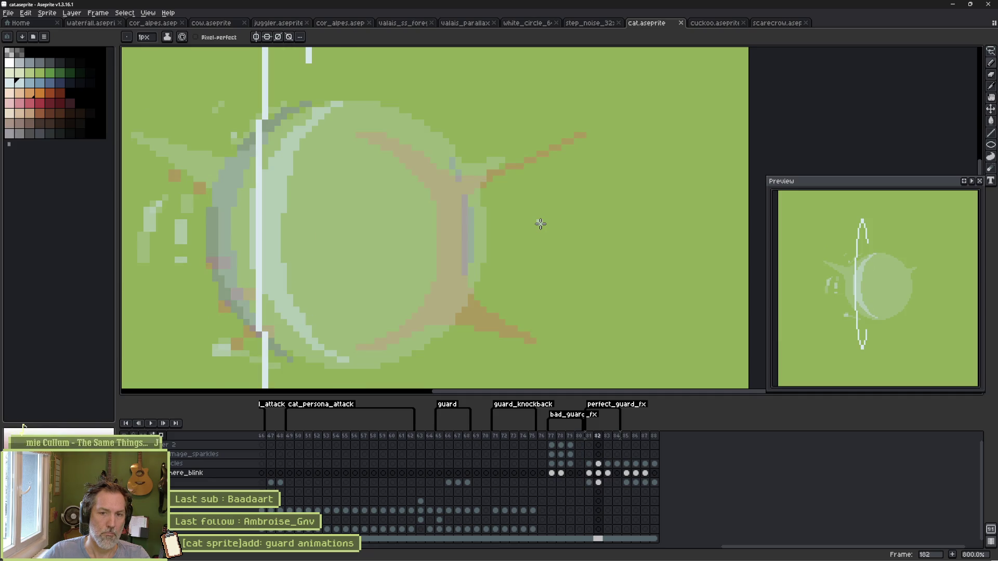
key("Left")
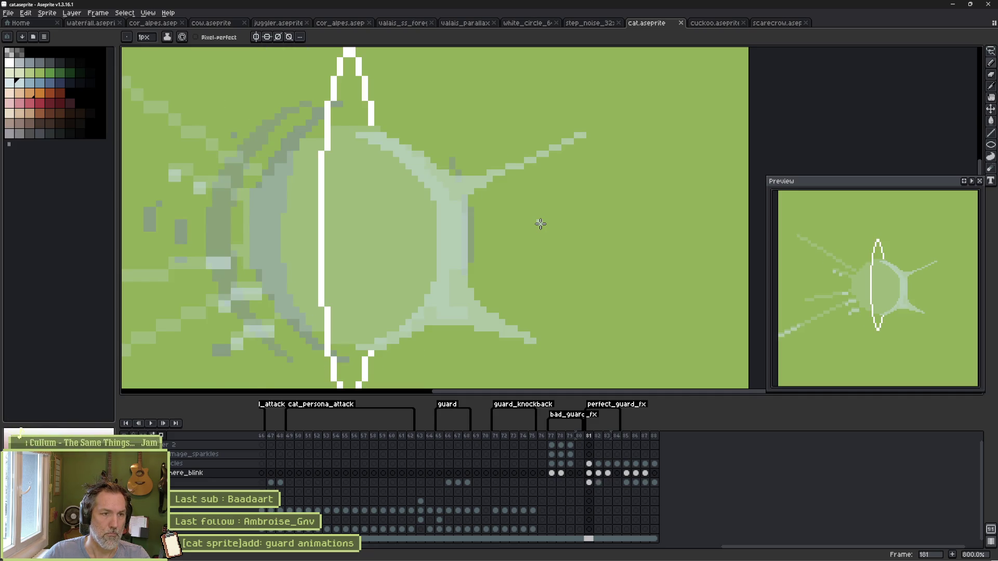
key("Right")
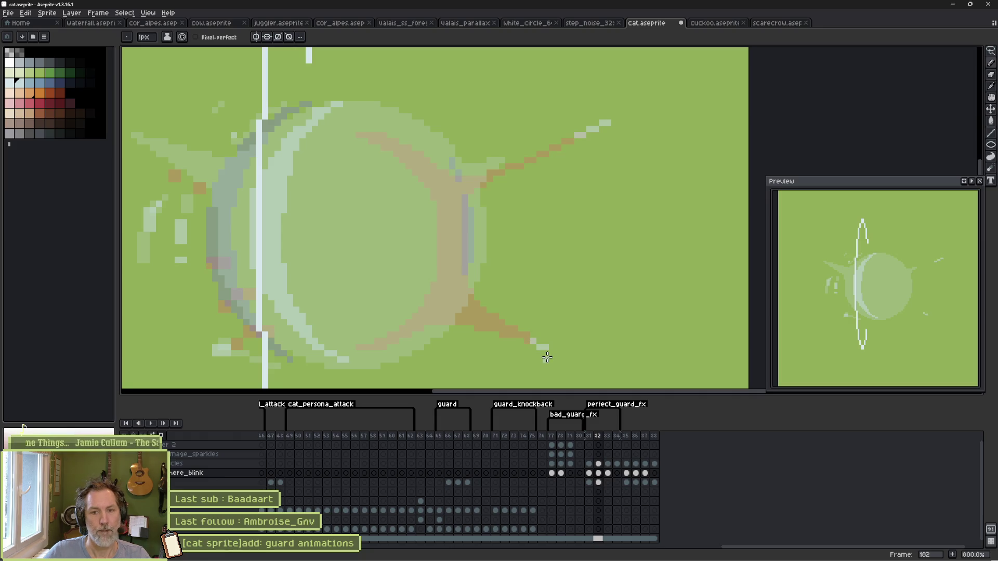
Step: Save cat.aseprite and confirm the perfect_guard_fx tag spans frames 181–184
key("Right")
key("ctrl+s")
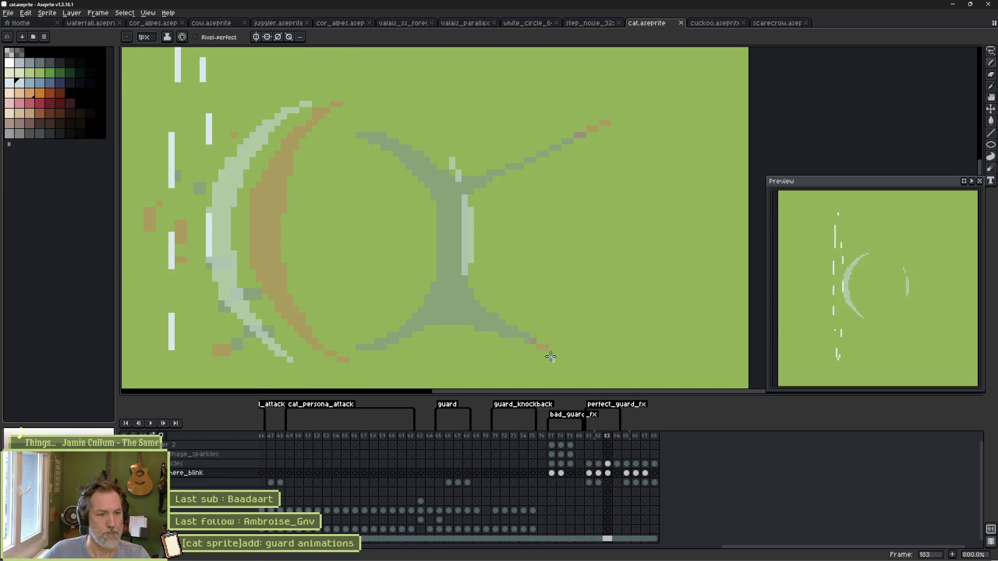
double_click(595, 404)
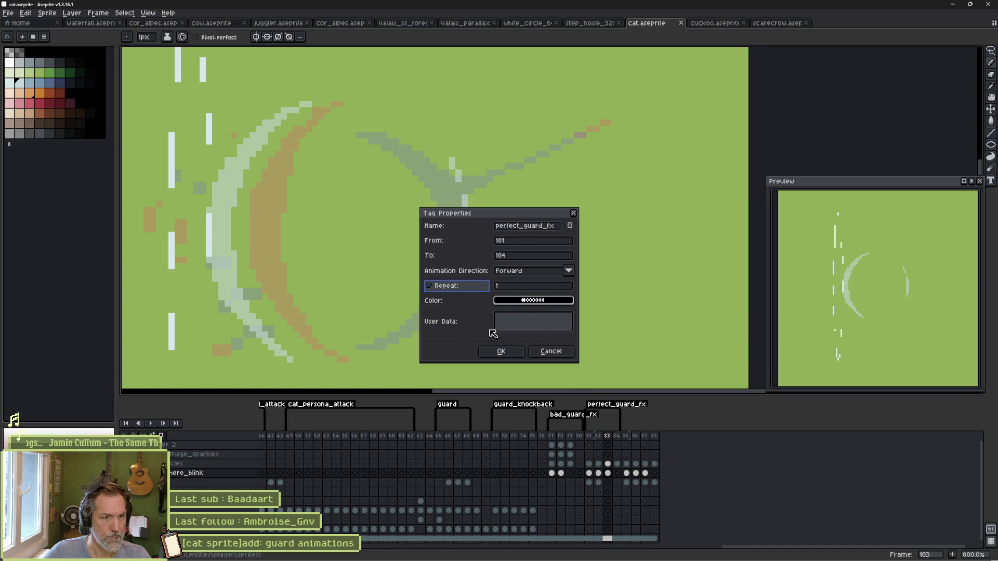
left_click(501, 352)
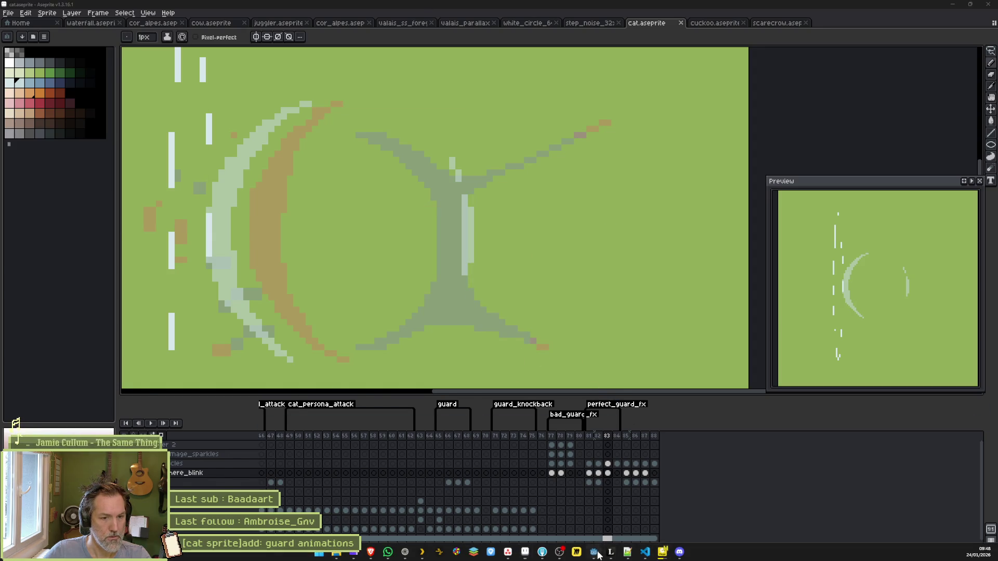
left_click(627, 553)
Step: Reimport the cat sprite in GuardImpactFx, then playtest valais_mase_p2 against a scarecrow
left_click(283, 32)
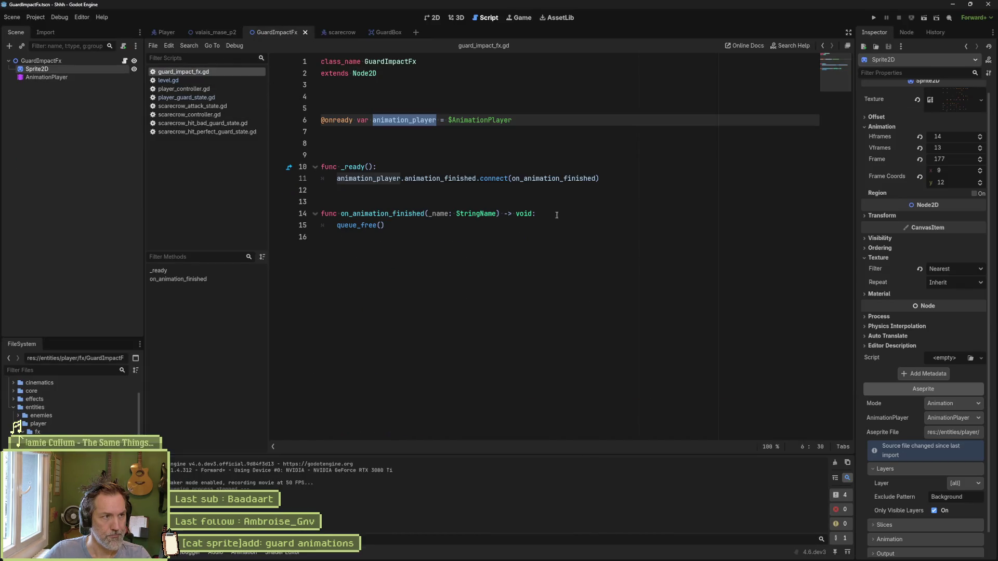
left_click(923, 546)
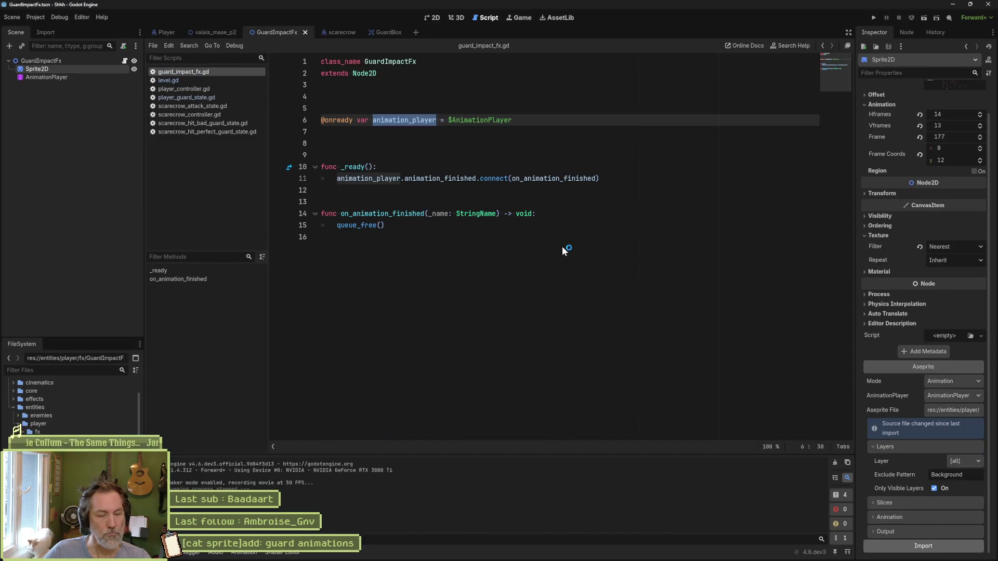
left_click(206, 32)
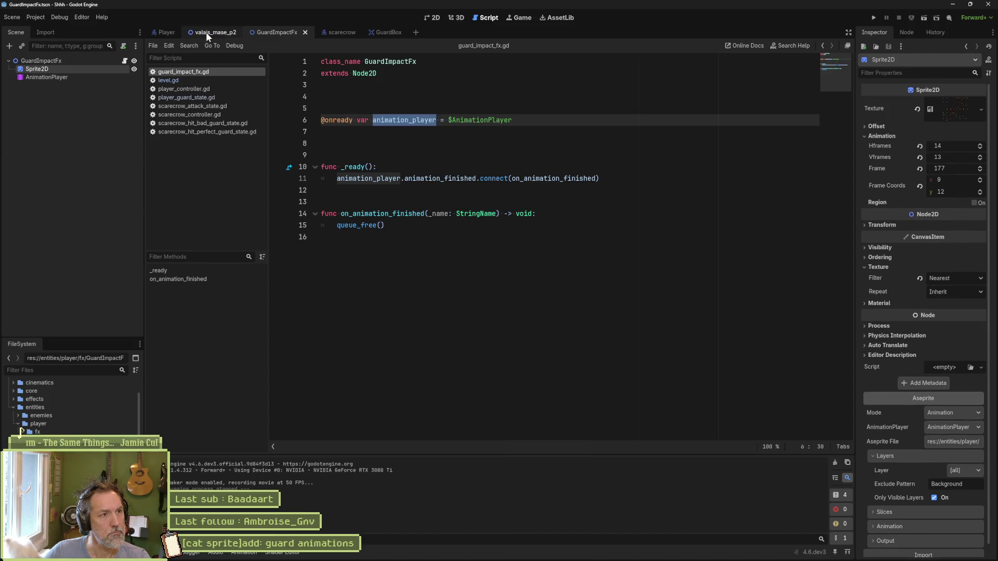
key("F6")
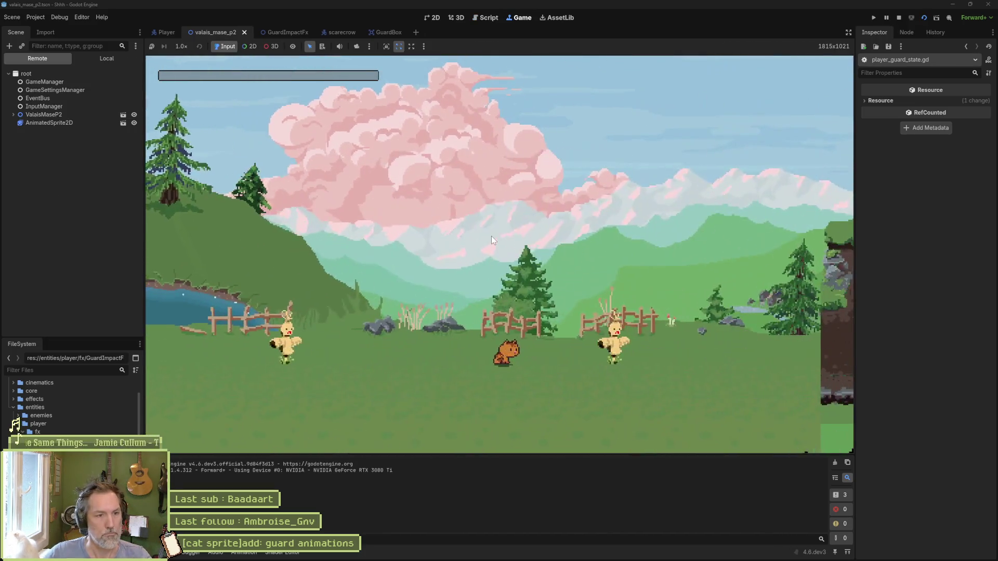
key("Right")
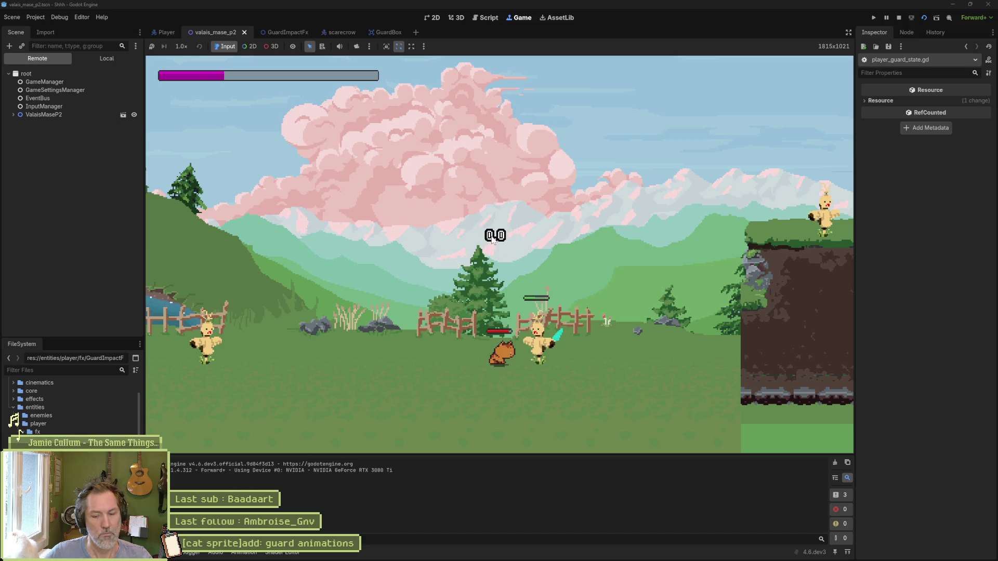
key("F8")
Step: Lower the fx layer's opacity from 27% to 15% on perfect_guard_fx frame 181
left_click(508, 556)
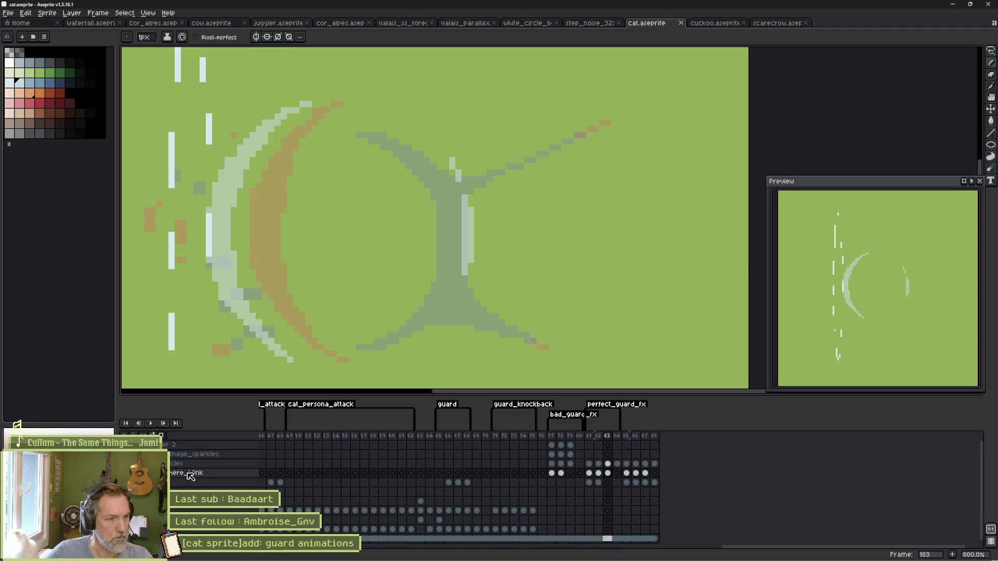
left_click(591, 437)
left_click(361, 280, "ctrl")
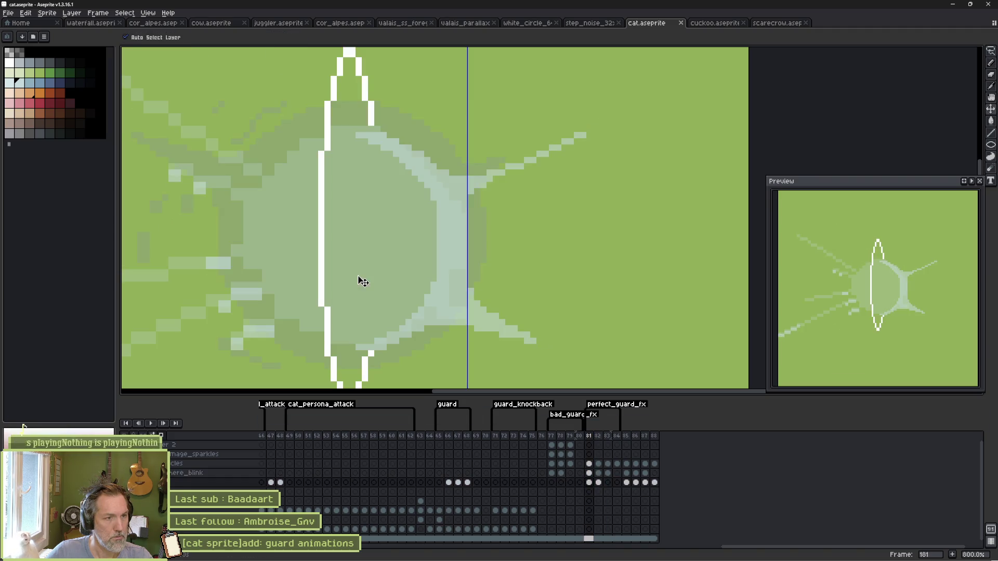
double_click(218, 482)
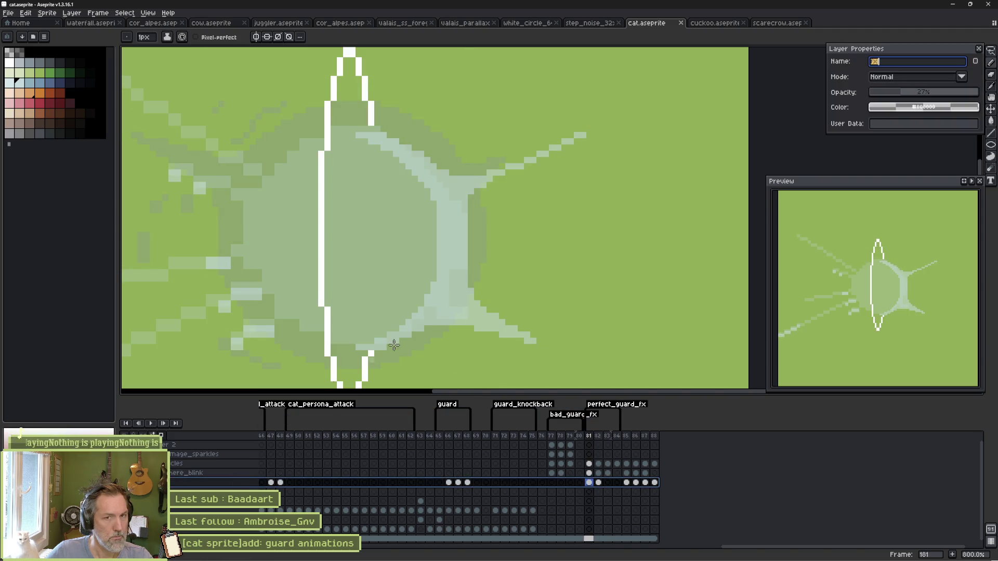
left_click(887, 94)
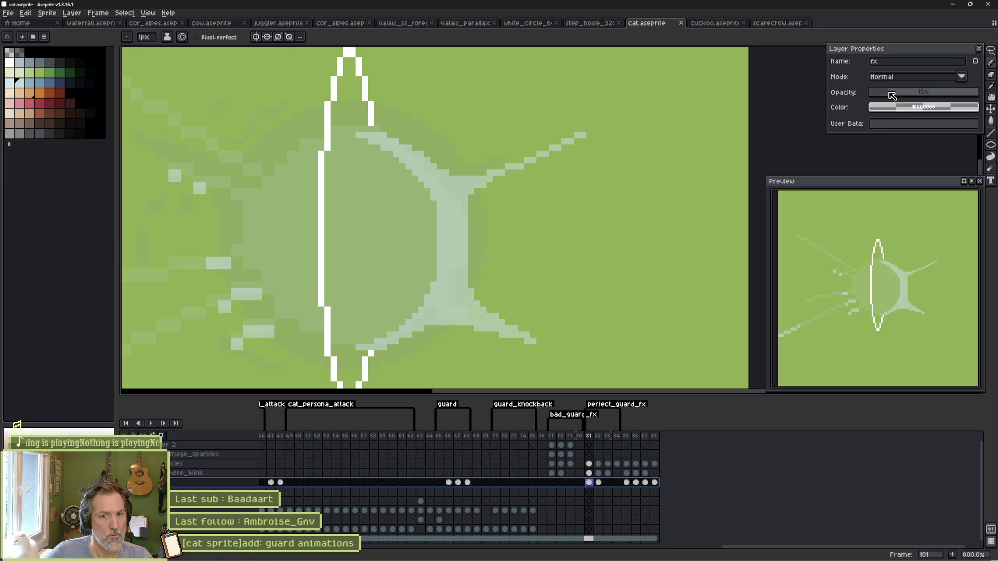
mouse_move(706, 559)
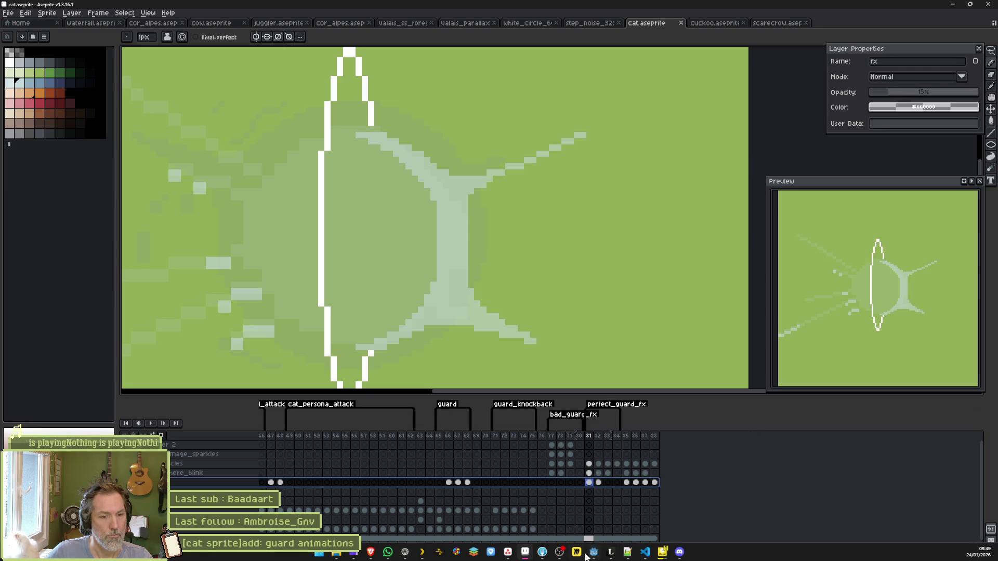
left_click(587, 554)
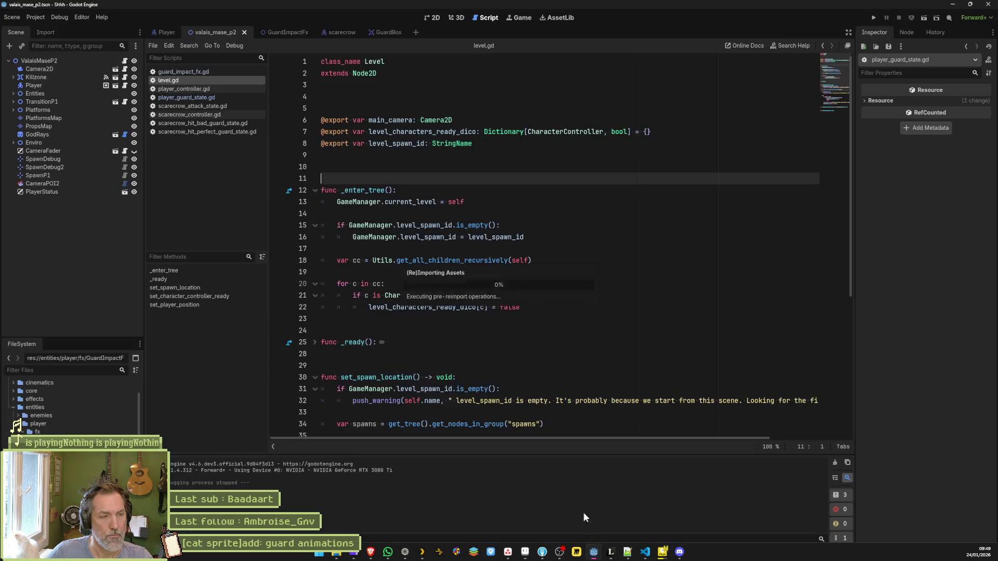
Step: Reimport GuardImpactFx, then run and stop a valais_mase_p2 playtest
left_click(269, 31)
scroll(922, 520, "down", 2)
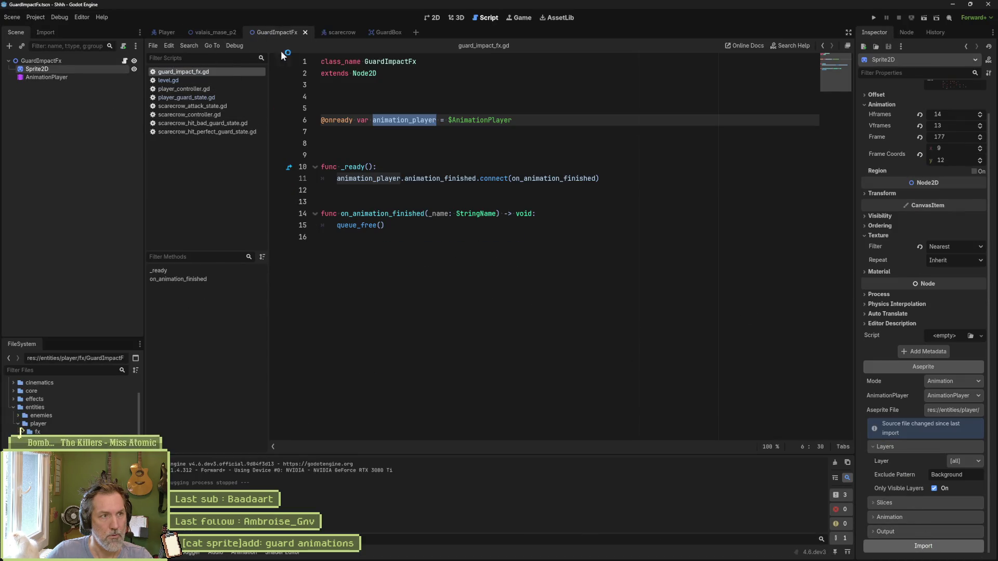
left_click(214, 32)
key("F6")
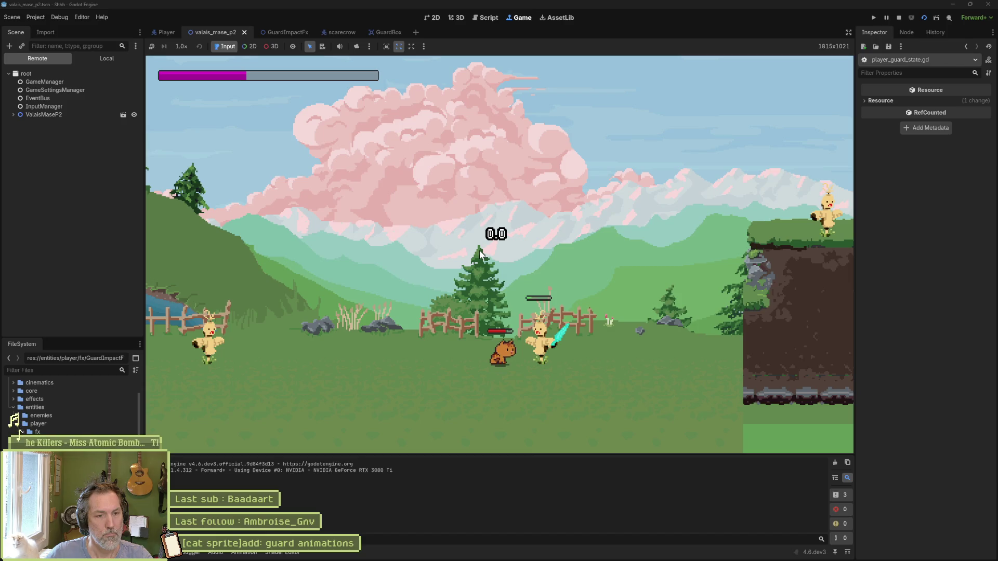
key("F8")
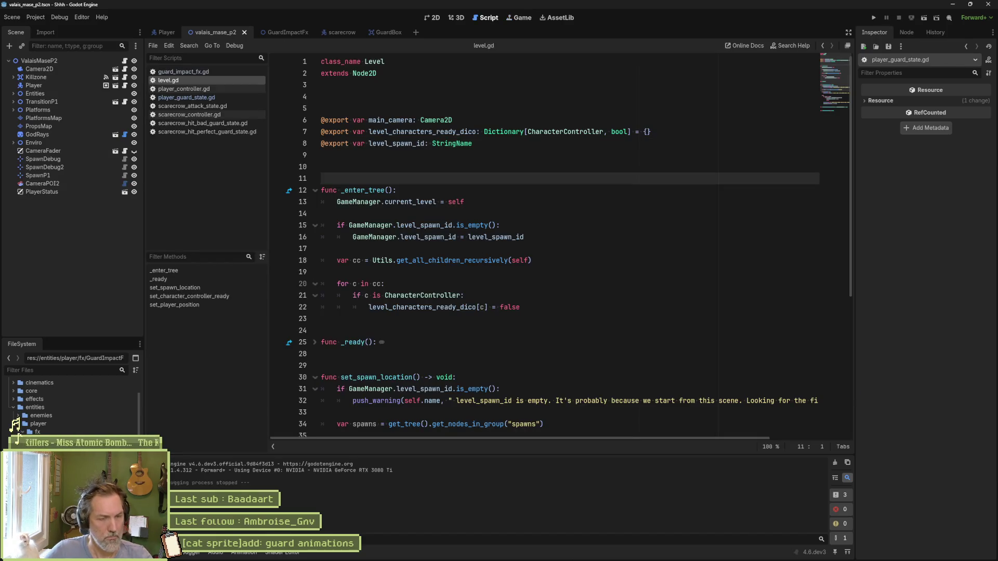
Step: Compare the fx cels on frames 181 and 182, then select the fx_sphere_blink layer
left_click(526, 552)
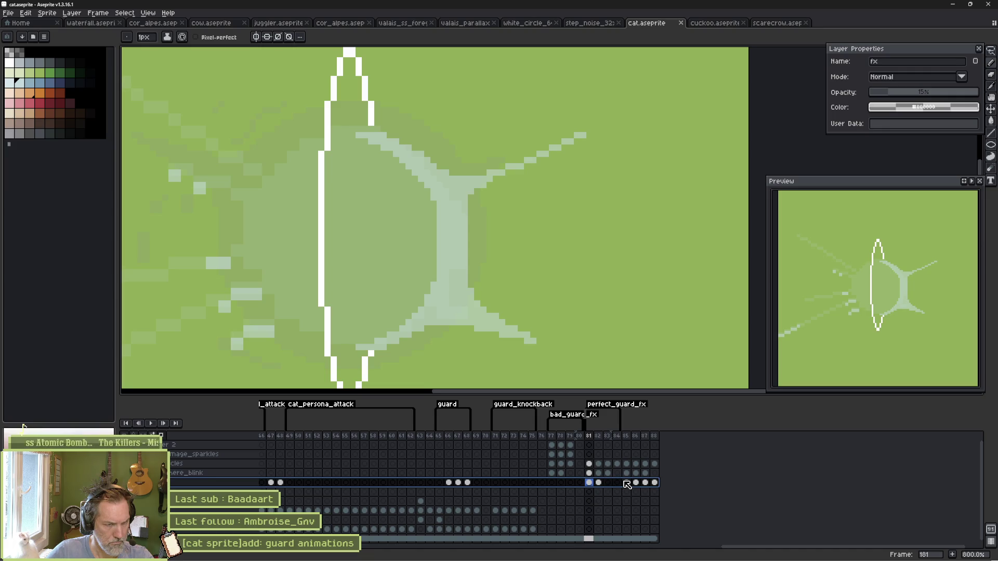
left_click(601, 483)
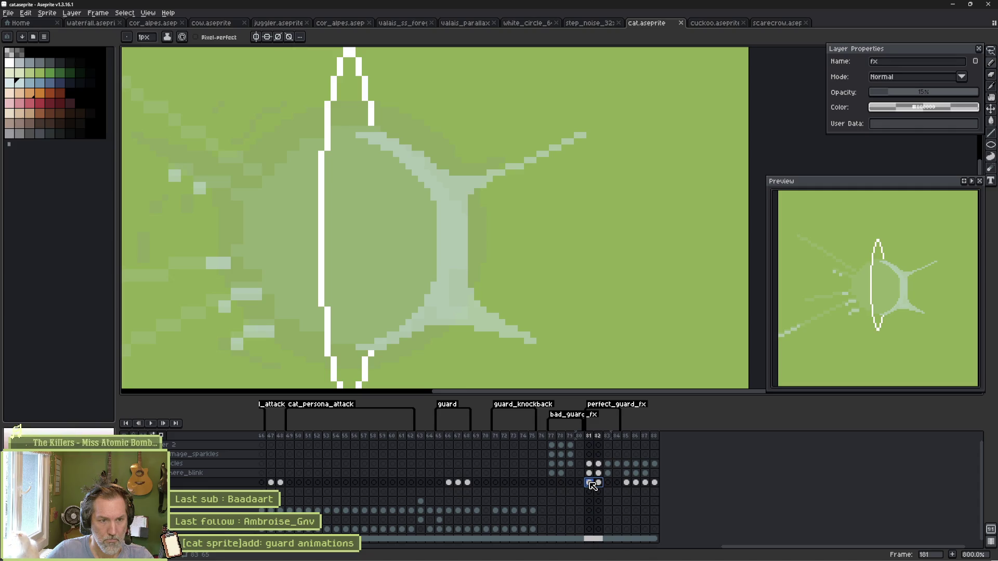
left_click(597, 483)
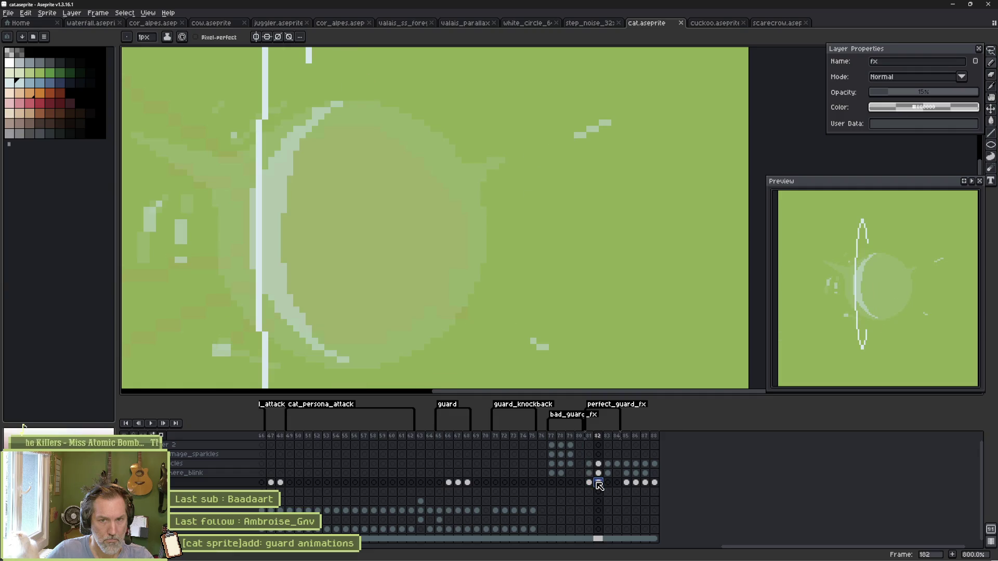
left_click(593, 483)
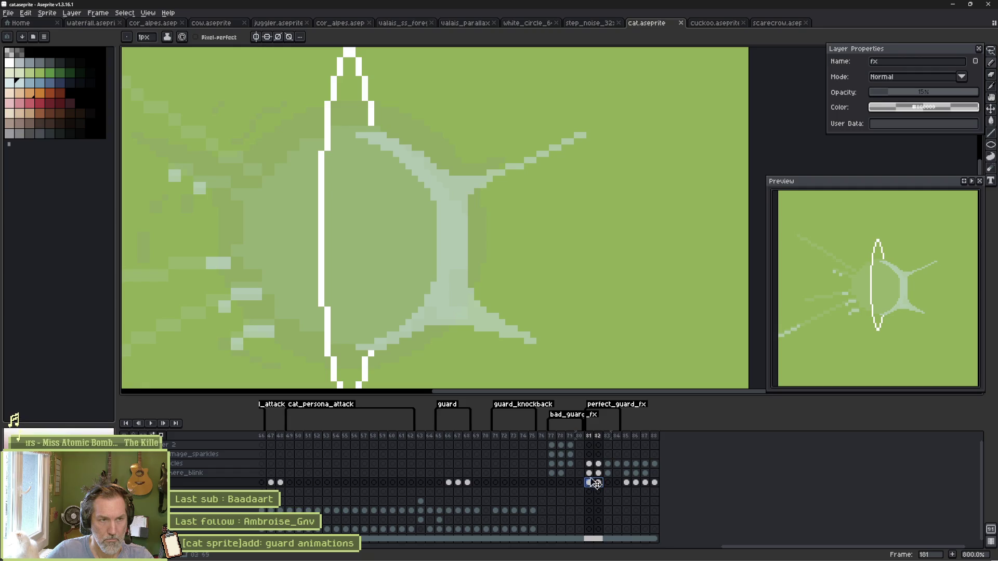
left_click(465, 240, "ctrl")
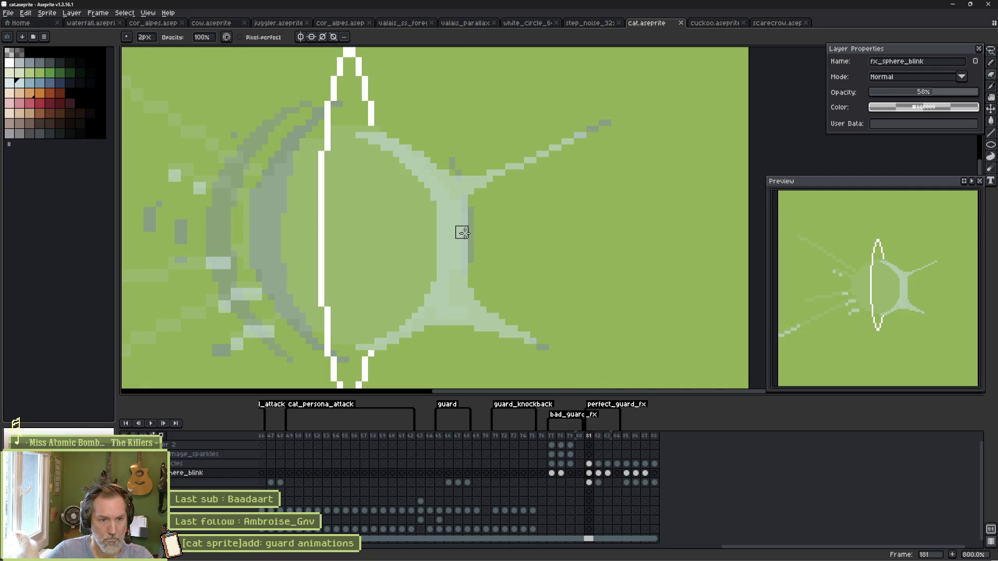
Step: With a 5px brush, widen the sphere fill on frame 181 and erase stray pixels
key("plus")
key("plus")
key("plus")
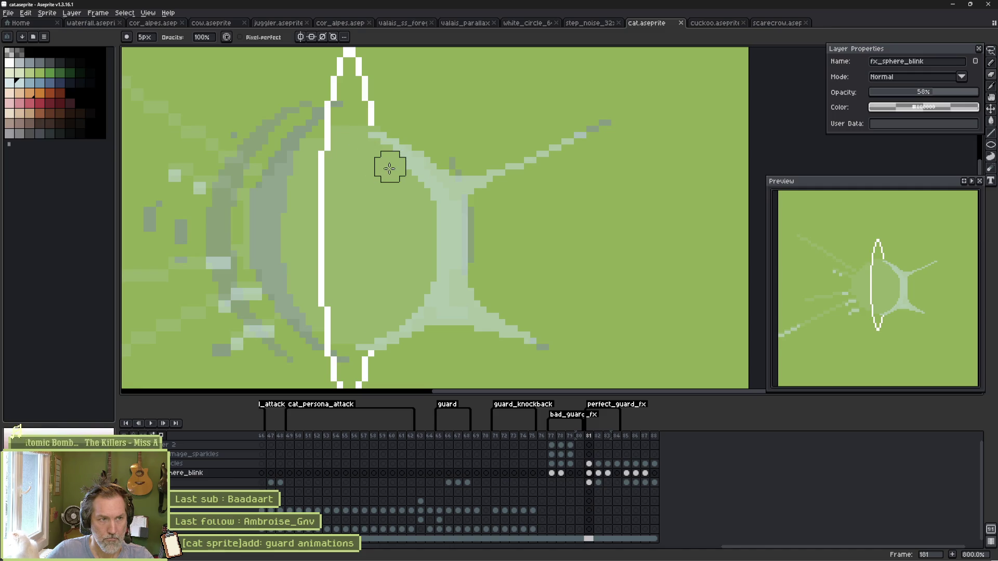
mouse_move(419, 198)
left_mouse_down()
mouse_move(434, 238)
mouse_move(424, 280)
left_mouse_up()
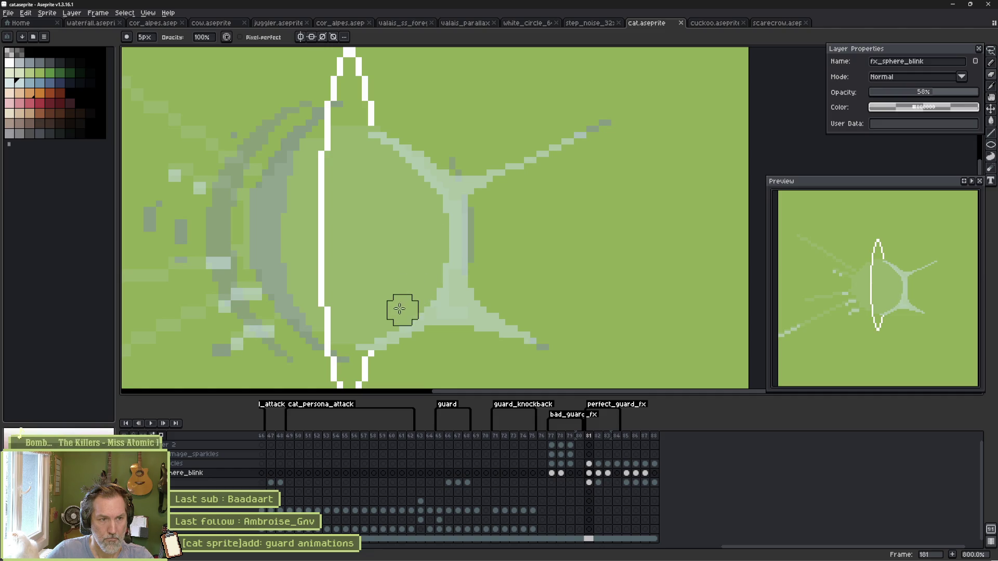
mouse_move(354, 328)
left_mouse_down()
mouse_move(318, 314)
mouse_move(315, 299)
left_mouse_up()
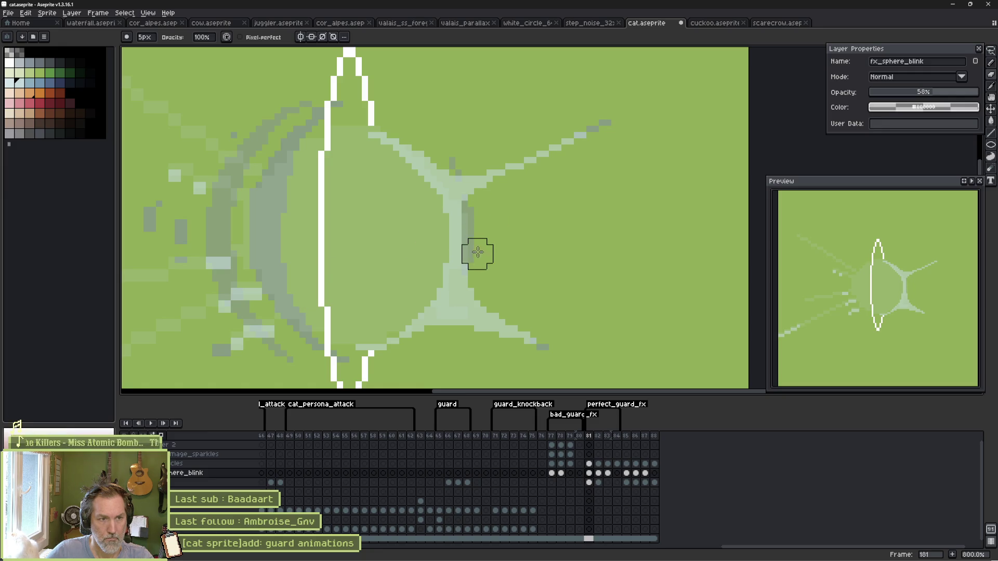
key("v")
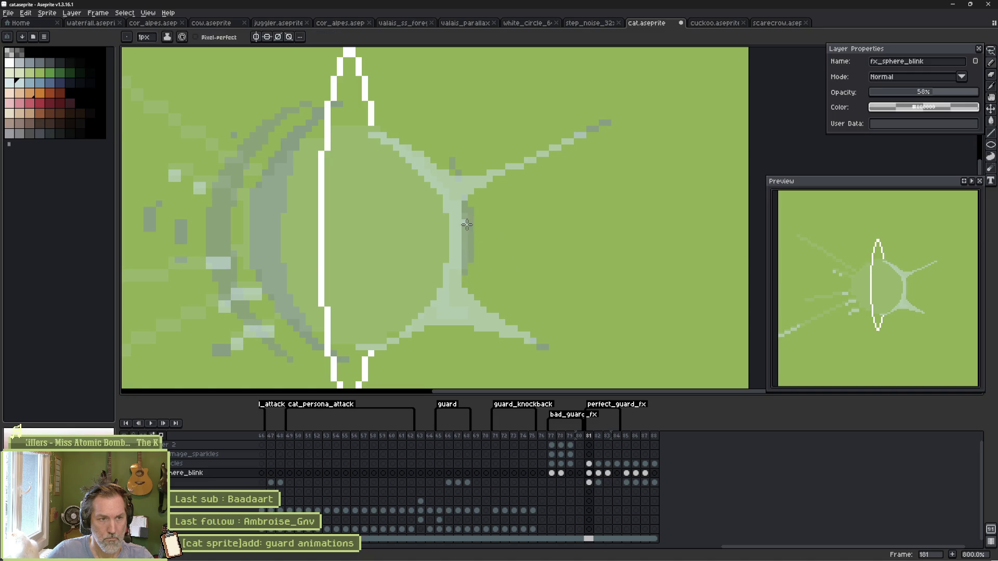
key("b")
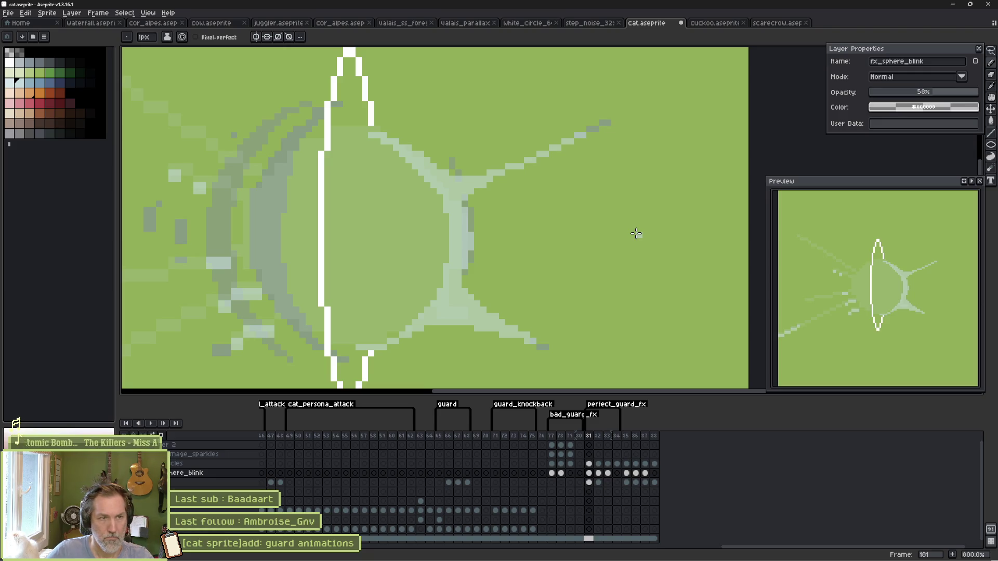
key("e")
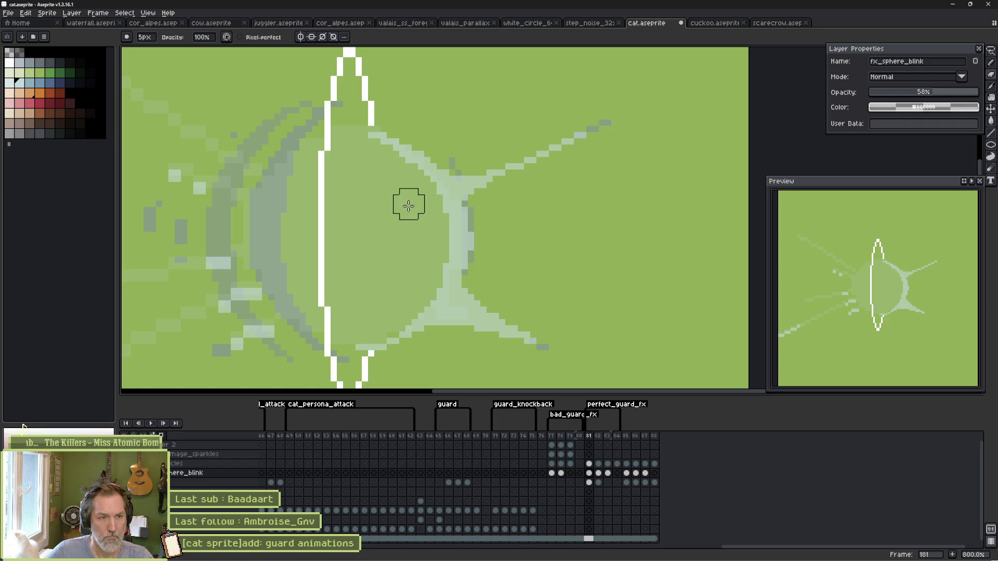
key("b")
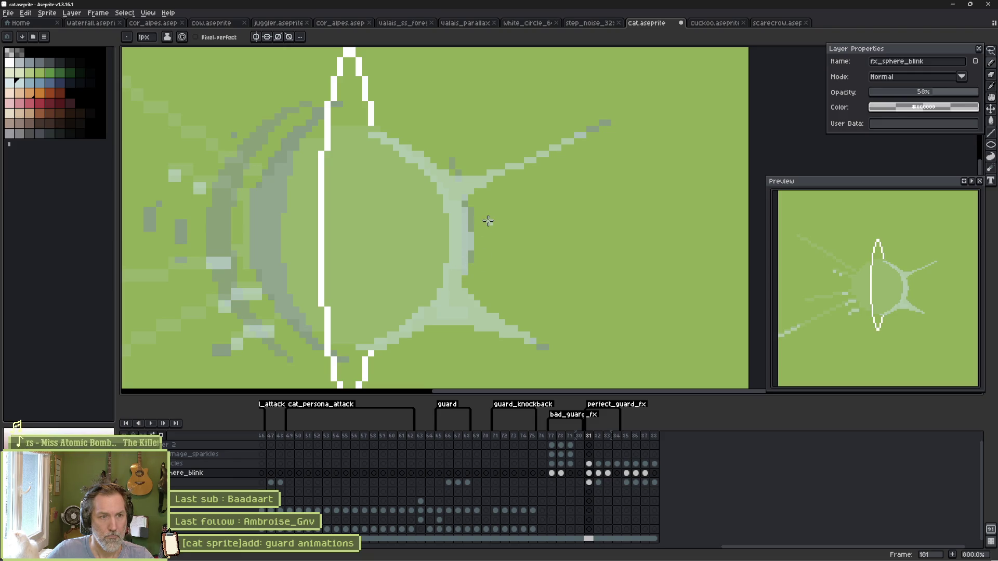
Step: Erase stray sphere pixels on frames 182 and 183, undo a bad erase, and return to the first frame
key("period")
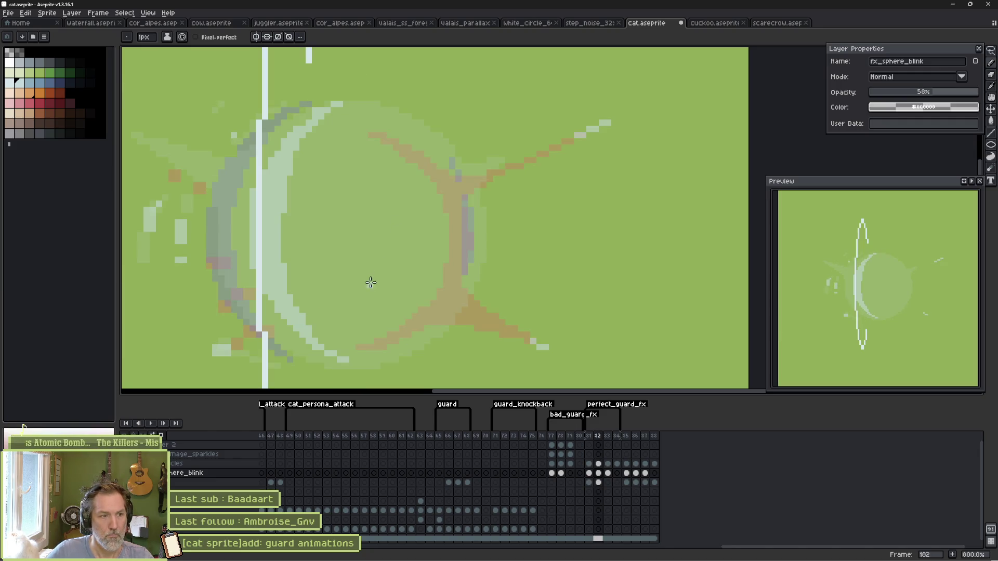
left_click_drag(371, 282, 392, 251)
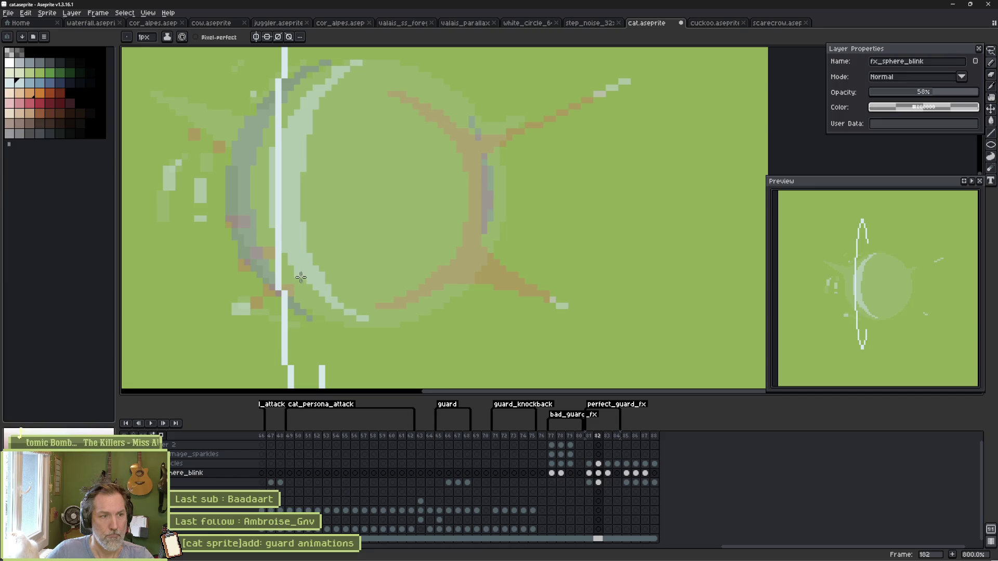
key("e")
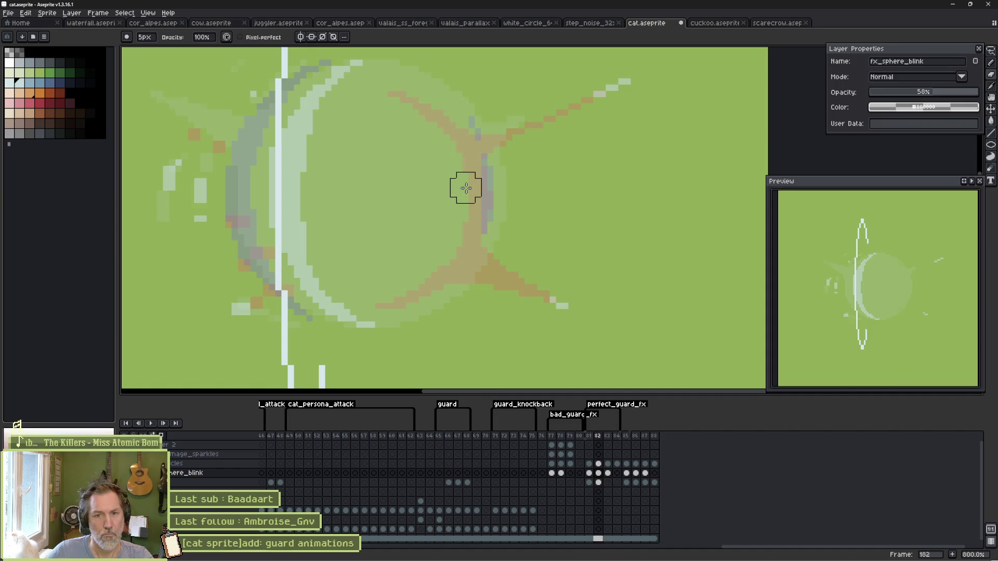
key("Right")
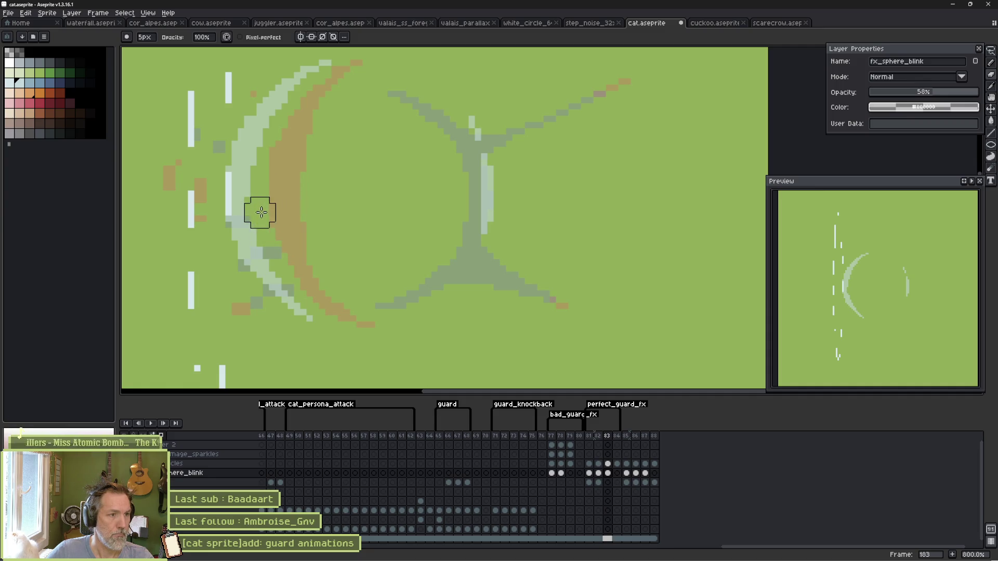
key("ctrl+z")
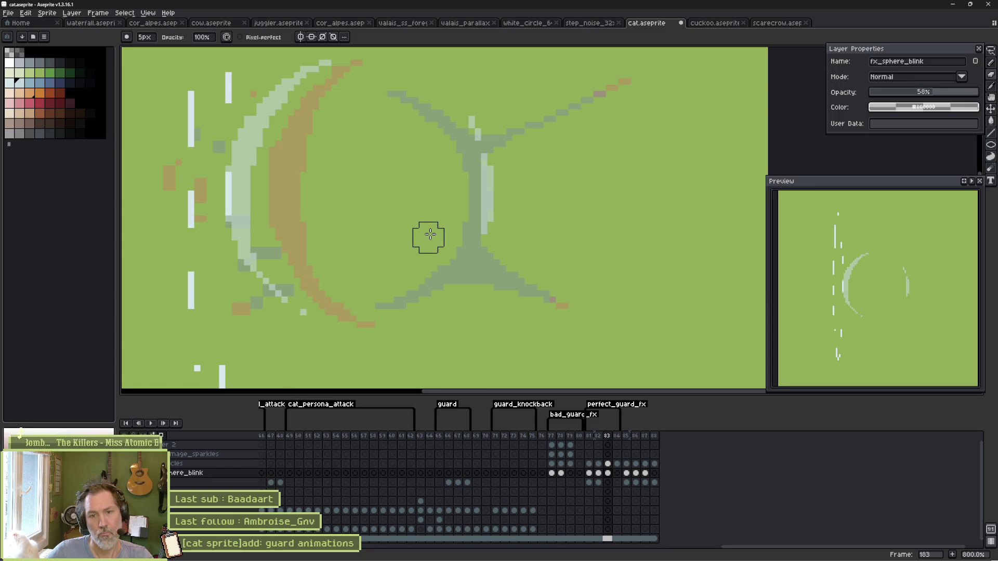
key("Home")
Step: Reimport the updated cat sprite into GuardImpactFx from Godot's Aseprite section and run the game again
key("Return")
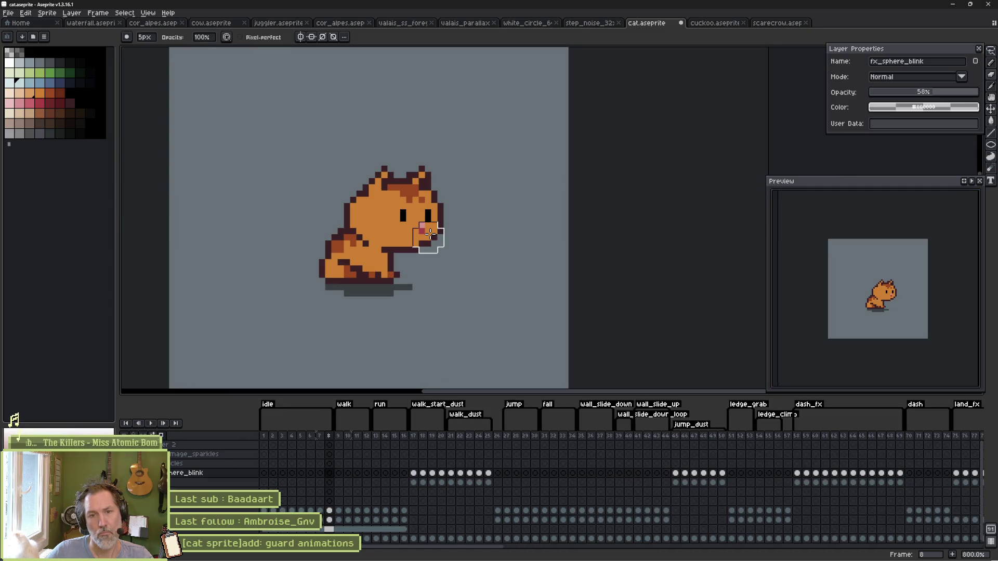
key("alt+Tab")
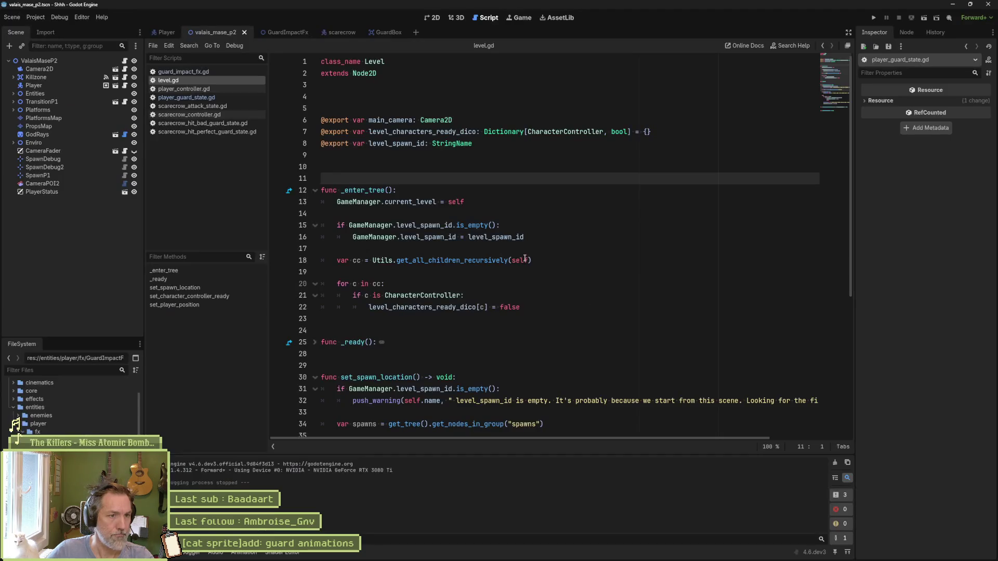
left_click(288, 33)
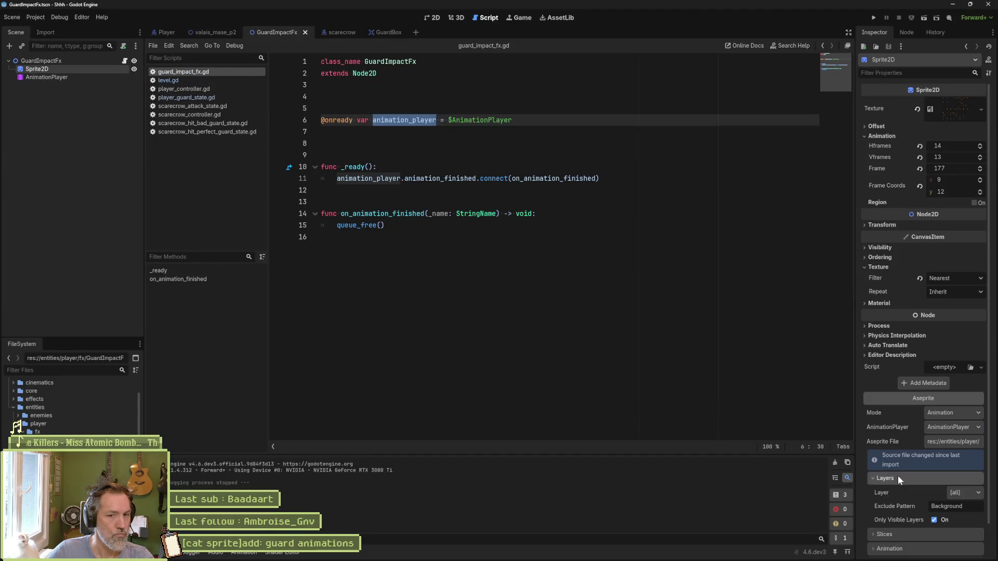
left_click(213, 33)
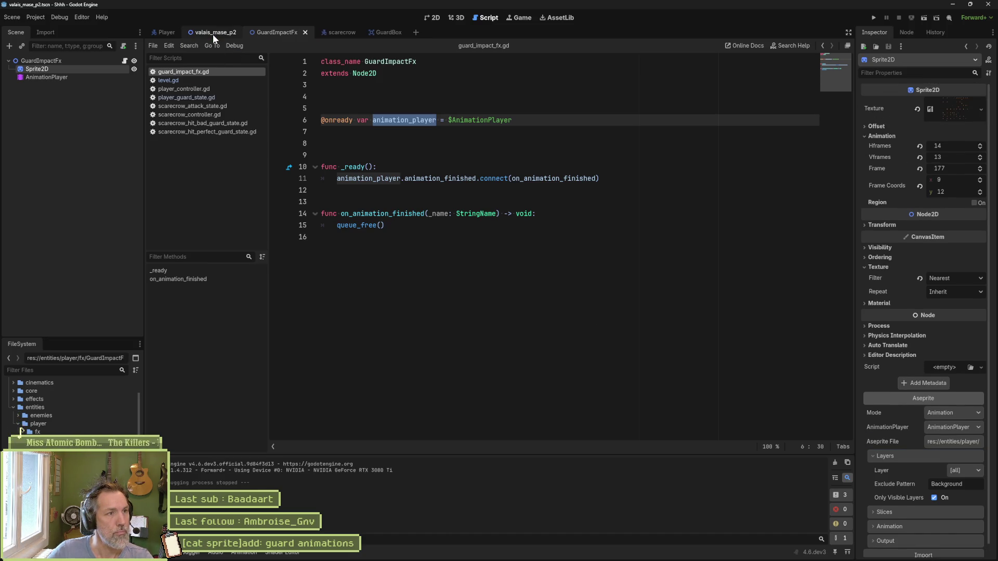
key("F6")
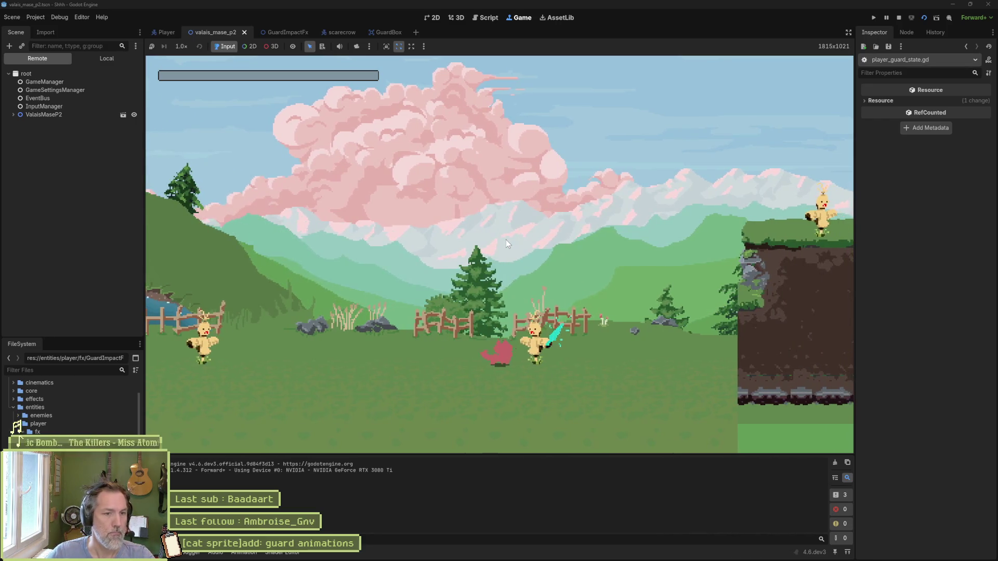
Step: Guard against the scarecrow's attacks in the running game, then stop the playtest
key("shift")
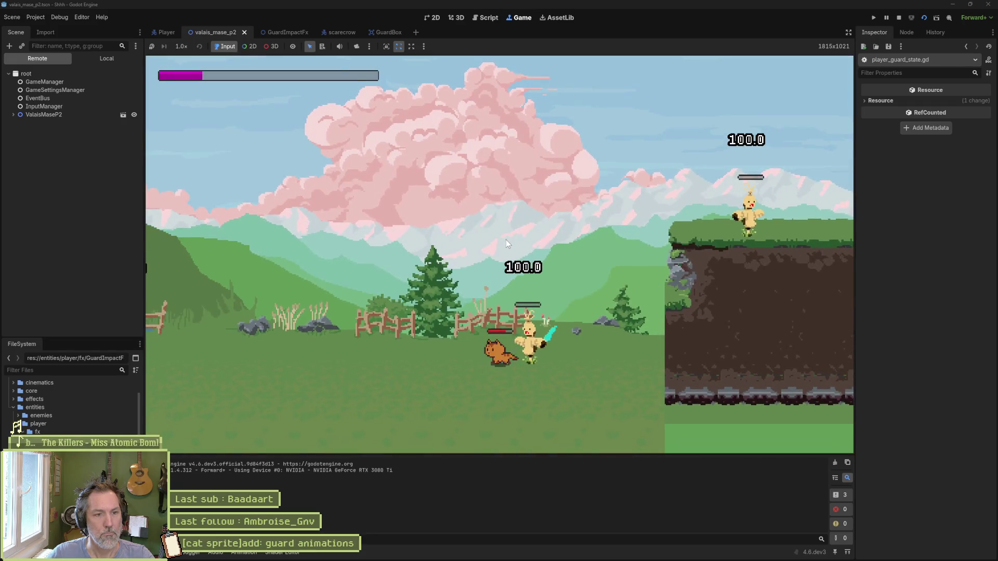
key("F8")
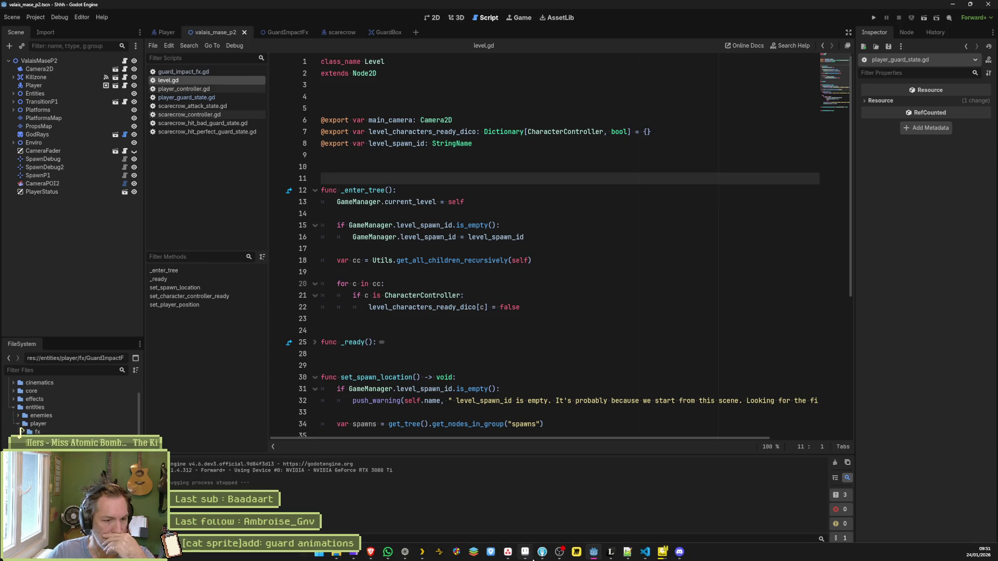
Step: Bring cat.aseprite back up and select the trailing perfect_guard_fx frames in the timeline
mouse_move(542, 556)
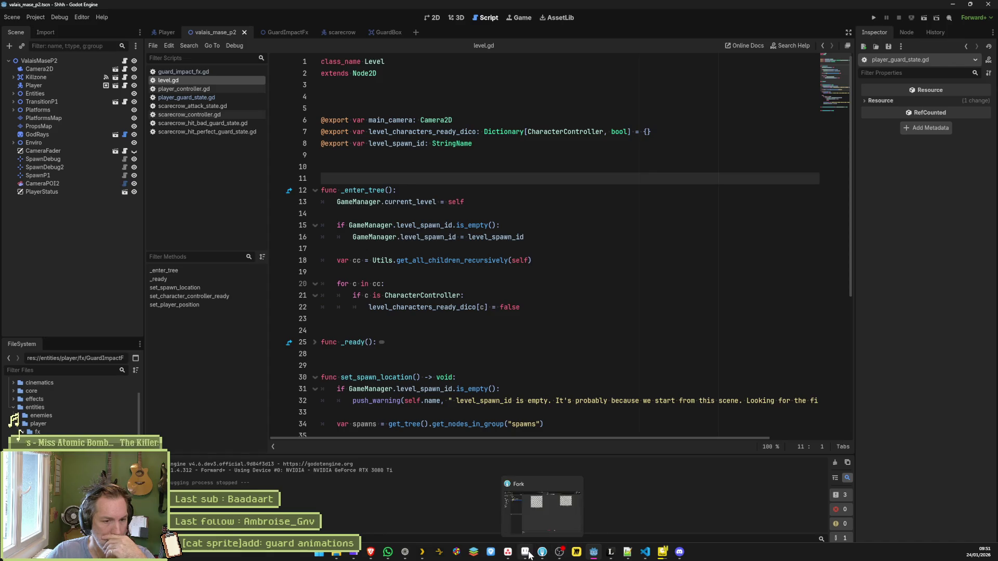
left_click(527, 554)
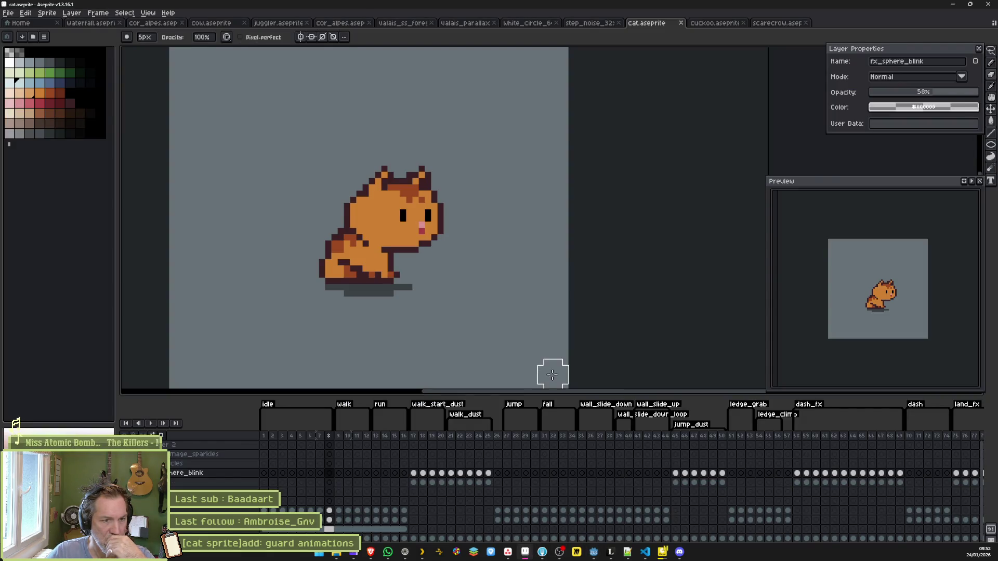
left_click_drag(496, 551, 699, 546)
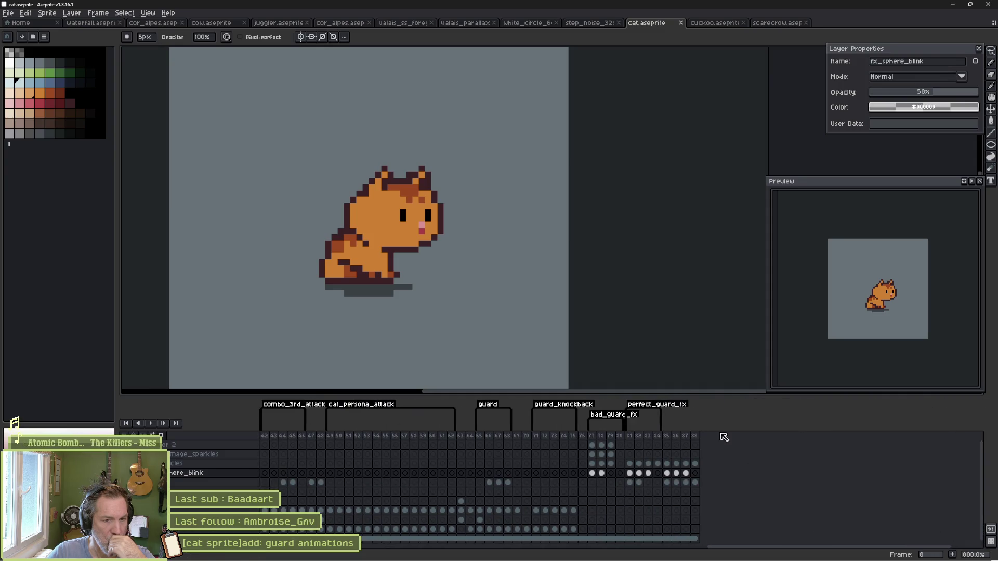
left_click(667, 437)
mouse_move(669, 439)
left_mouse_down()
mouse_move(626, 438)
mouse_move(654, 438)
left_mouse_up()
left_click(676, 437)
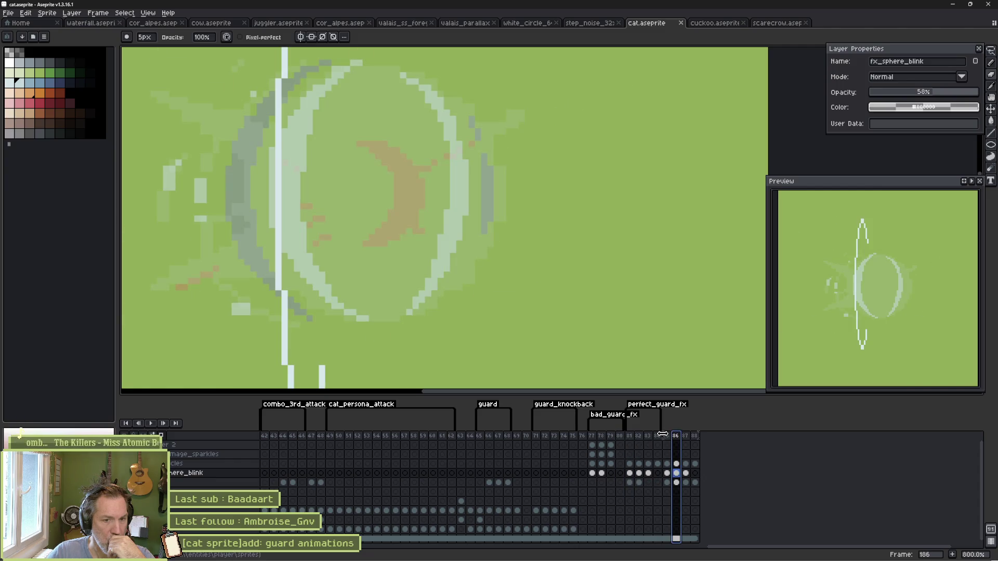
left_click_drag(668, 437, 696, 436)
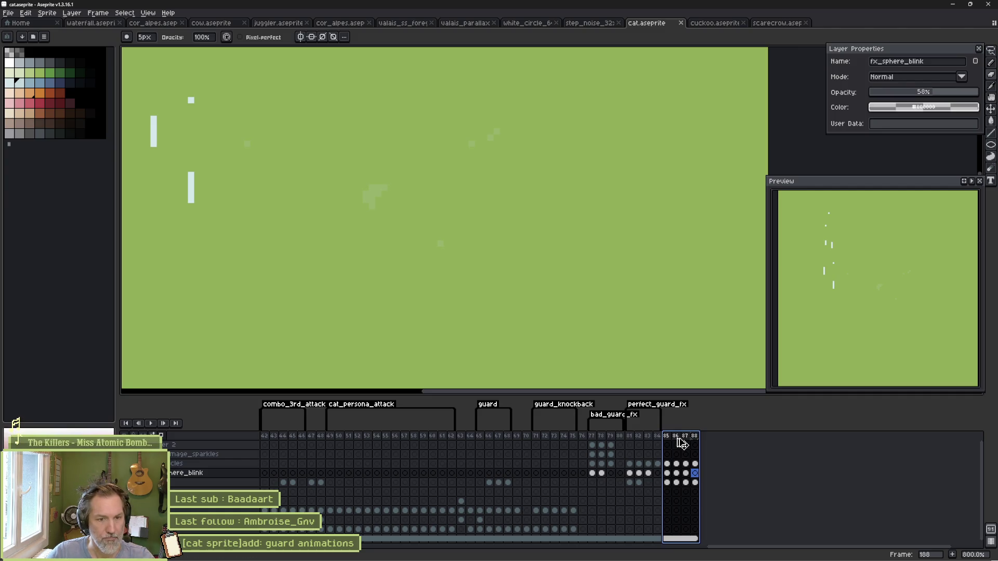
Step: Undo the eraser strokes on frame 183 and trim perfect_guard_fx to end at frame 184
key("ctrl+z")
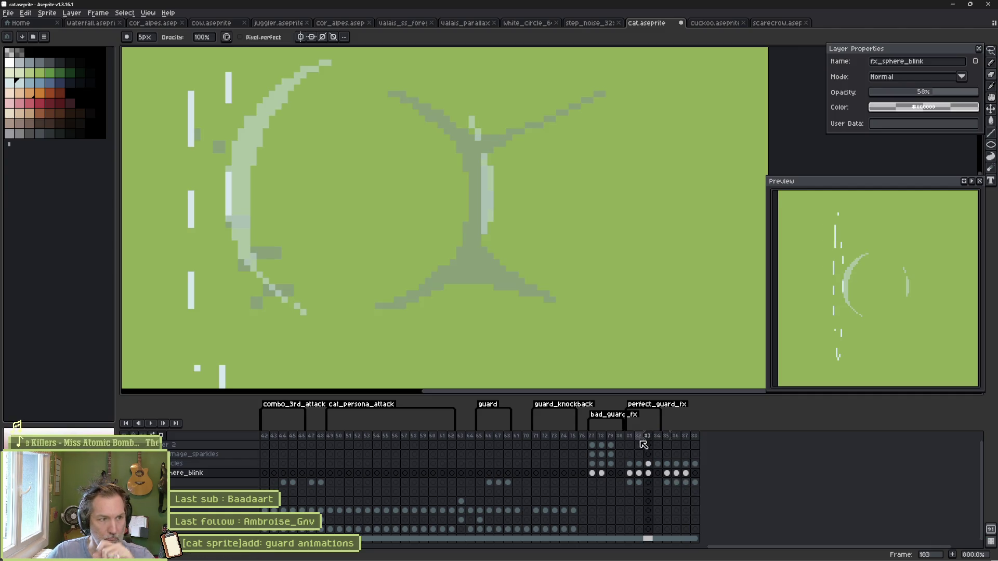
left_click(632, 435)
left_click_drag(634, 435, 653, 434)
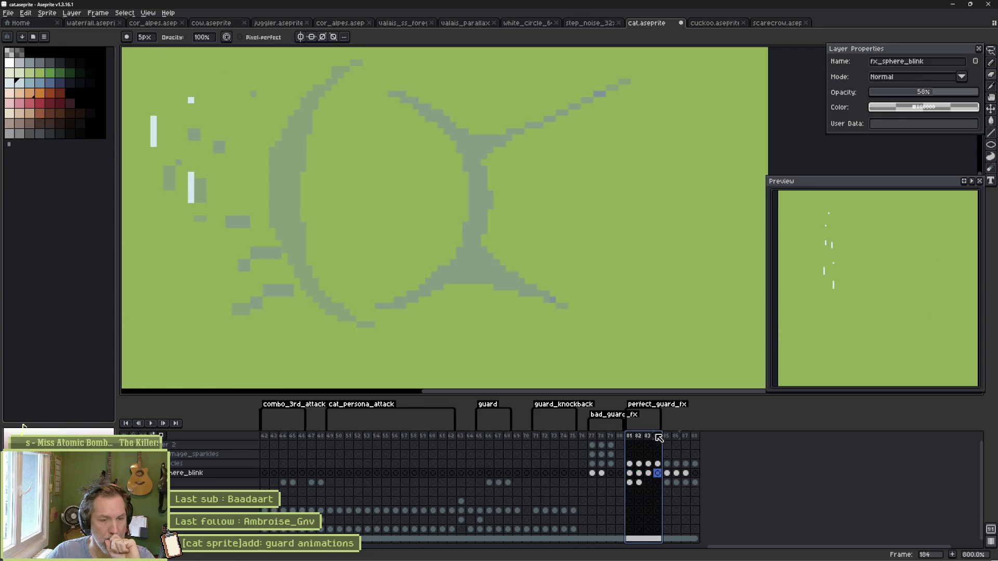
key("ctrl+z")
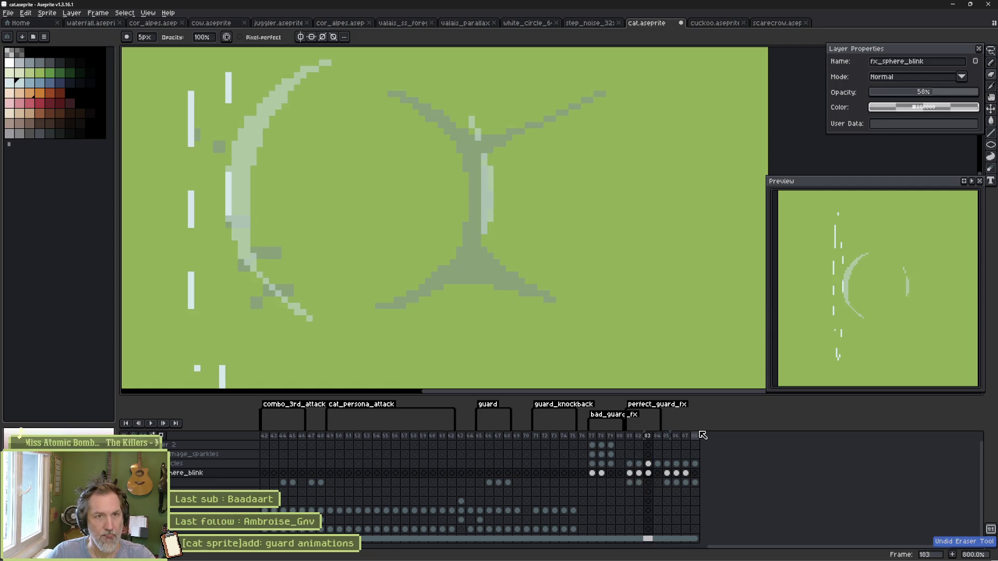
key("Left")
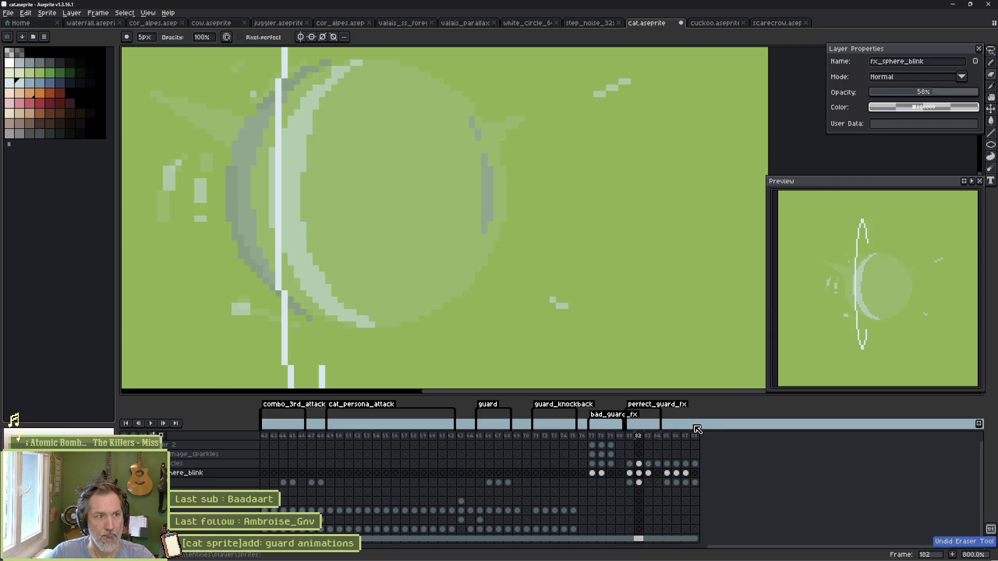
key("Right")
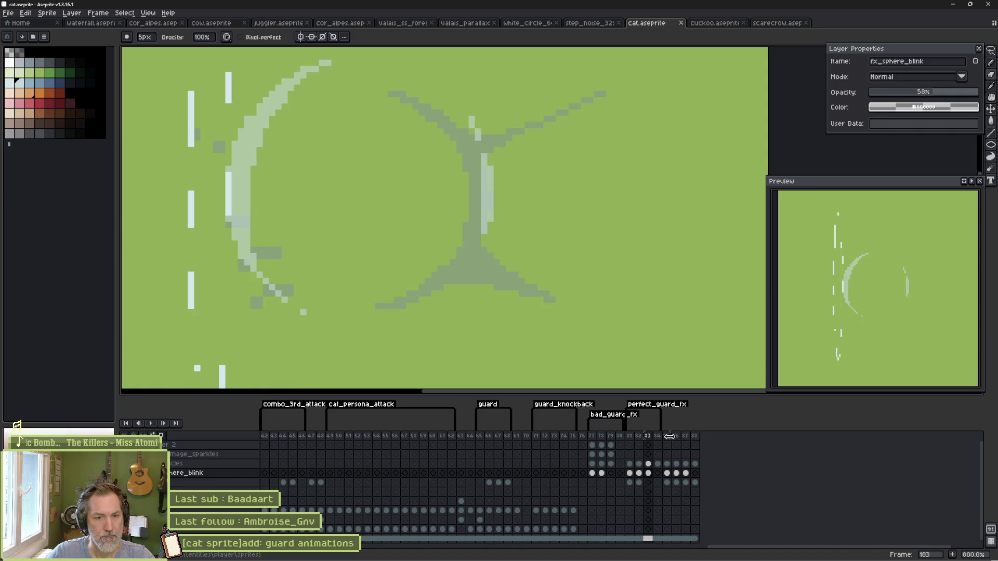
key("Right")
key("ctrl+z")
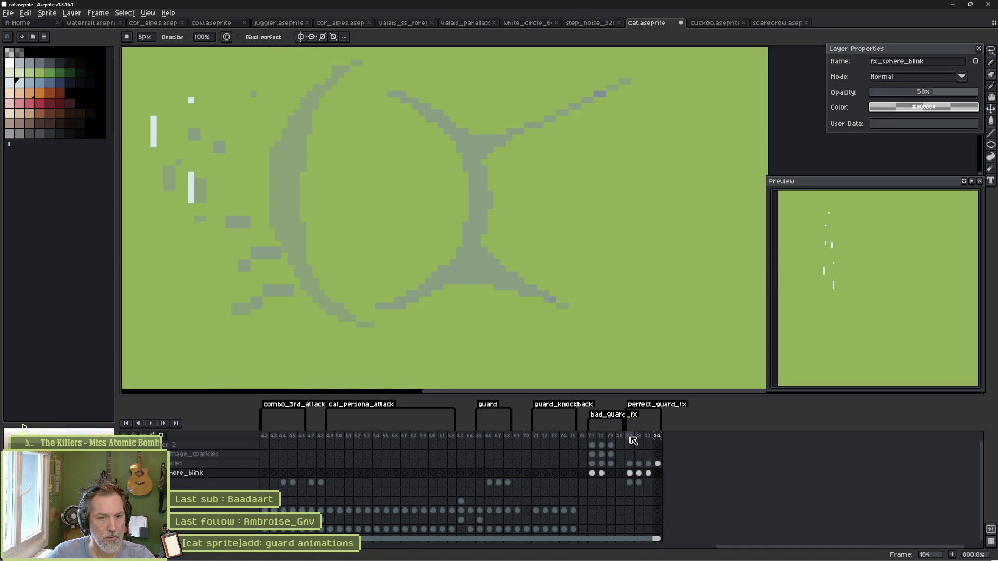
left_click_drag(633, 441, 657, 441)
left_click_drag(595, 440, 597, 438)
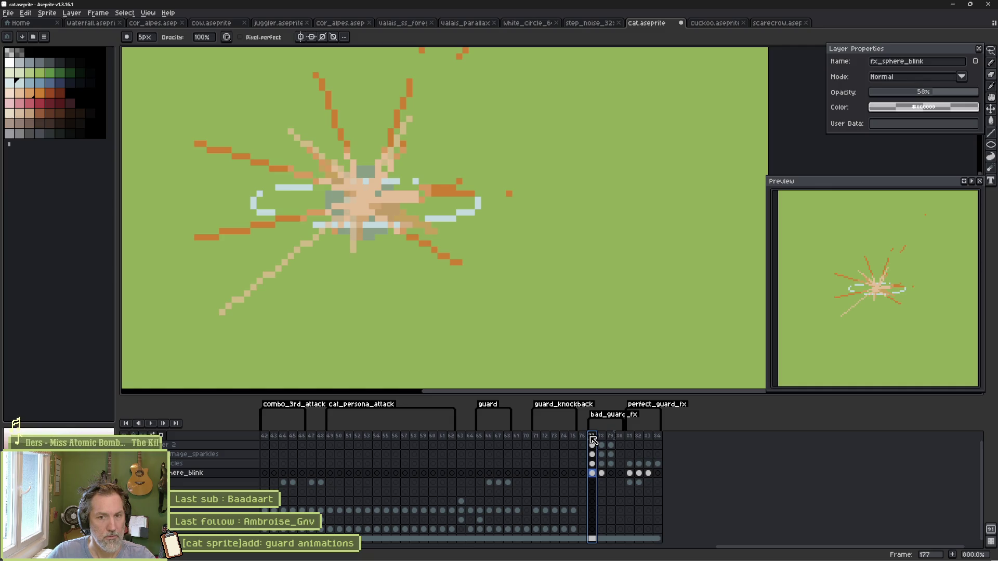
Step: On the fx_circles layer, erase bands of the light-blue ring with the 5px eraser
left_click_drag(599, 439, 602, 438)
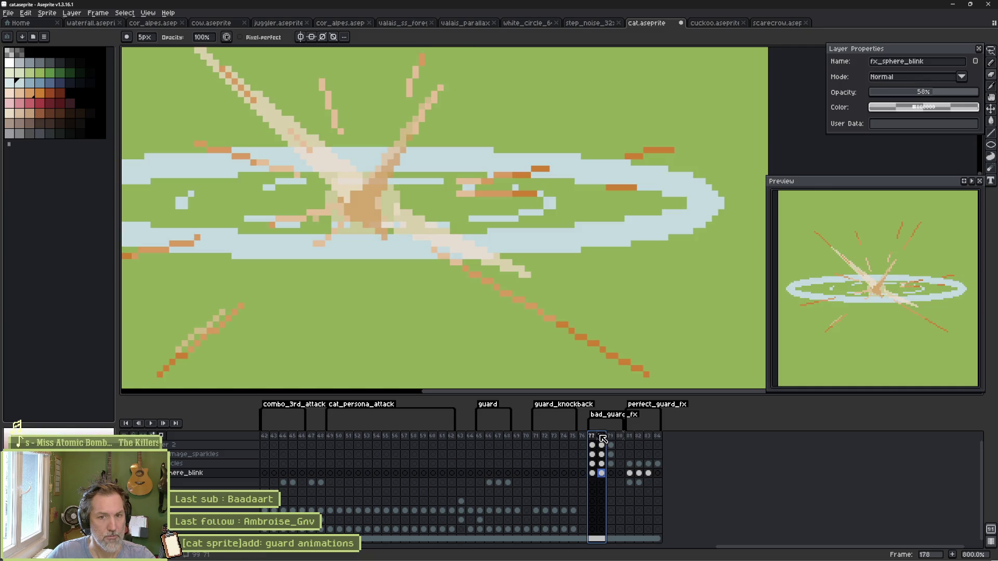
key("ctrl")
left_click(312, 162, "ctrl")
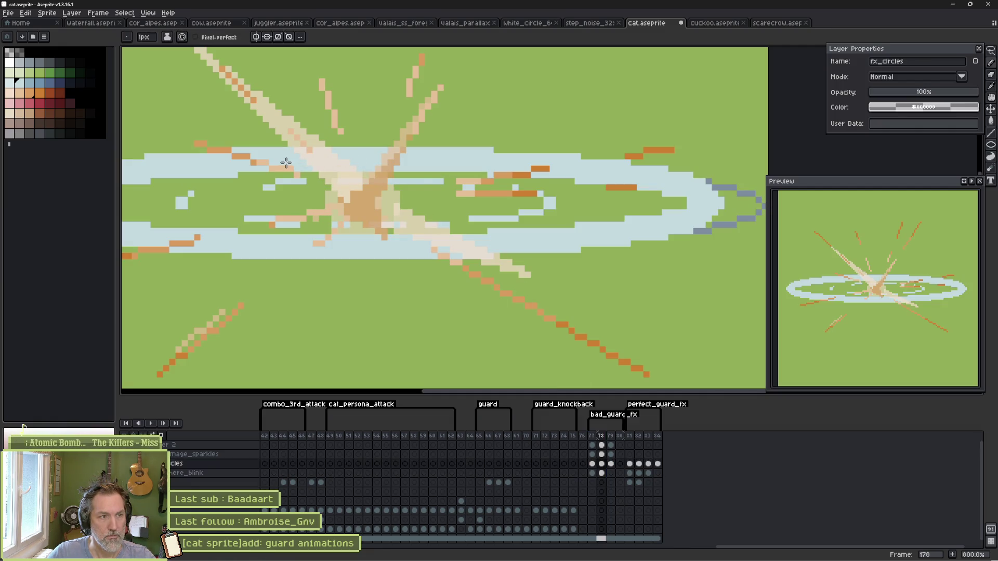
key("e")
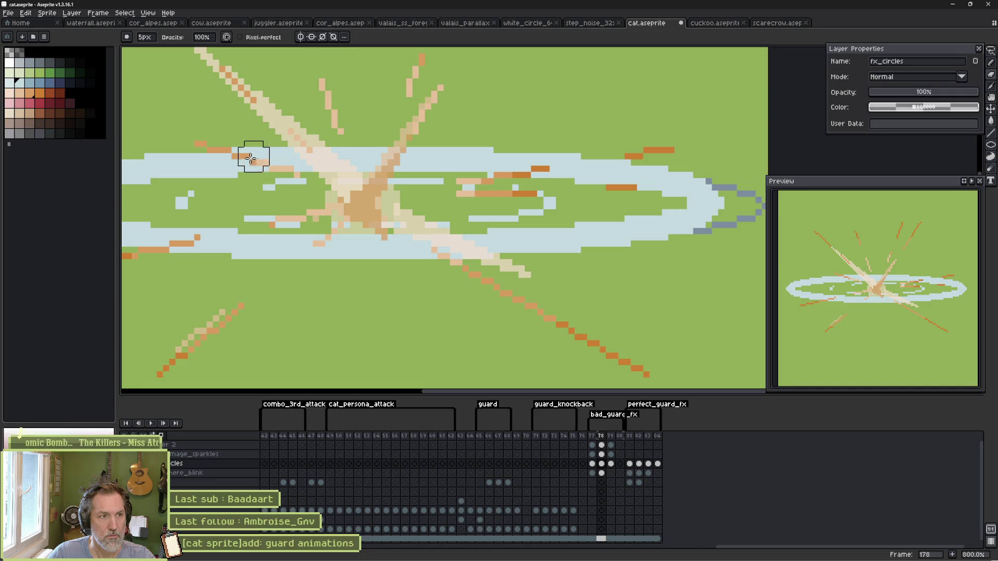
left_click_drag(248, 159, 520, 165)
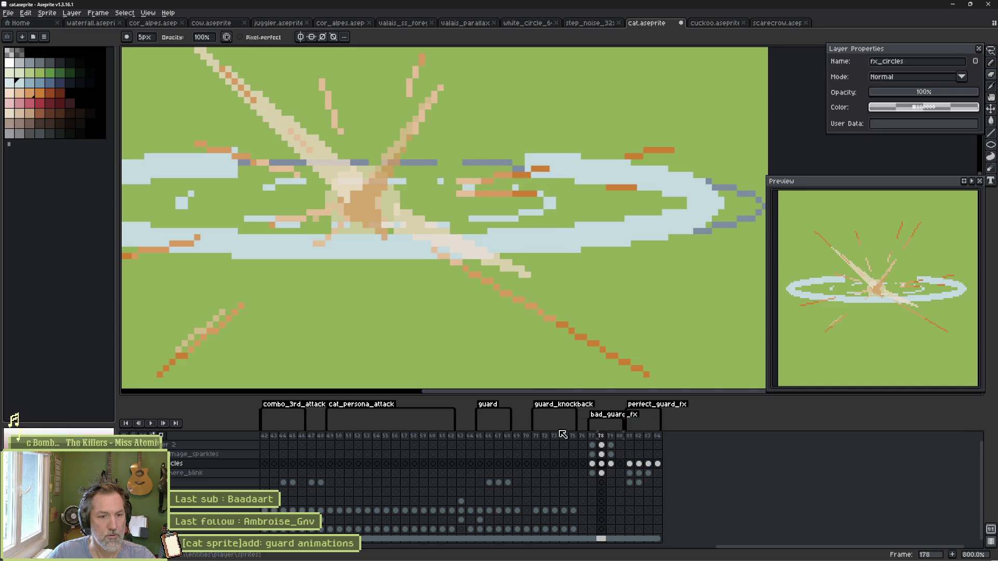
mouse_move(183, 141)
left_mouse_down()
mouse_move(263, 179)
mouse_move(185, 197)
left_mouse_up()
mouse_move(517, 182)
left_mouse_down()
mouse_move(601, 182)
mouse_move(528, 143)
mouse_move(673, 146)
left_mouse_up()
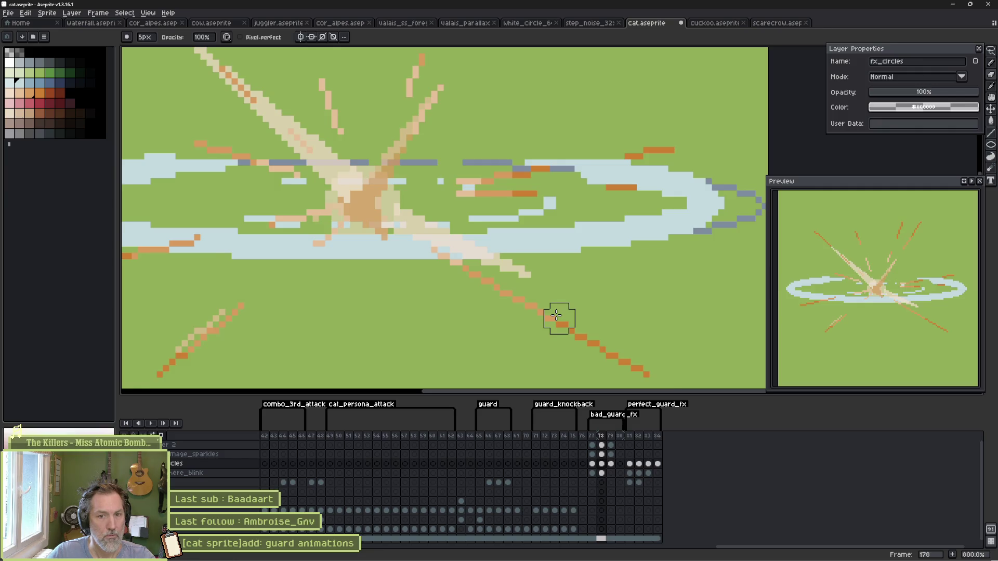
Step: Thin the light-blue ring pixels on frames 179 and 177, then save cat.aseprite
key("period")
left_click_drag(297, 161, 408, 162)
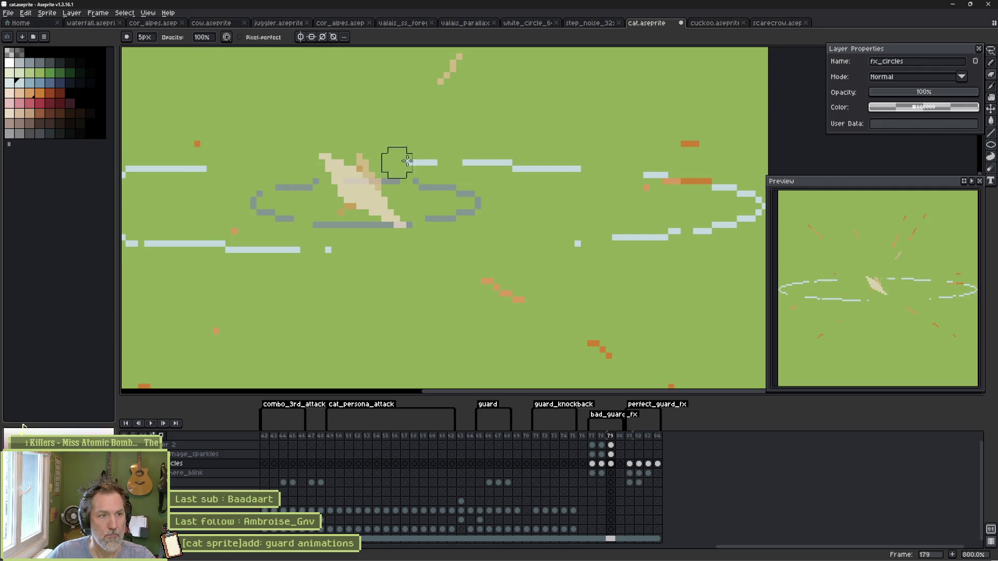
key("comma")
key("comma")
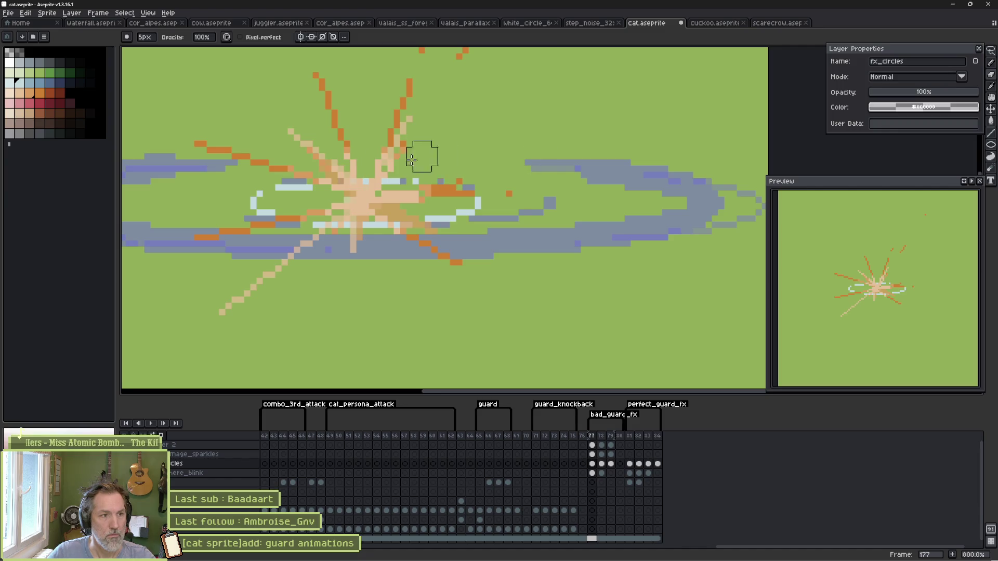
left_click_drag(310, 176, 425, 192)
key("period")
key("period")
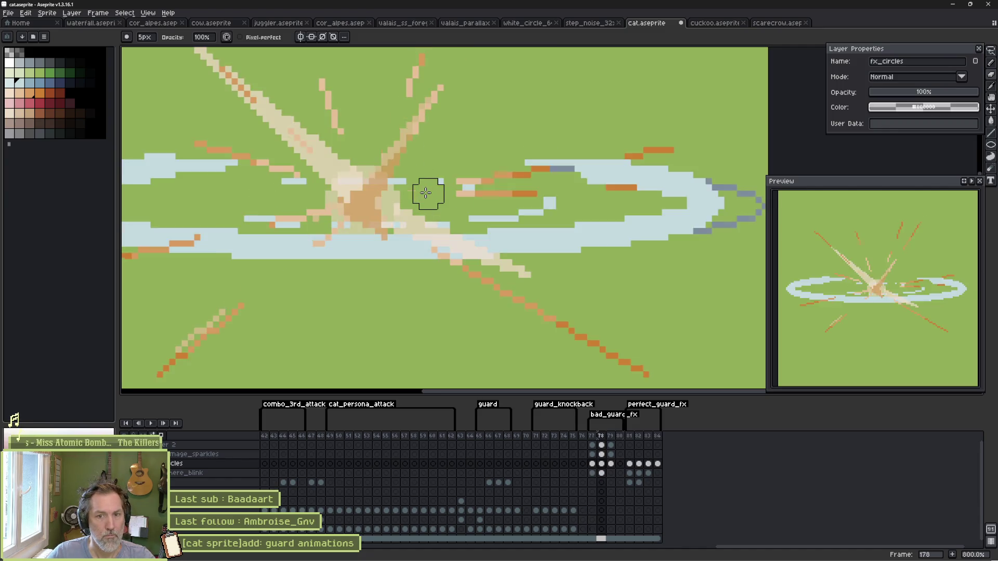
key("period")
key("ctrl+s")
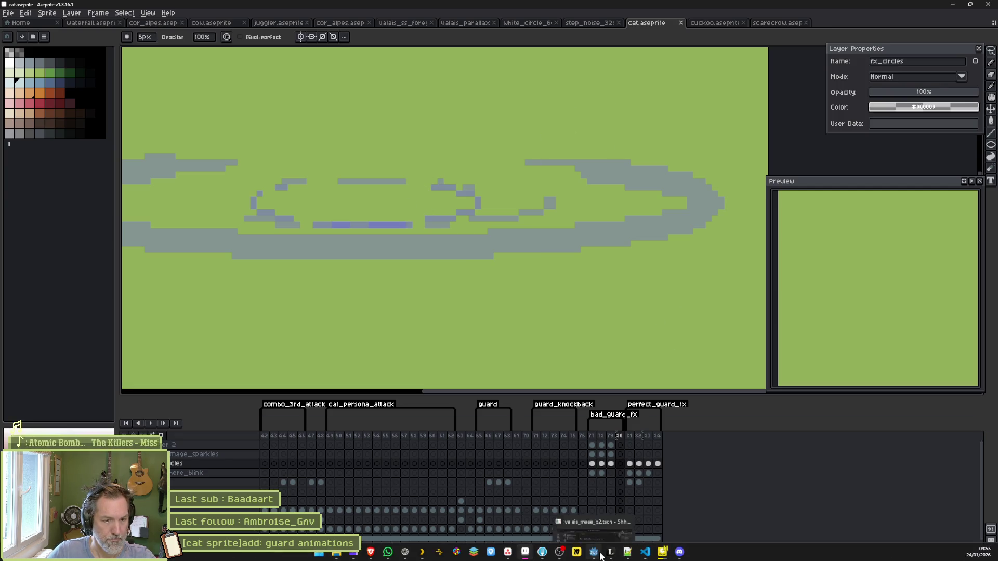
Step: Run the project from the GuardImpactFx scene, guard a few hits, then stop the game
left_click(593, 557)
left_click(286, 32)
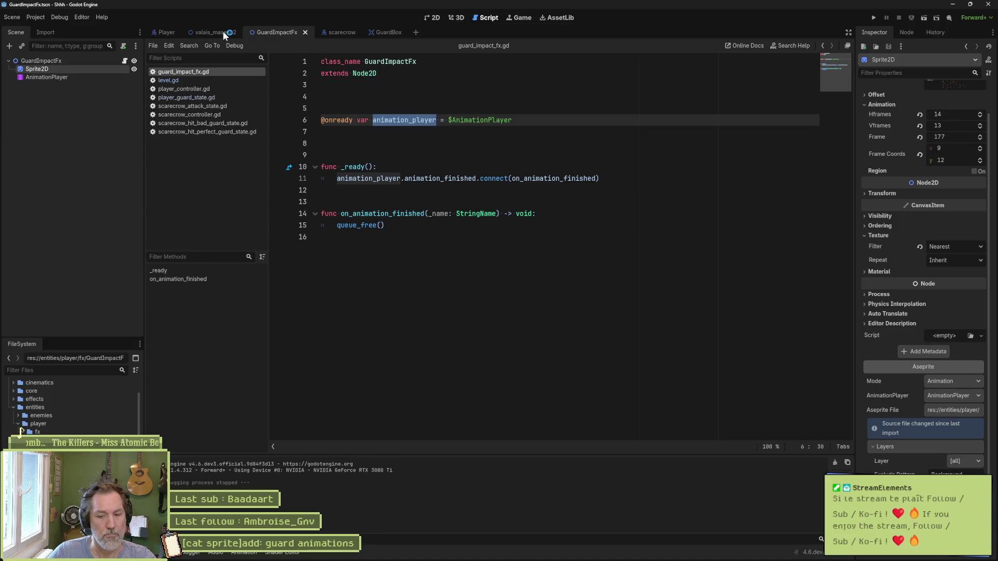
key("F5")
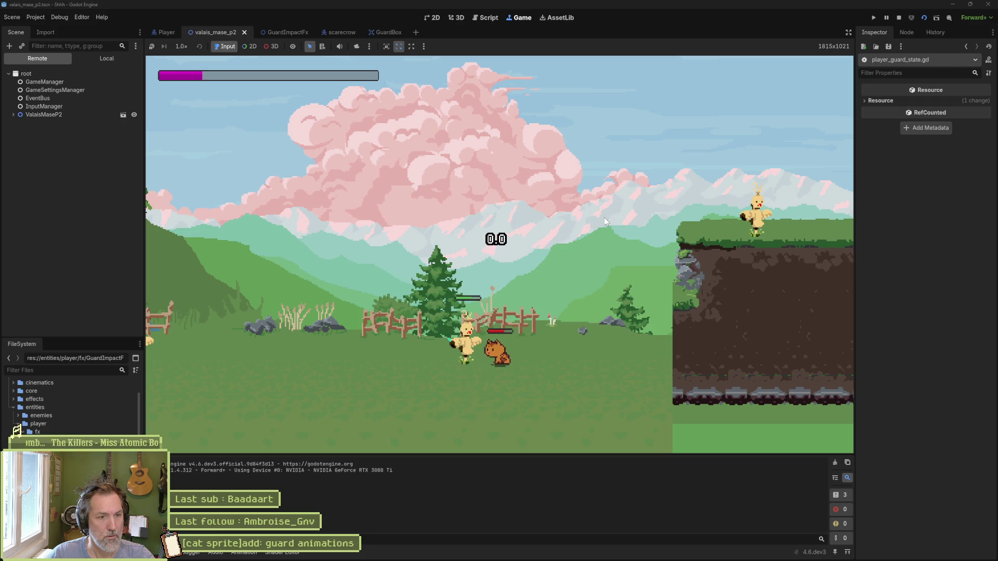
key("F8")
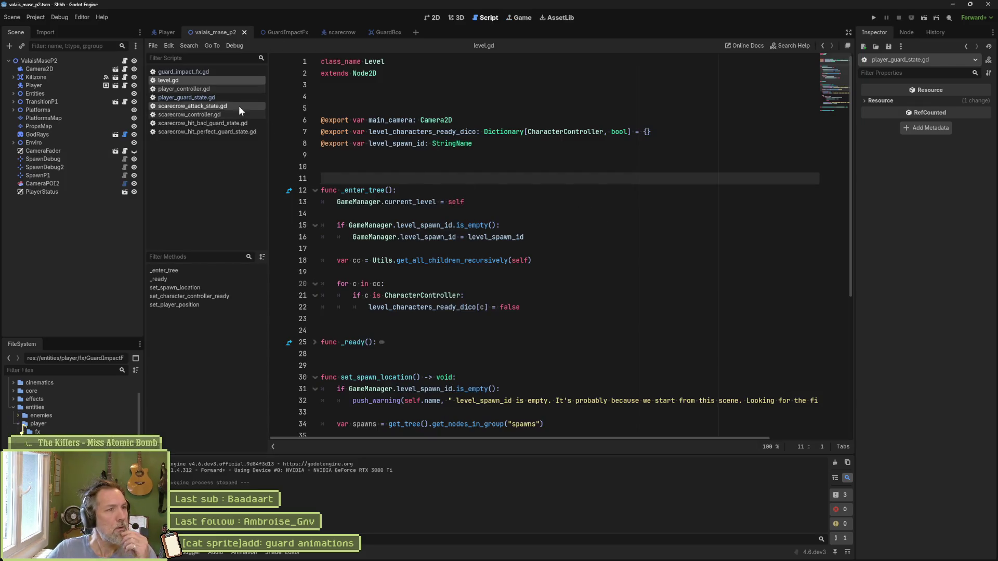
Step: Open player_guard_state.gd and inspect the _is_perfect_guard check in instantiate_impact_fx
left_click(221, 97)
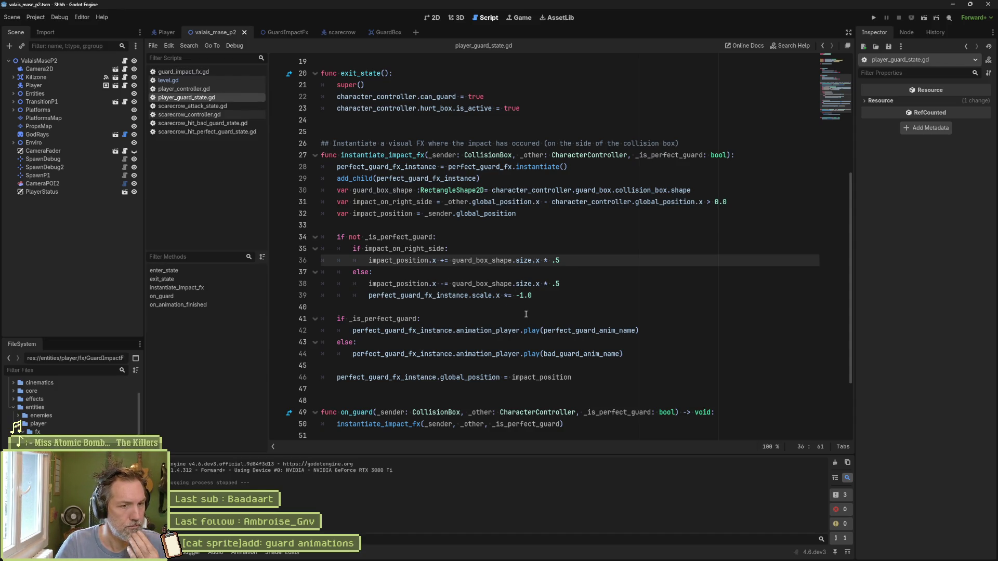
double_click(410, 236)
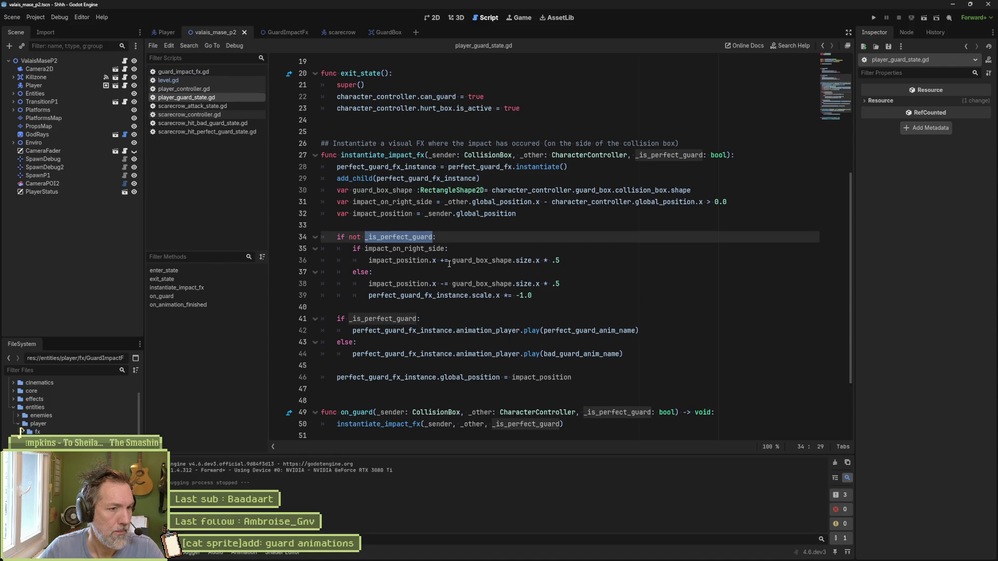
left_click(458, 248)
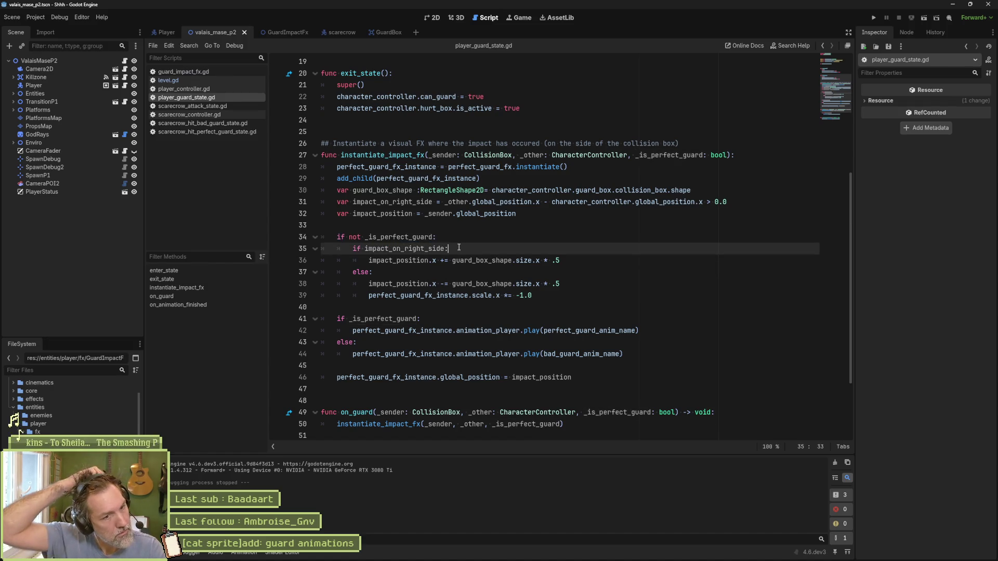